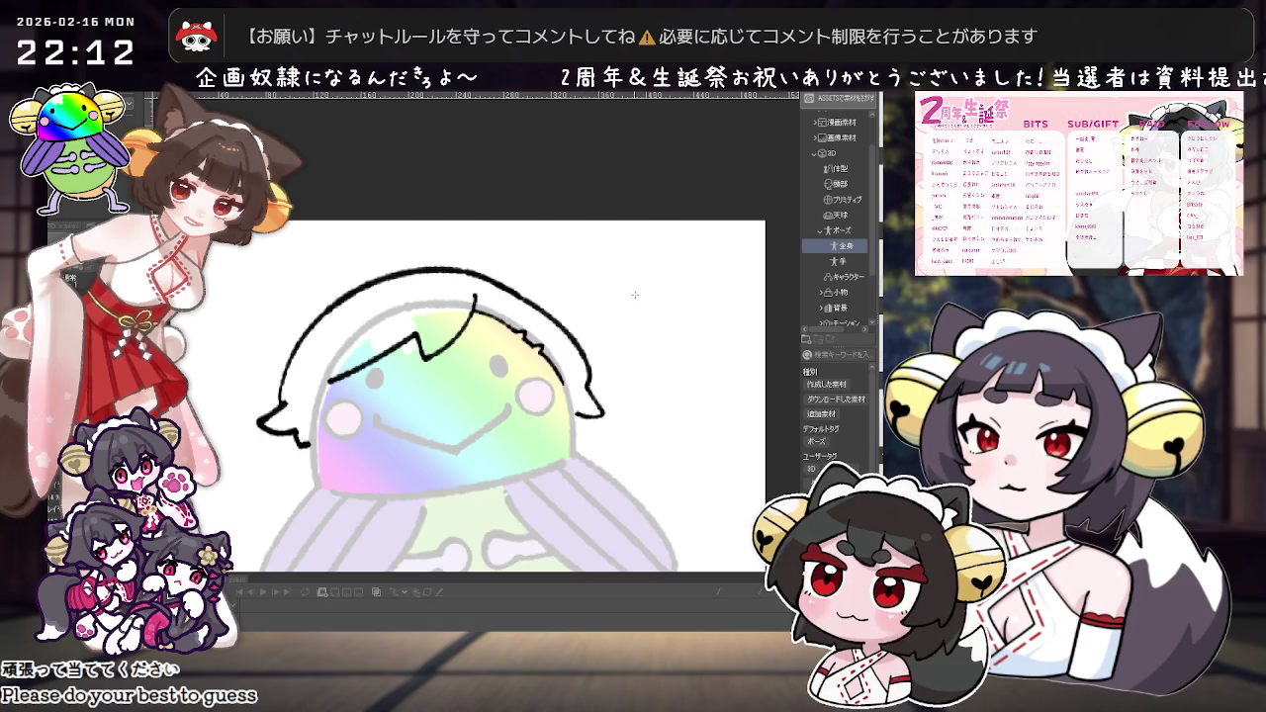
Step: Trim the upper part of the black hair arc and touch up the head outline
drag(448, 327, 445, 232)
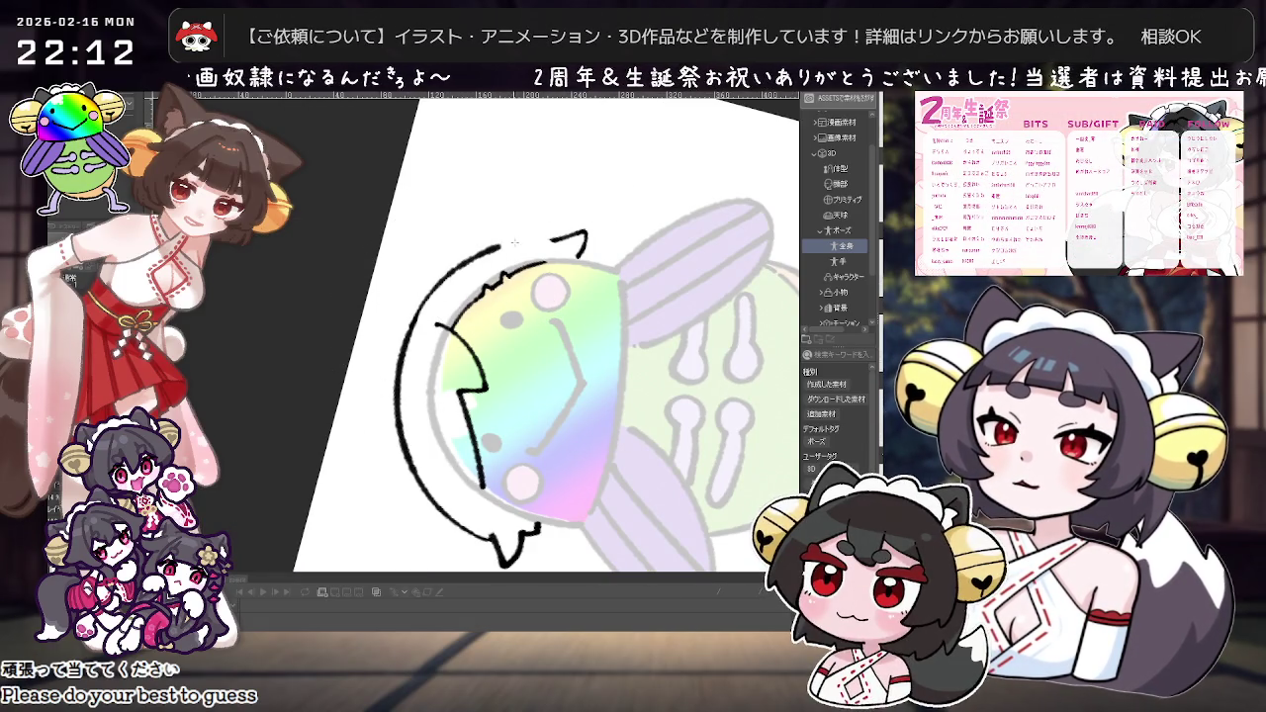
mouse_move(534, 242)
mouse_down()
mouse_move(435, 292)
mouse_move(405, 342)
mouse_up()
key(asciicircum)
key(asciicircum)
key(asciicircum)
key(asciicircum)
key(asciicircum)
key(asciicircum)
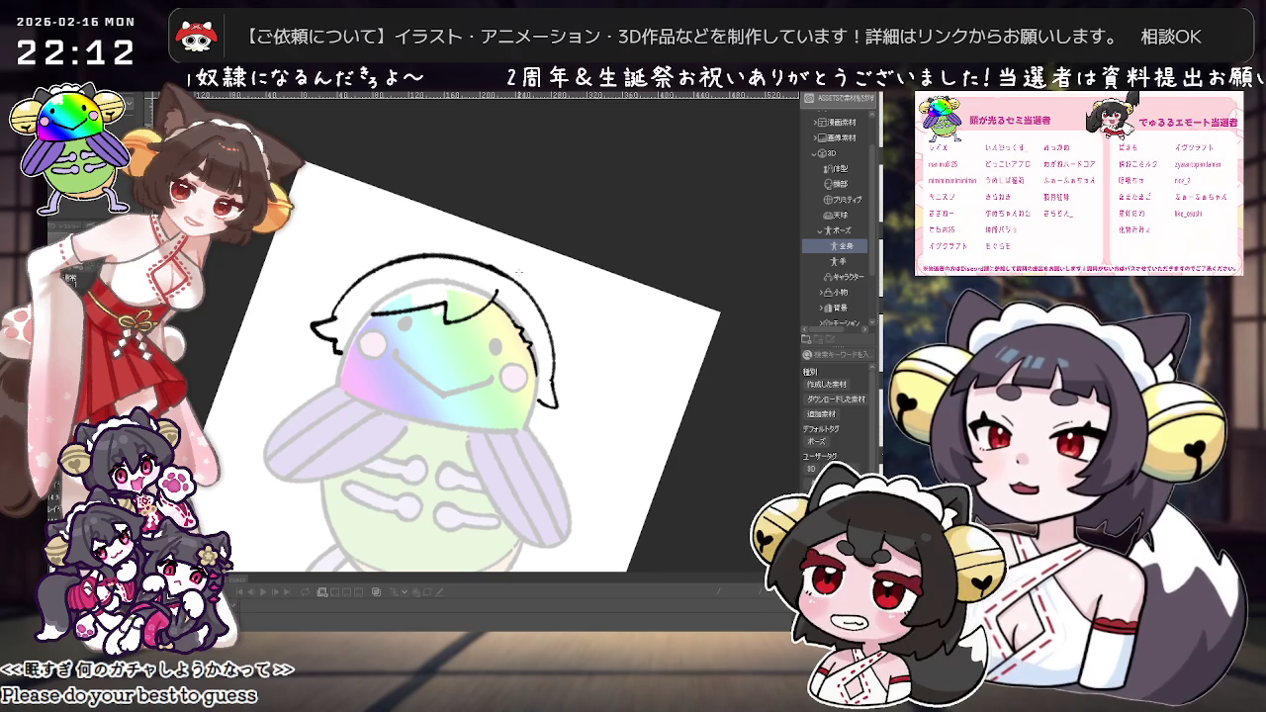
key(minus)
scroll(518, 272, up, 1)
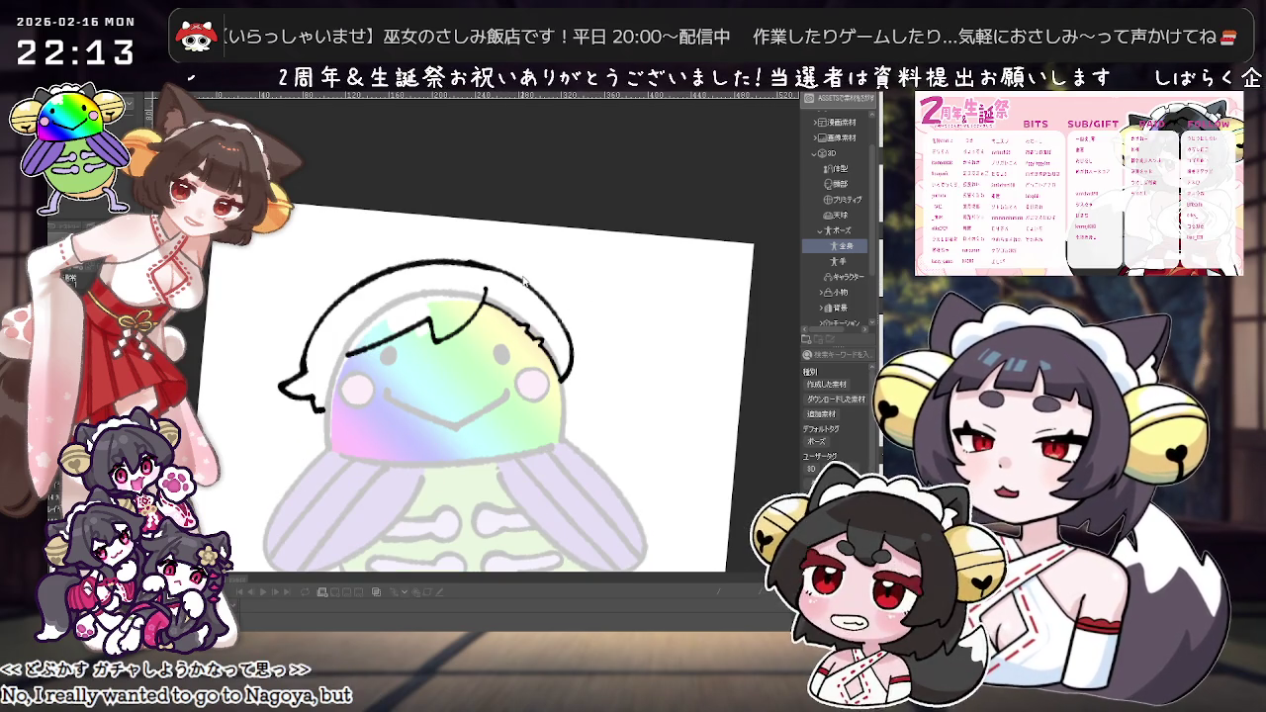
scroll(542, 275, down, 2)
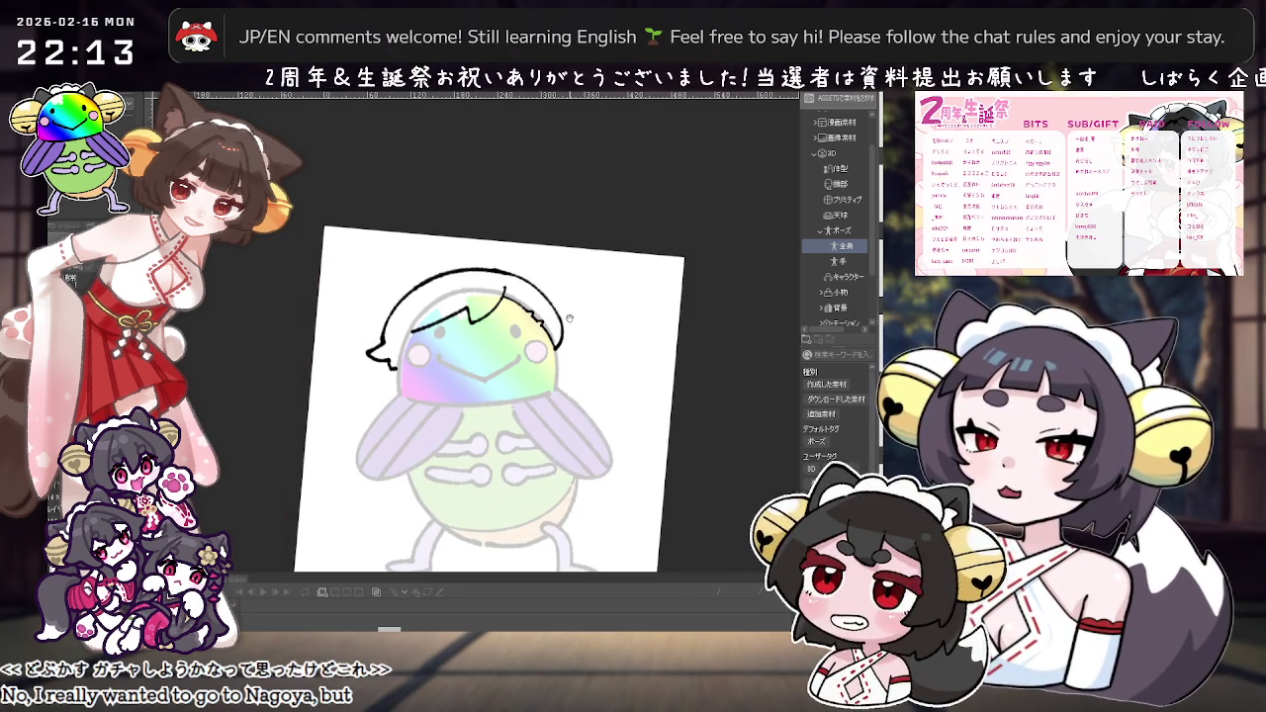
scroll(554, 317, up, 3)
scroll(569, 357, down, 1)
drag(569, 357, 658, 427)
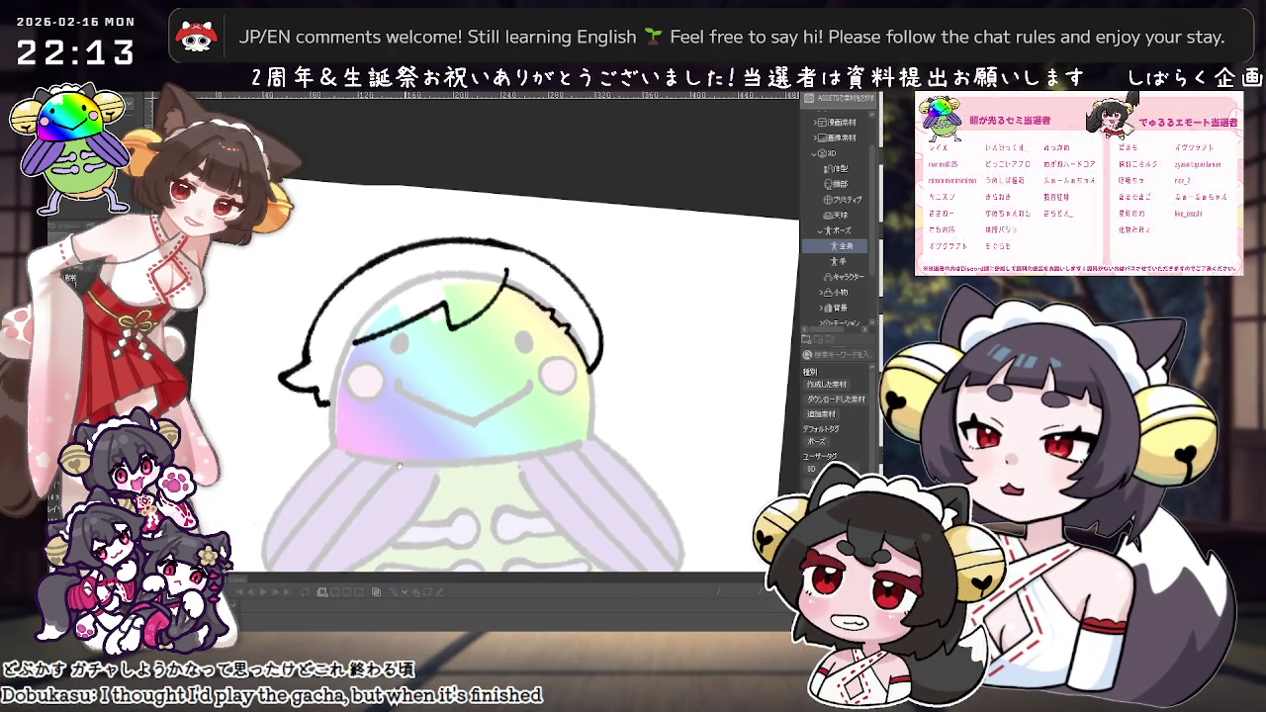
Step: Erase the arc's left end and redraw a longer horizontal line across the face
drag(374, 319, 388, 304)
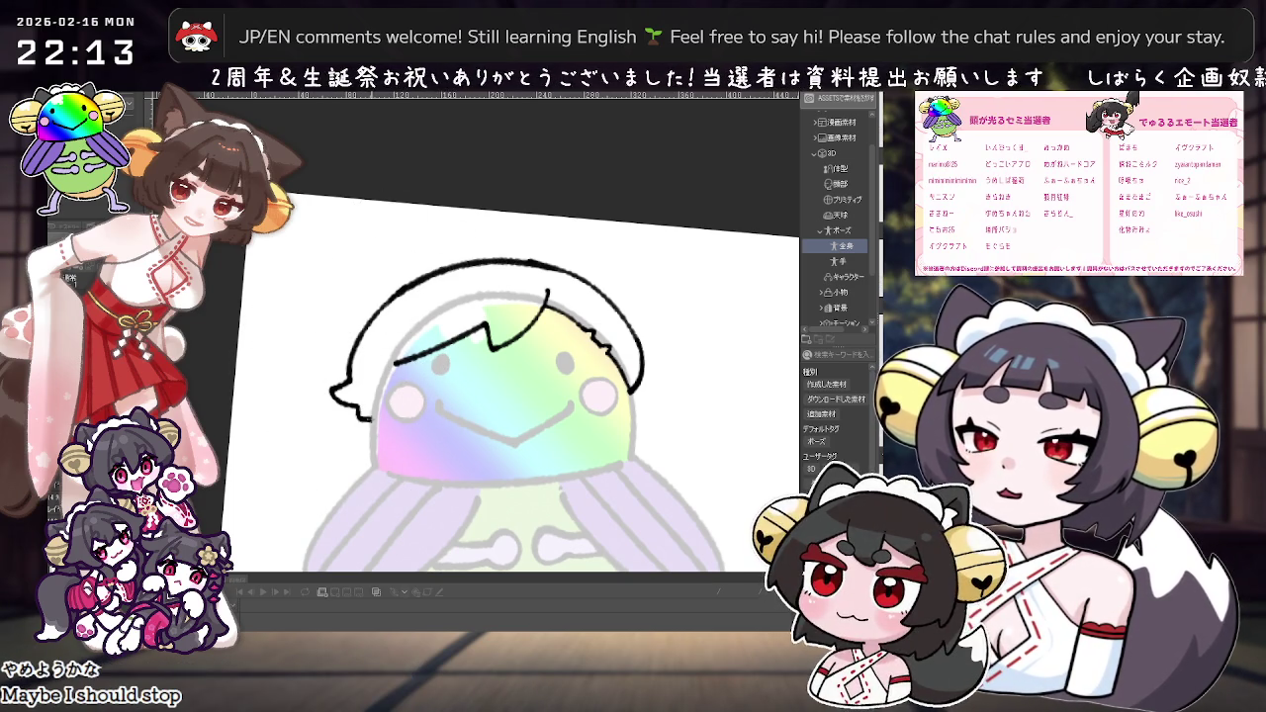
scroll(650, 309, down, 3)
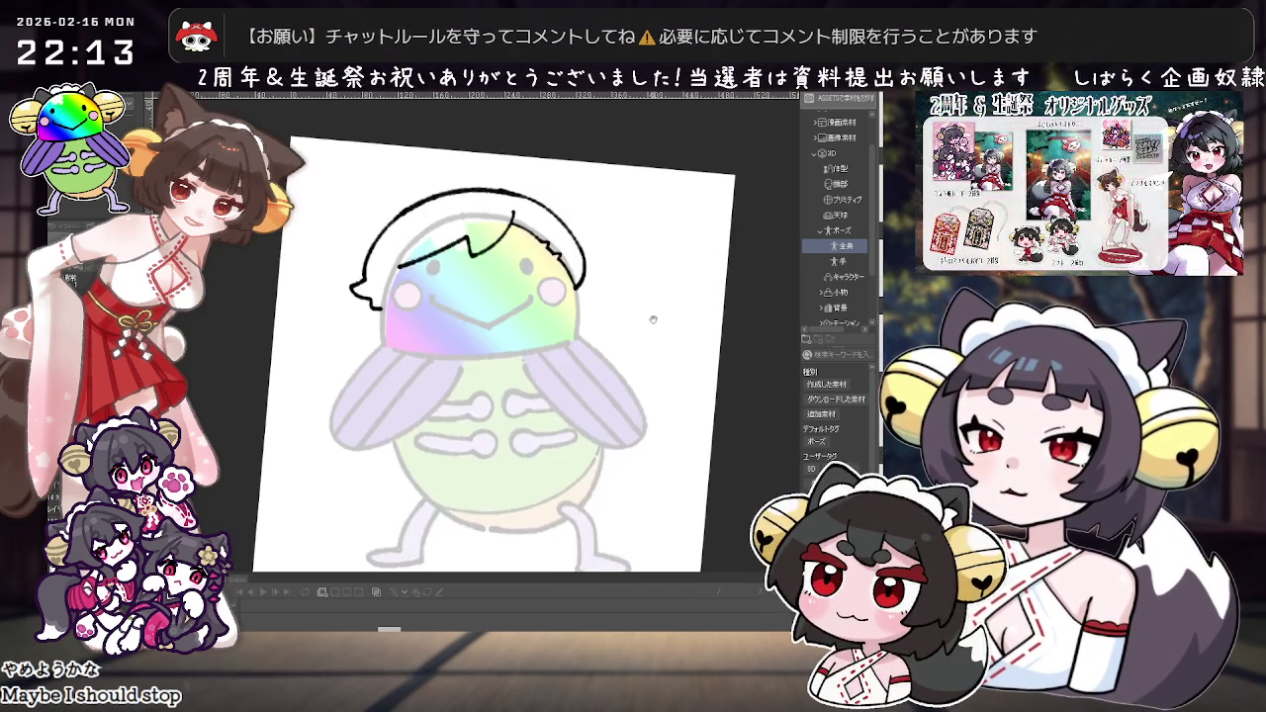
scroll(651, 308, up, 2)
scroll(651, 309, down, 3)
scroll(635, 384, up, 2)
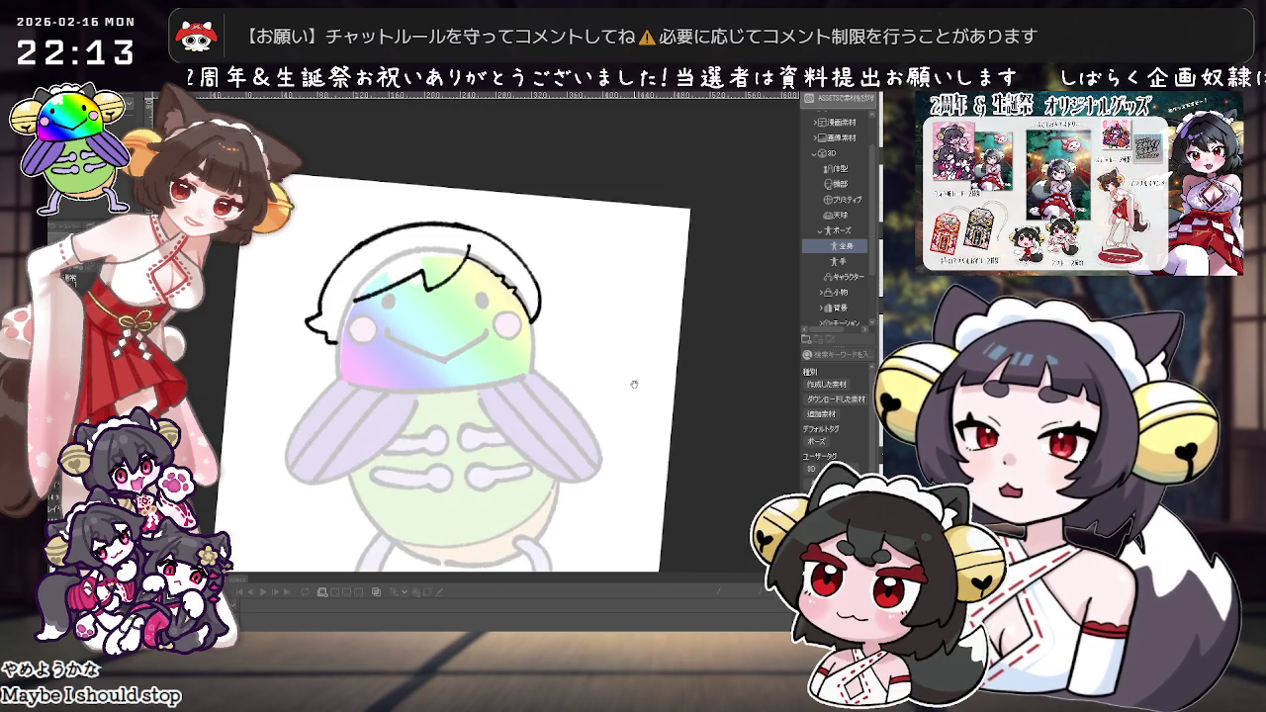
scroll(634, 384, up, 1)
scroll(577, 391, up, 1)
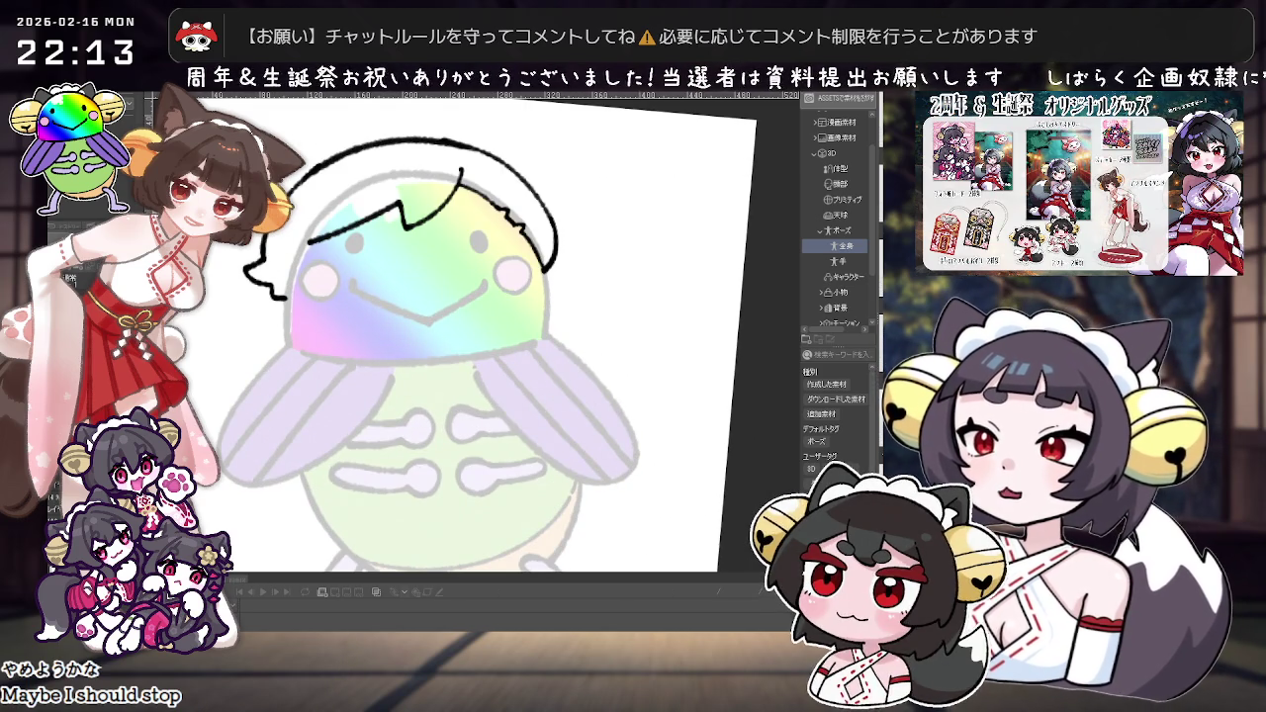
scroll(421, 330, up, 1)
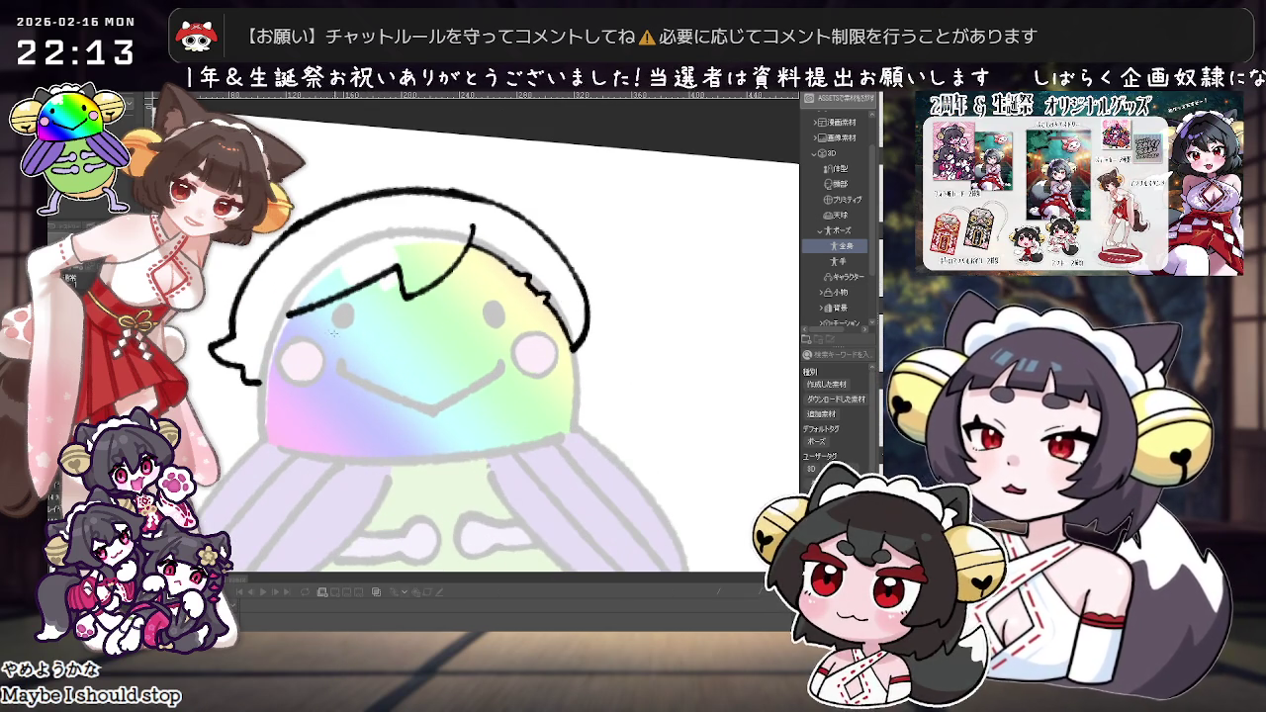
key(ctrl+z)
mouse_move(330, 325)
mouse_down()
mouse_move(419, 315)
mouse_move(399, 320)
mouse_up()
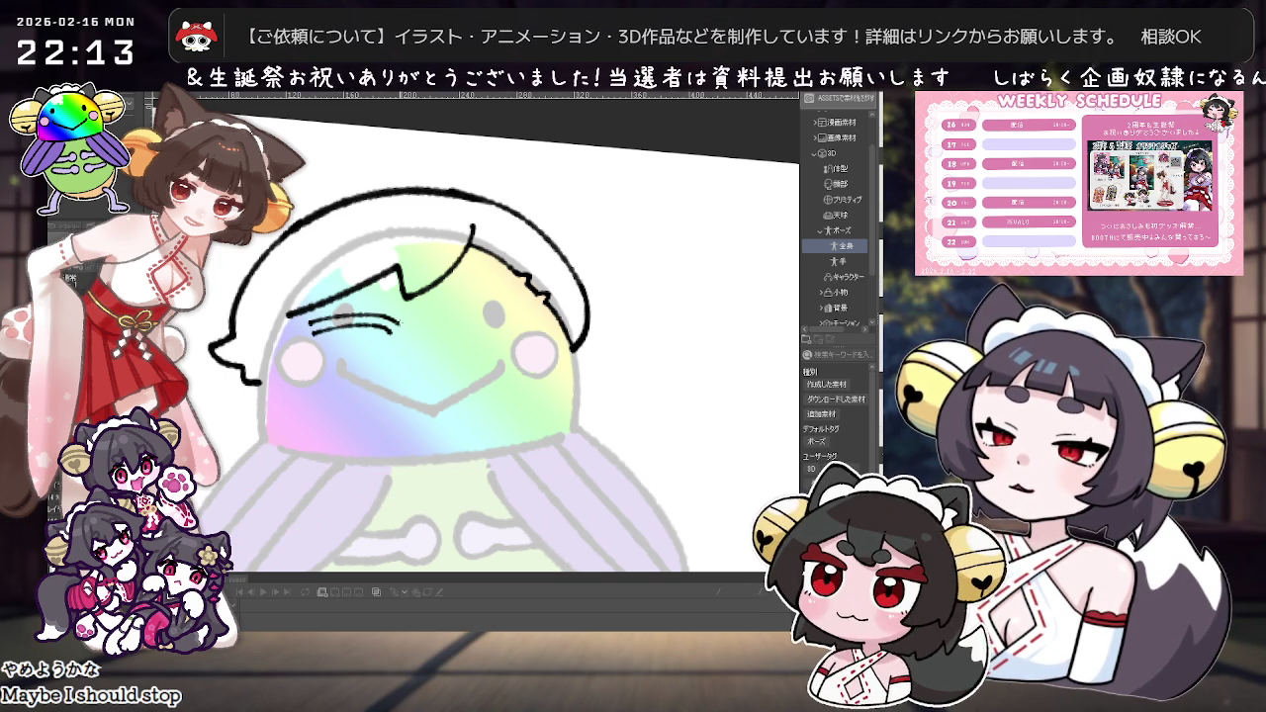
Step: Extend the glasses line across the other eye and lasso-select the finished glasses
drag(446, 321, 532, 314)
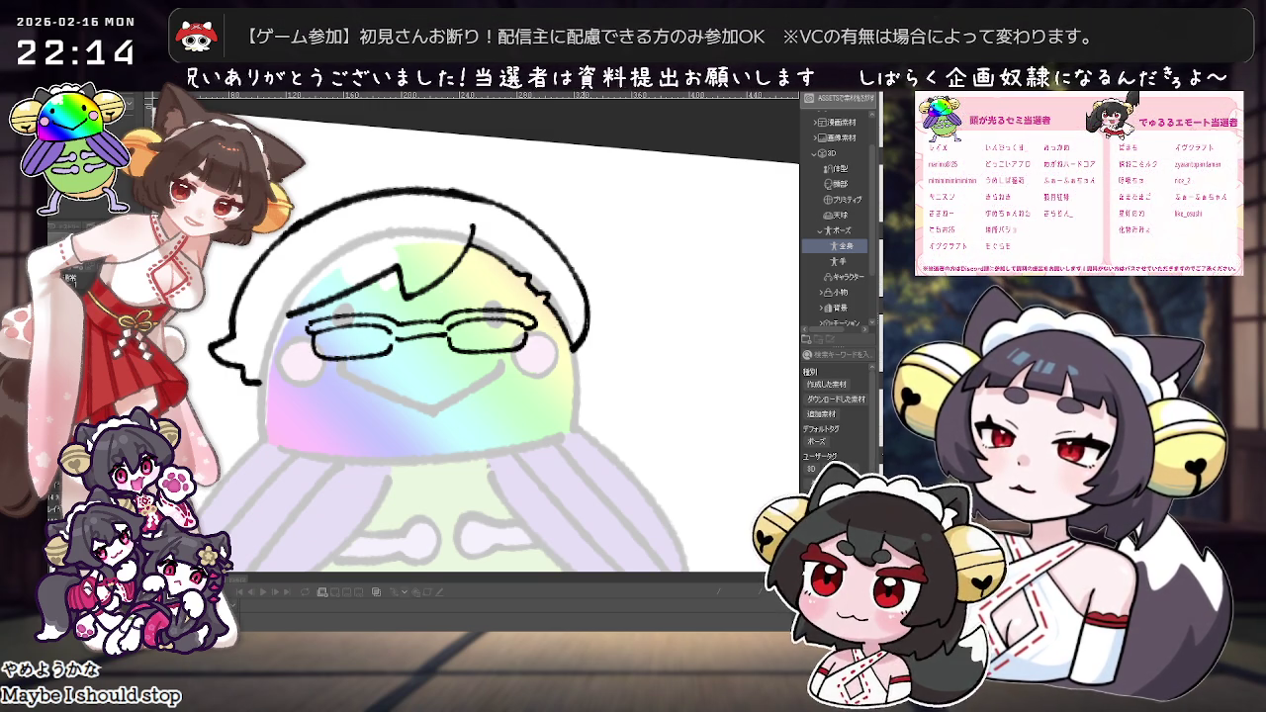
scroll(596, 322, down, 2)
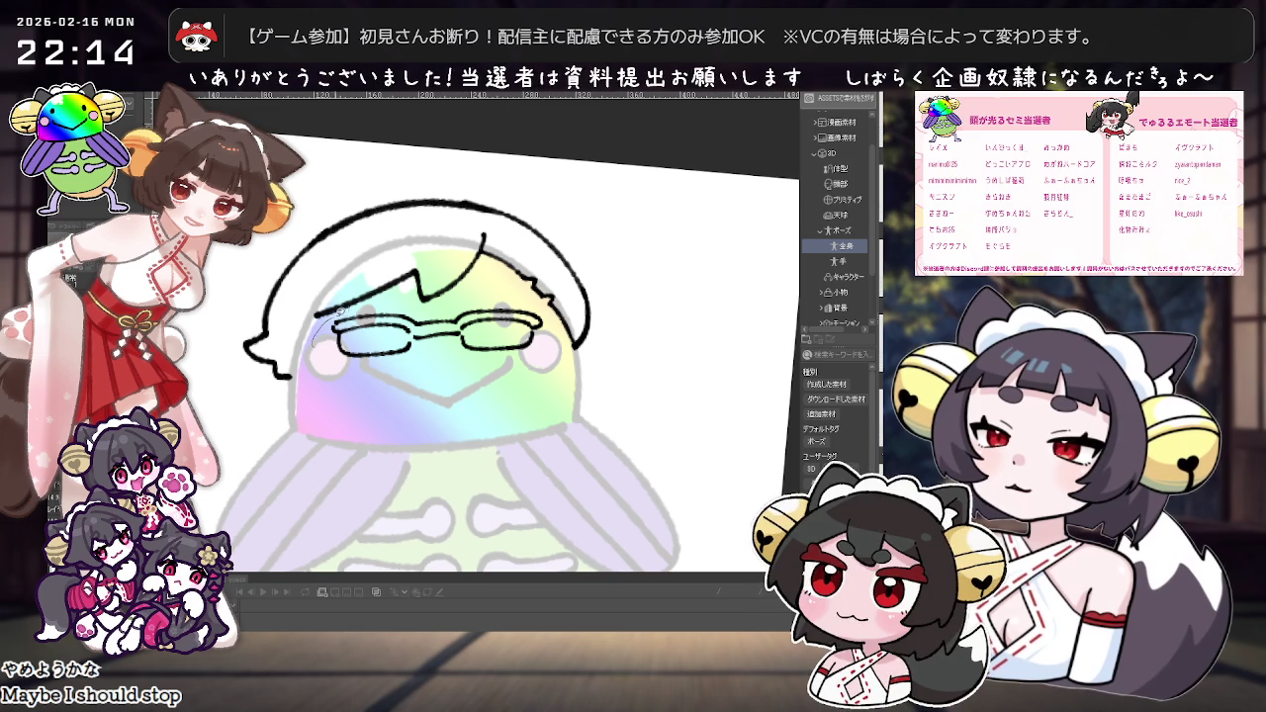
drag(510, 374, 314, 348)
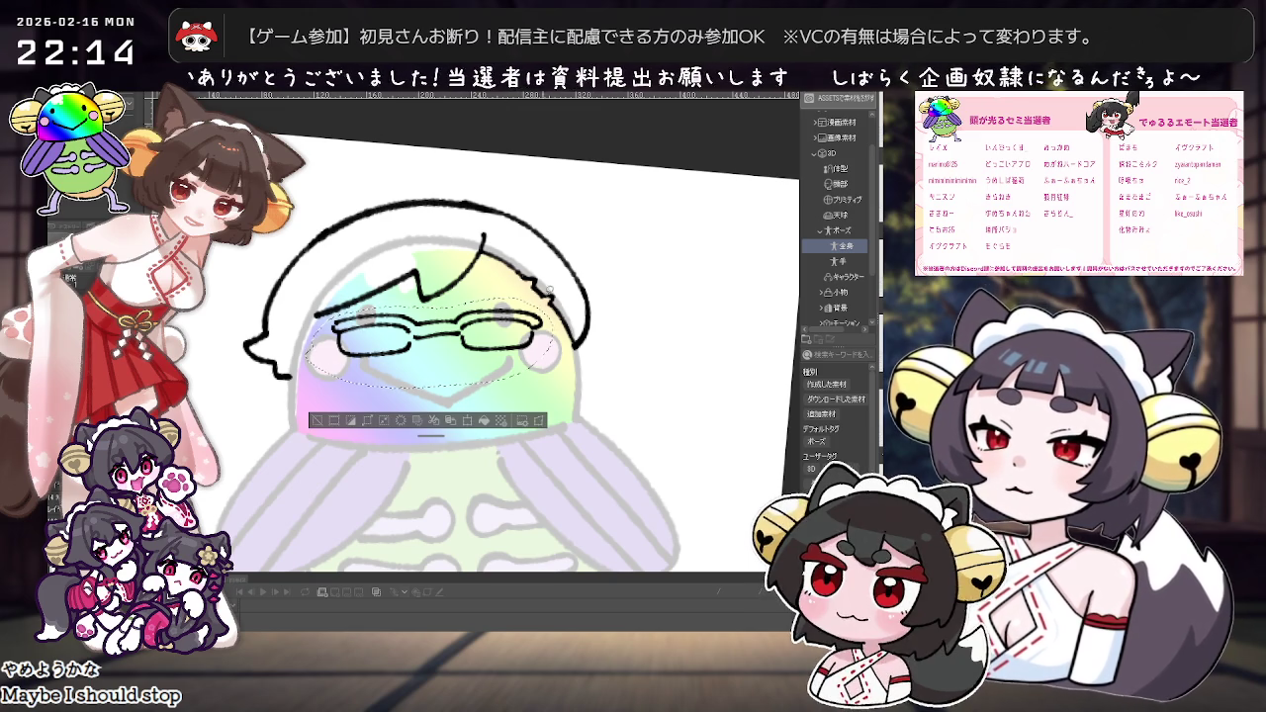
Step: Shrink and level the selected glasses with Transform, commit, and deselect
click(469, 423)
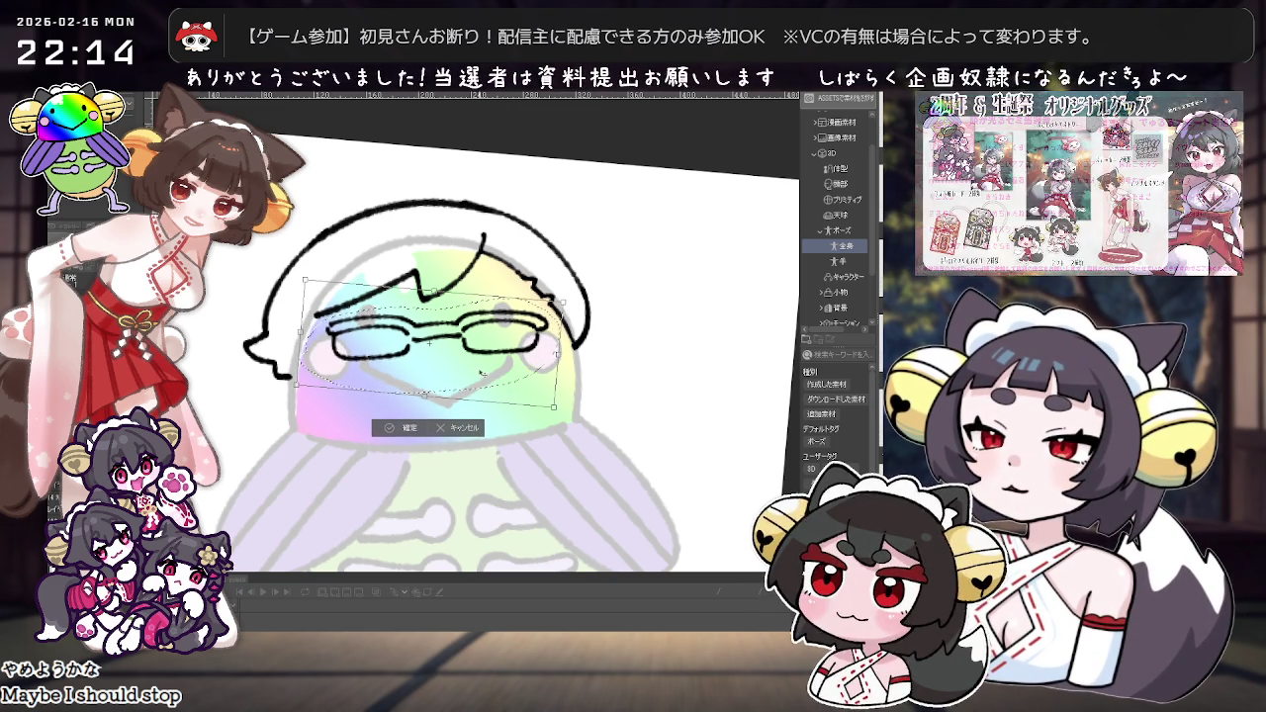
drag(424, 395, 458, 353)
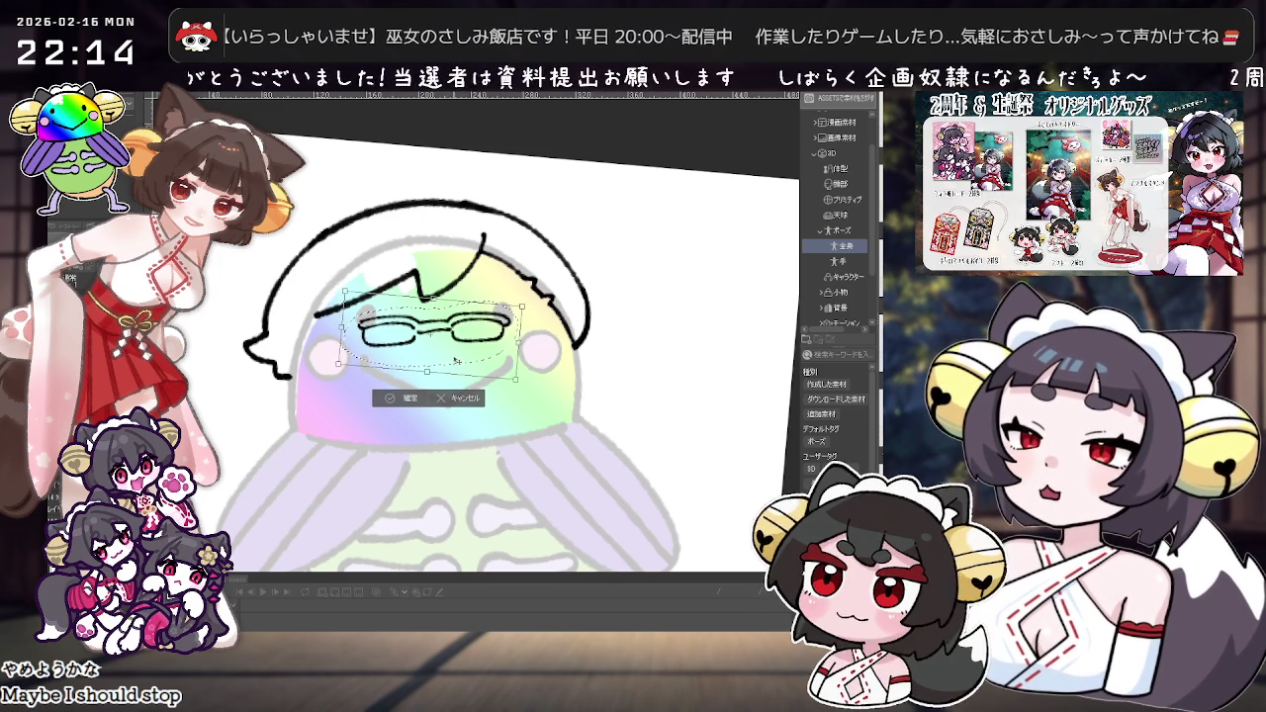
drag(458, 354, 453, 360)
key(Return)
key(ctrl+d)
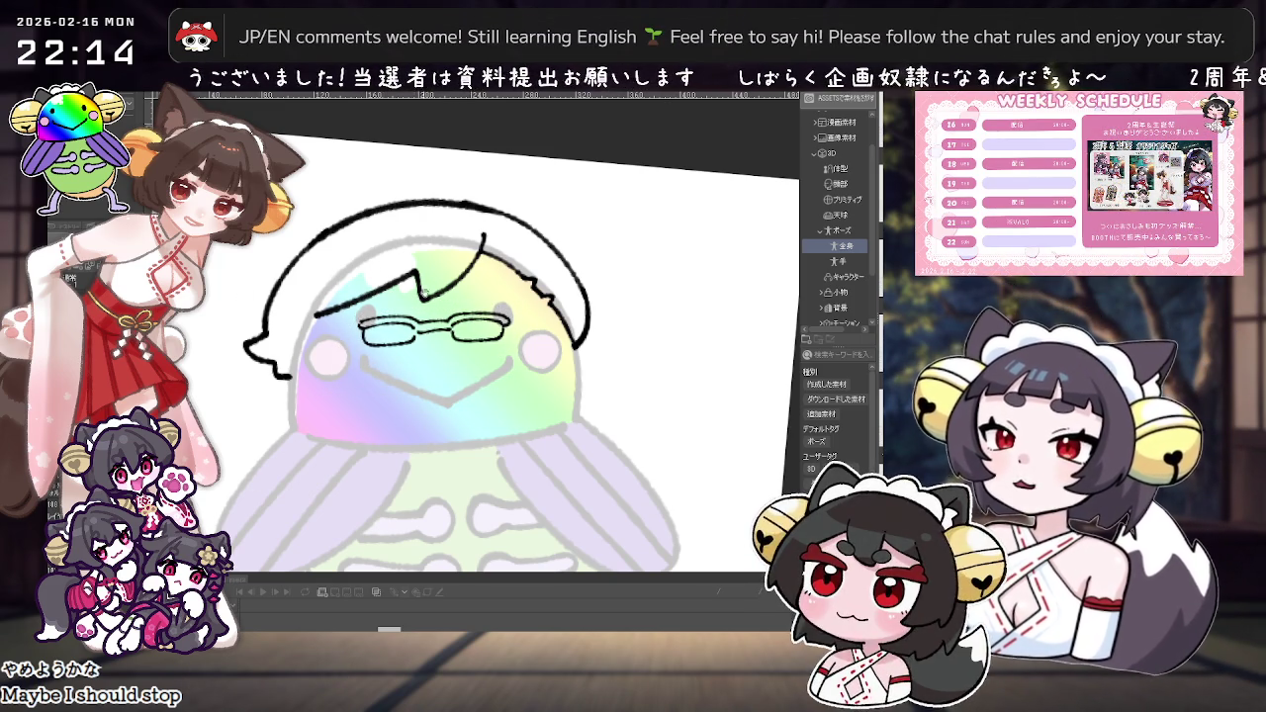
drag(358, 277, 386, 301)
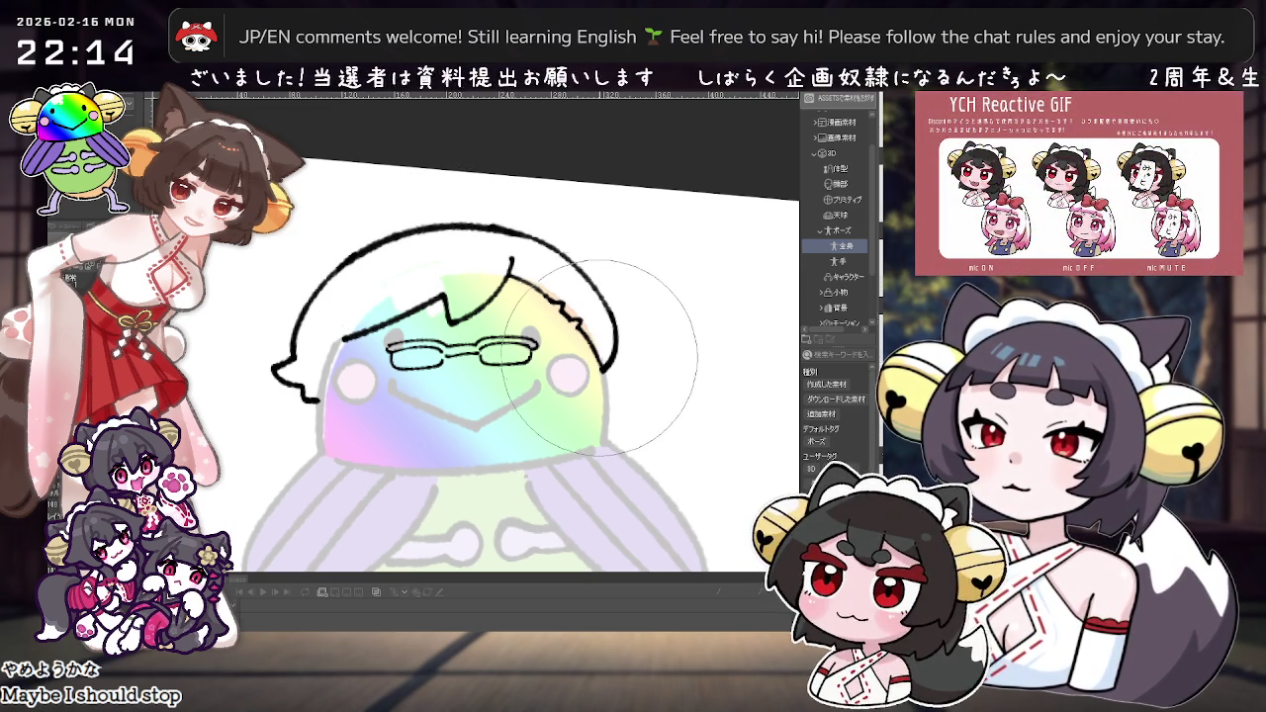
scroll(591, 344, down, 2)
scroll(593, 340, down, 2)
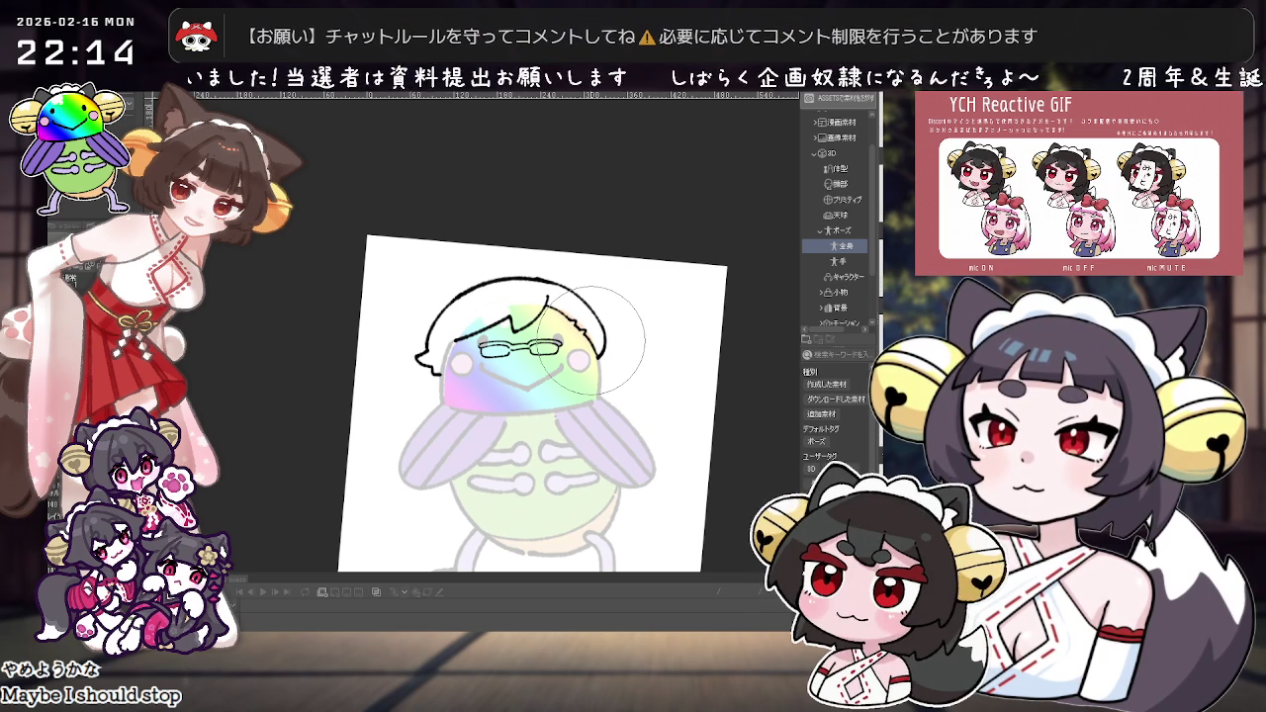
scroll(592, 340, up, 3)
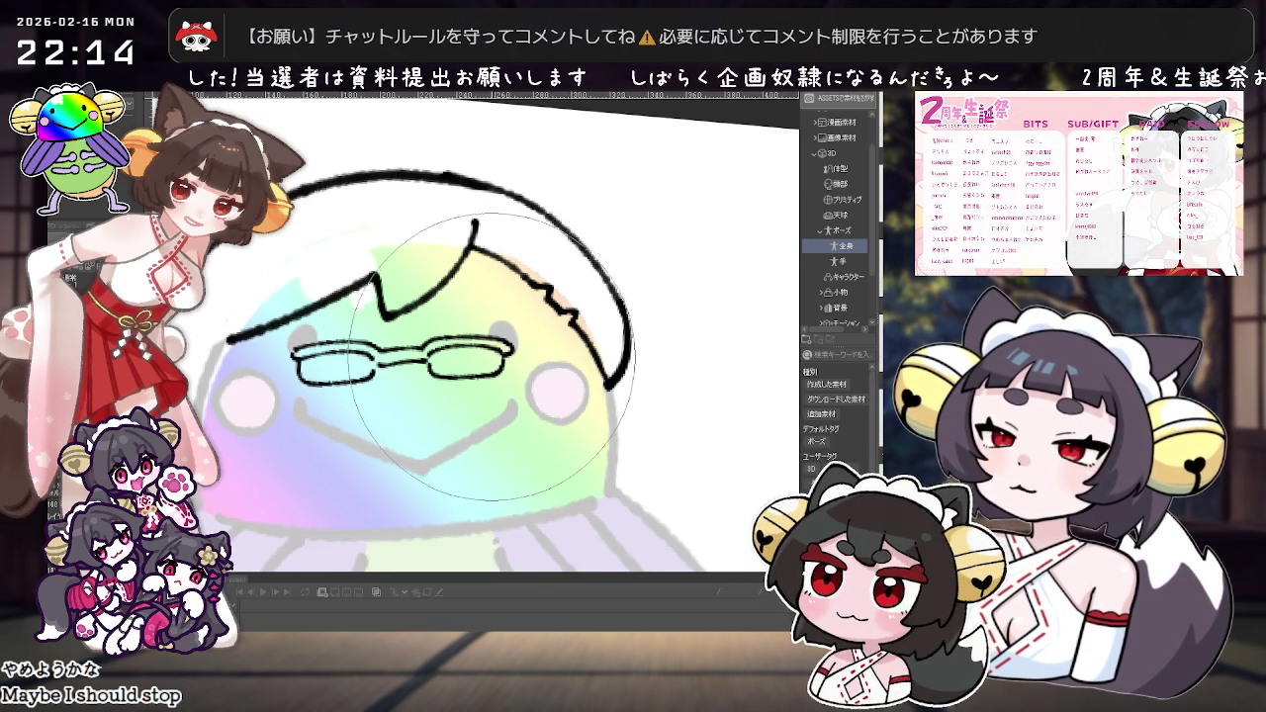
scroll(678, 385, down, 3)
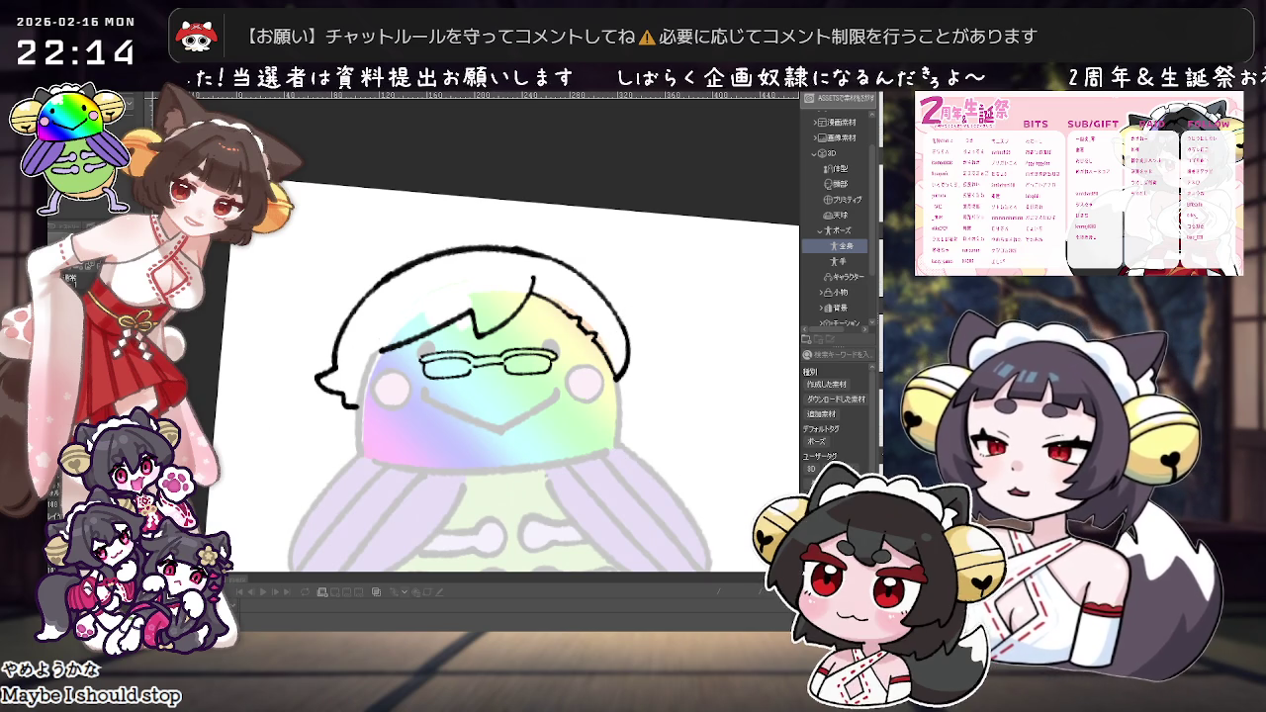
Step: Hide the line-art layer and drag a diagonal rainbow gradient across the yellow head
key(Delete)
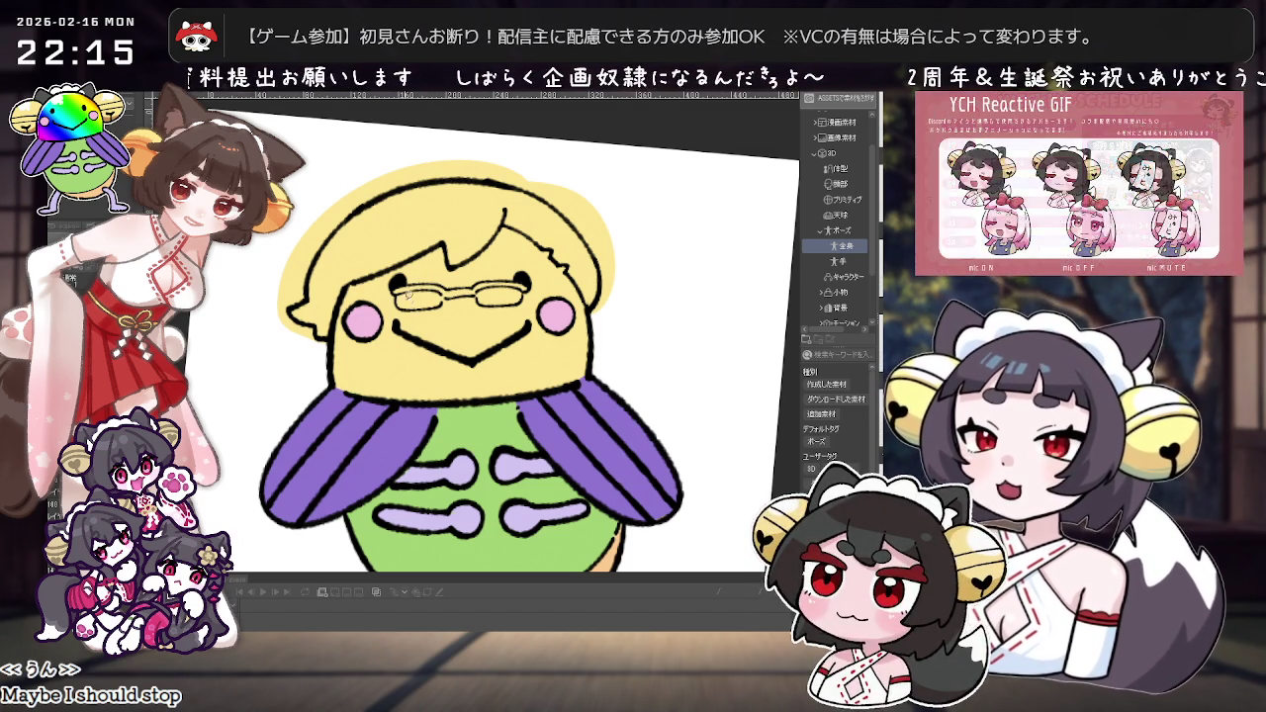
mouse_move(323, 349)
mouse_down()
mouse_move(337, 409)
mouse_move(305, 381)
mouse_move(316, 296)
mouse_move(475, 237)
mouse_move(603, 255)
mouse_move(643, 297)
mouse_move(636, 340)
mouse_up()
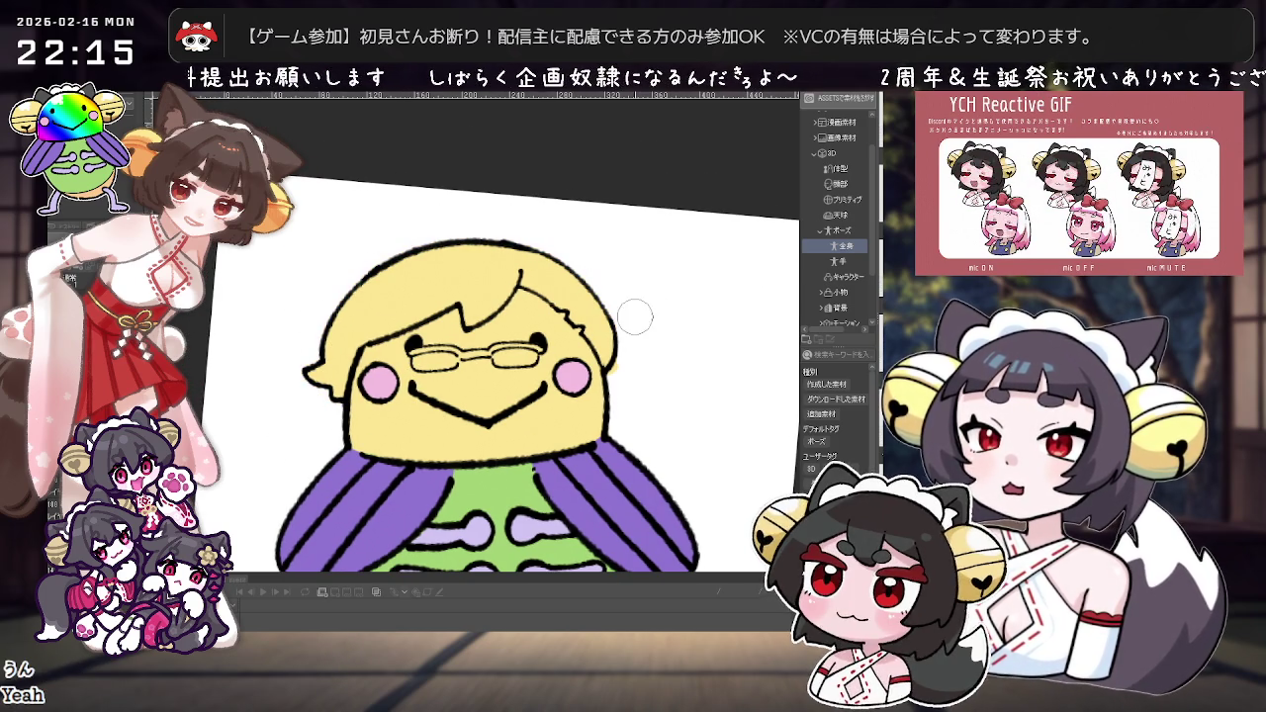
drag(346, 435, 583, 272)
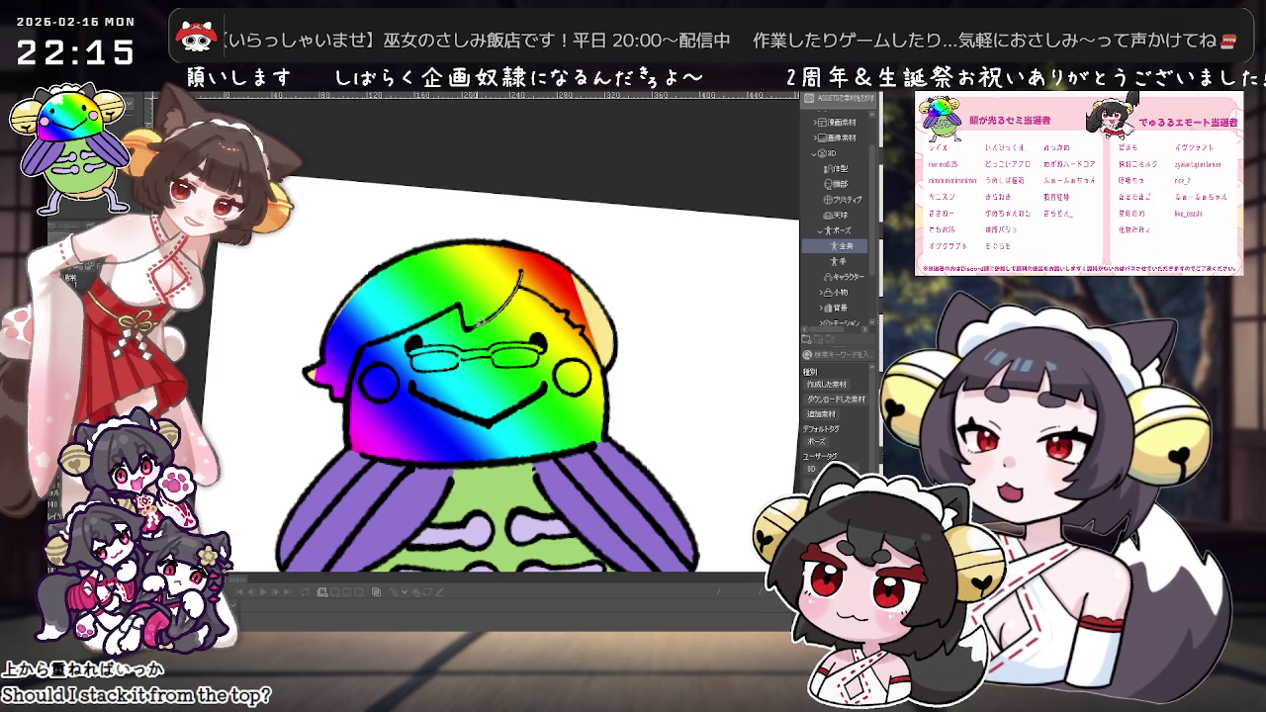
Step: Fill the hair area of the head solid blue
click(411, 297)
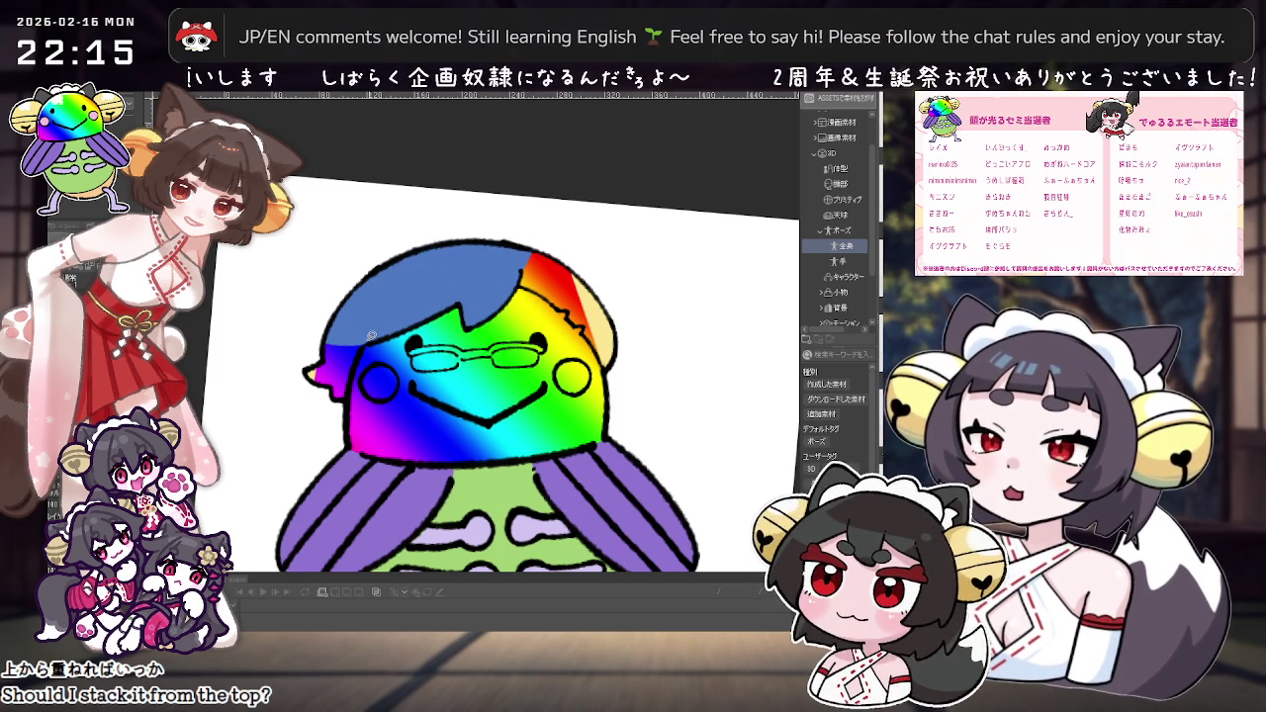
drag(635, 267, 455, 273)
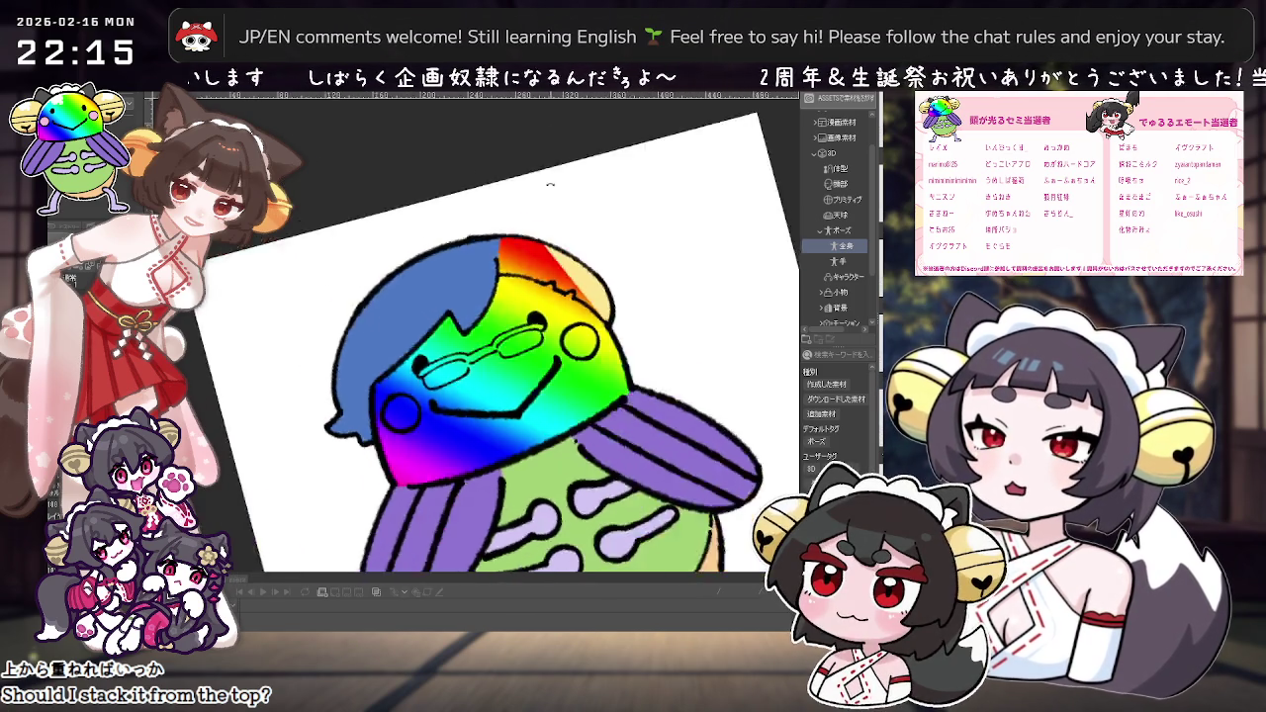
scroll(455, 274, up, 2)
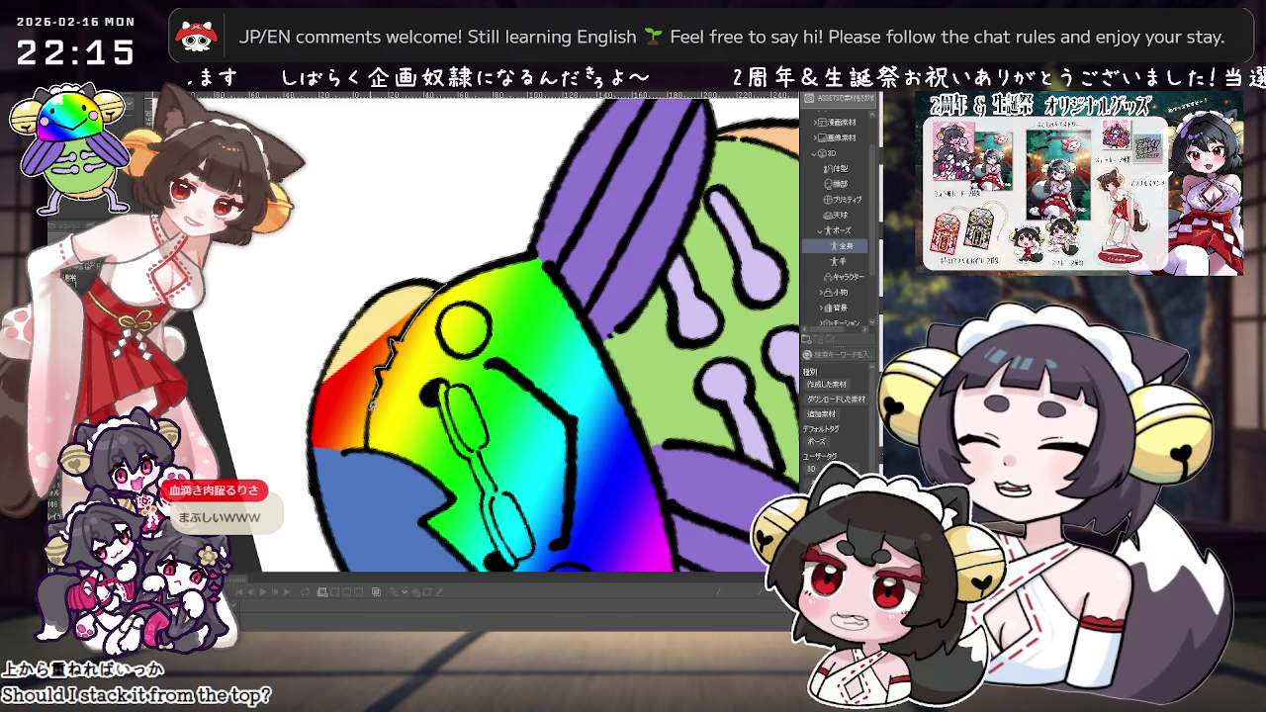
drag(366, 269, 465, 297)
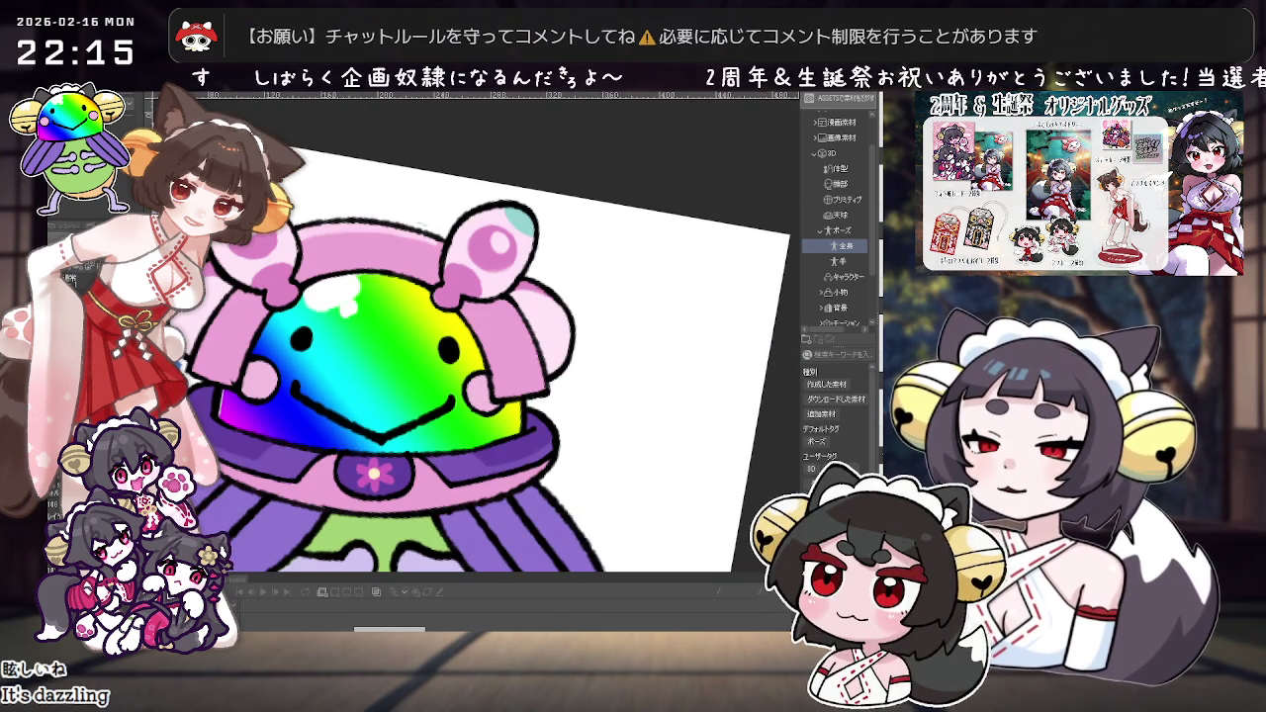
scroll(396, 388, up, 3)
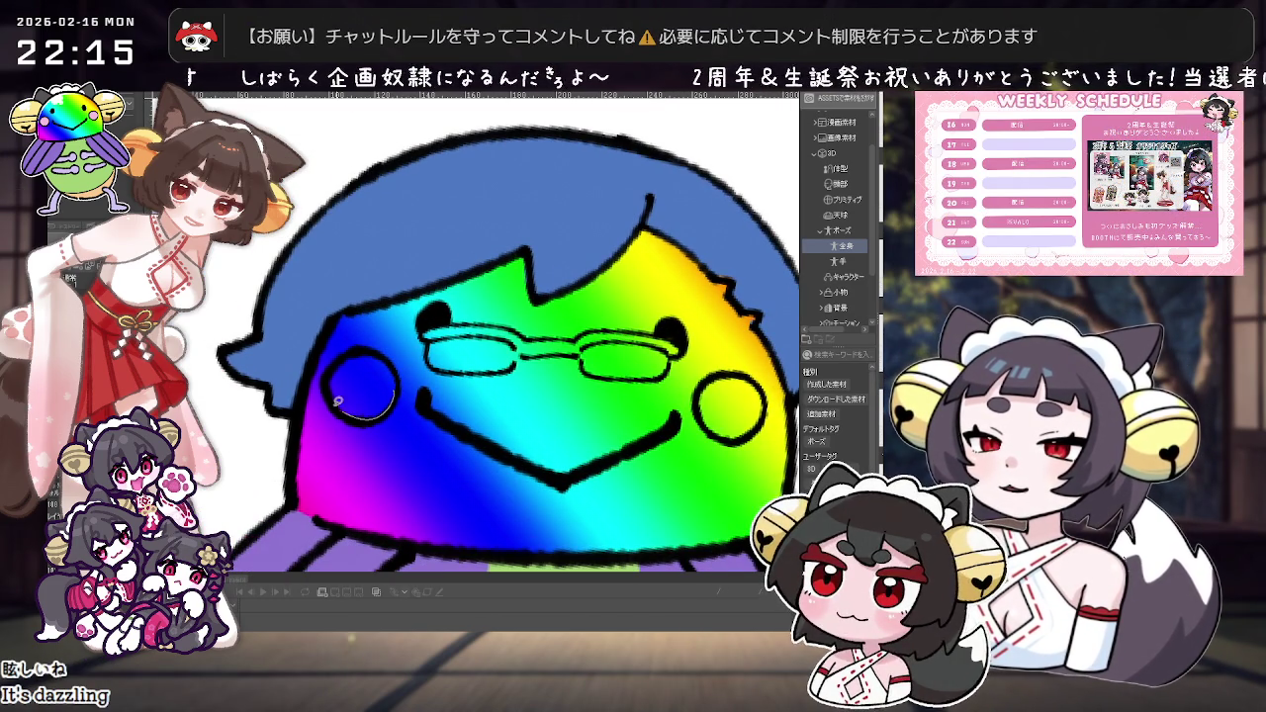
Step: Fill the left cheek circle pink, then rotate and zoom the view onto the glasses
click(383, 361)
drag(532, 326, 491, 389)
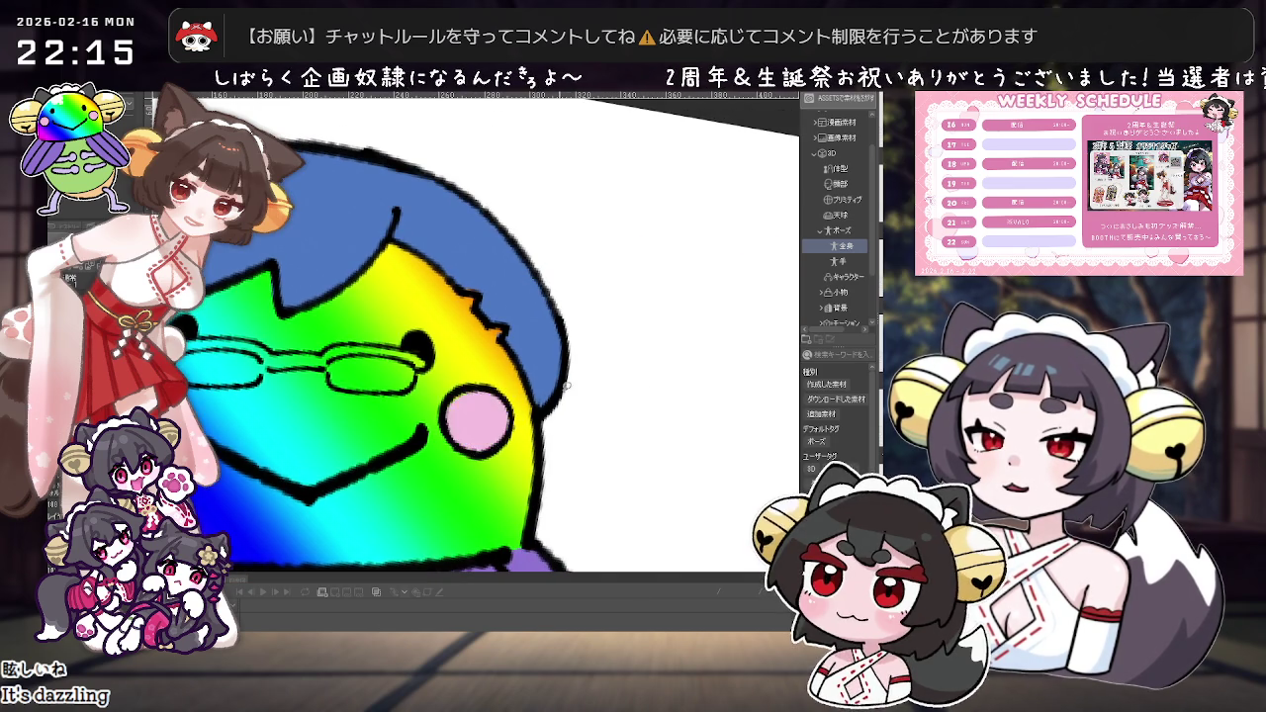
scroll(542, 392, down, 3)
scroll(534, 392, up, 3)
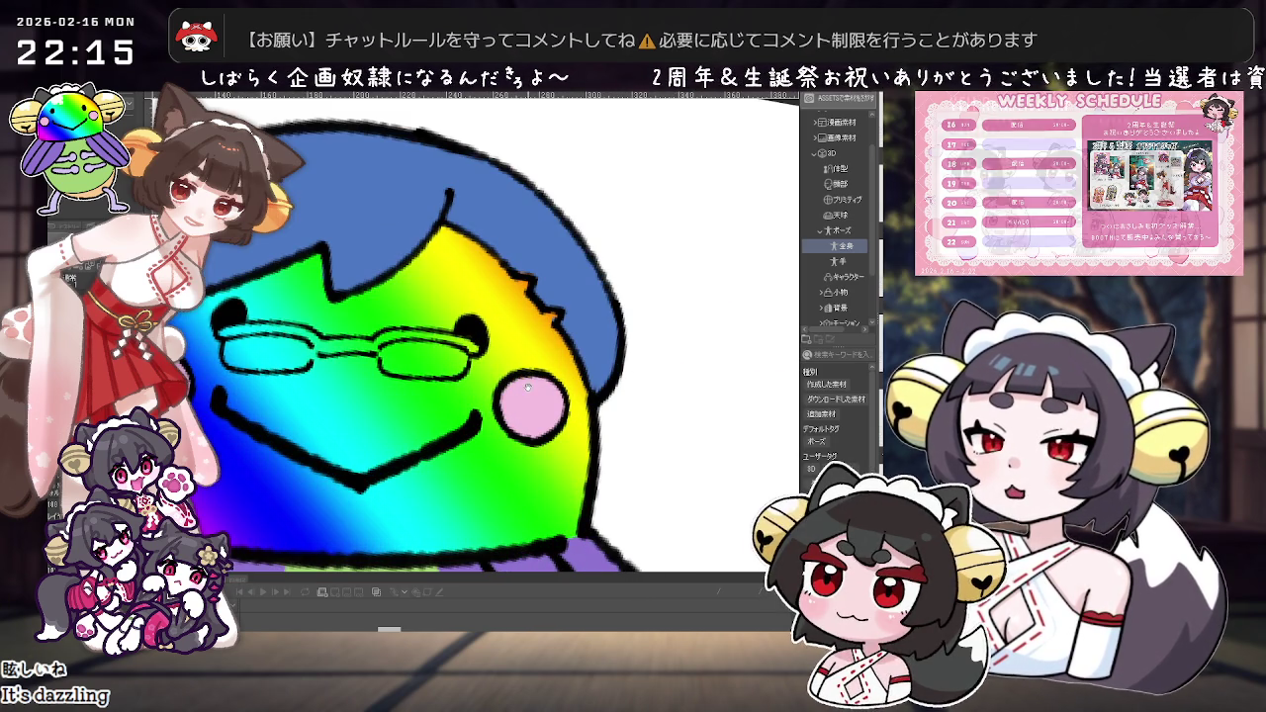
drag(523, 391, 579, 395)
scroll(301, 472, down, 2)
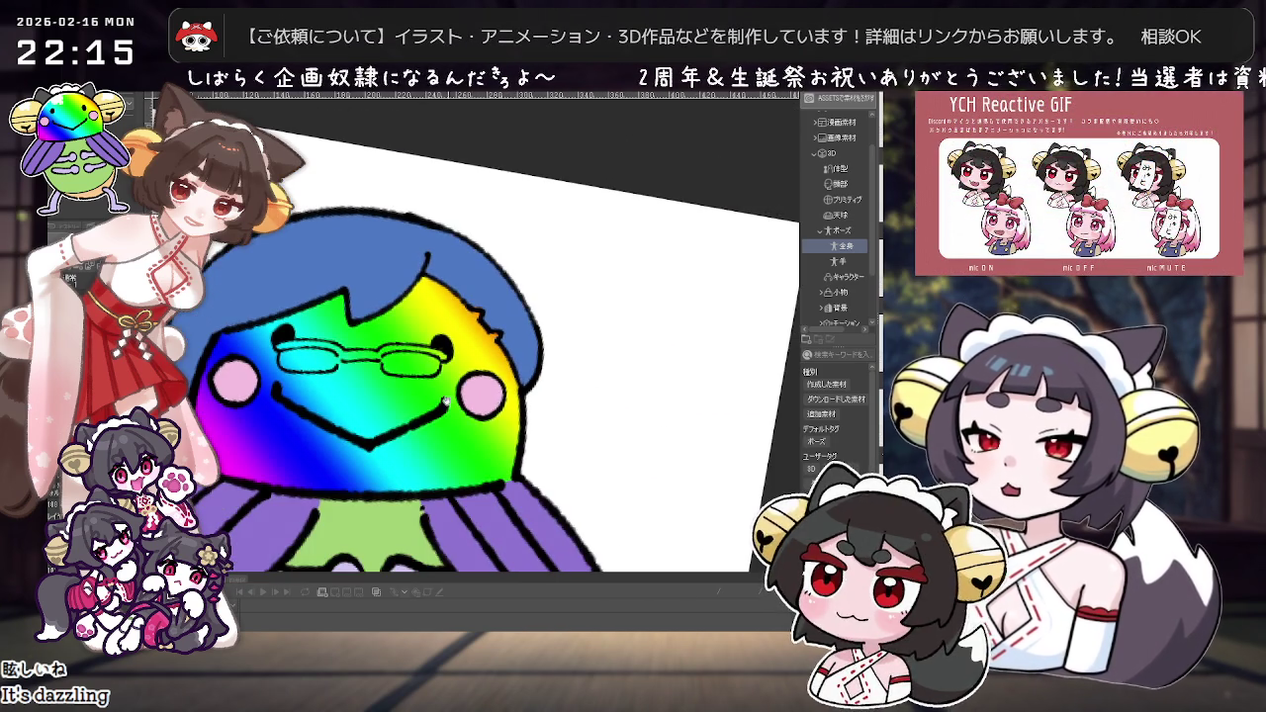
drag(336, 425, 301, 472)
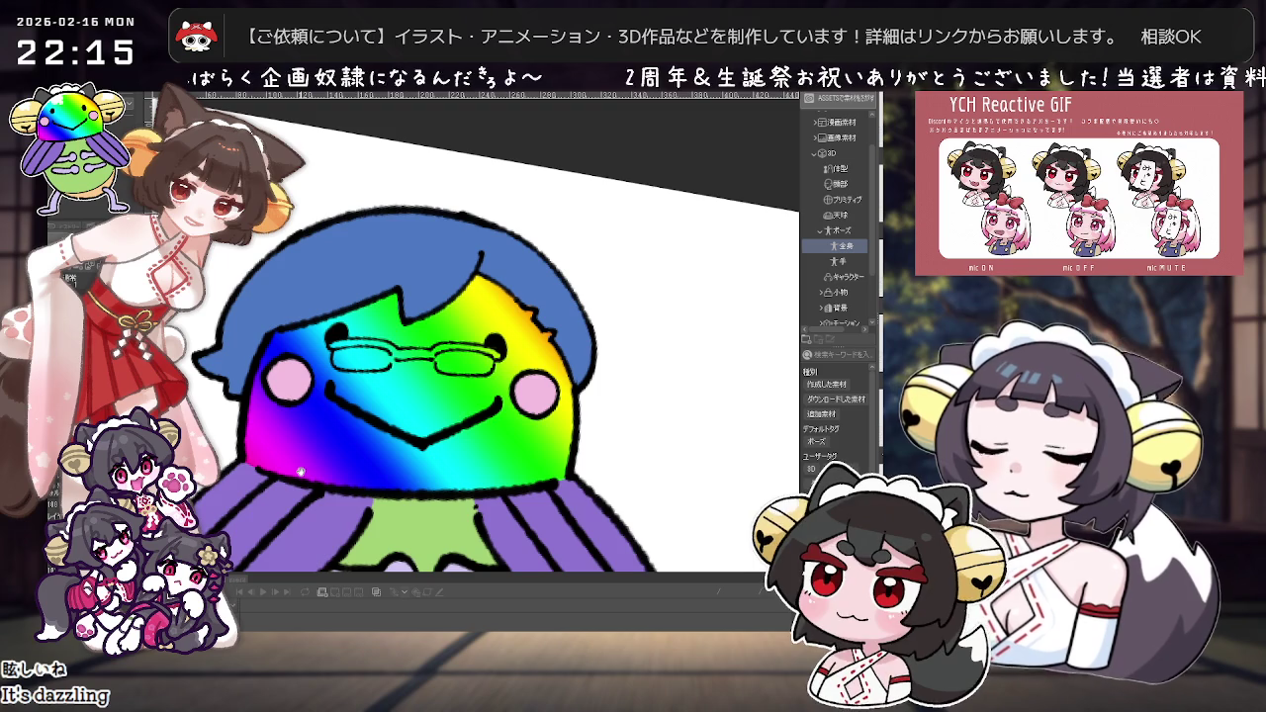
drag(427, 340, 470, 458)
scroll(469, 458, up, 2)
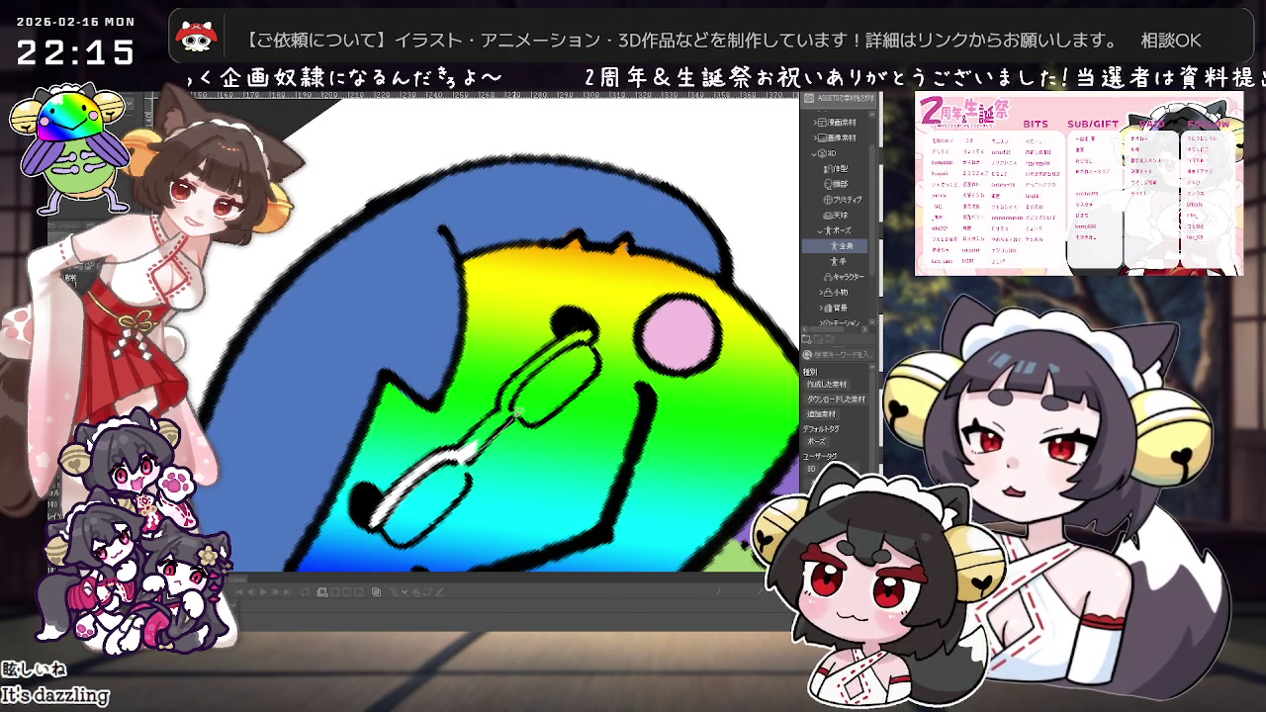
drag(477, 448, 426, 339)
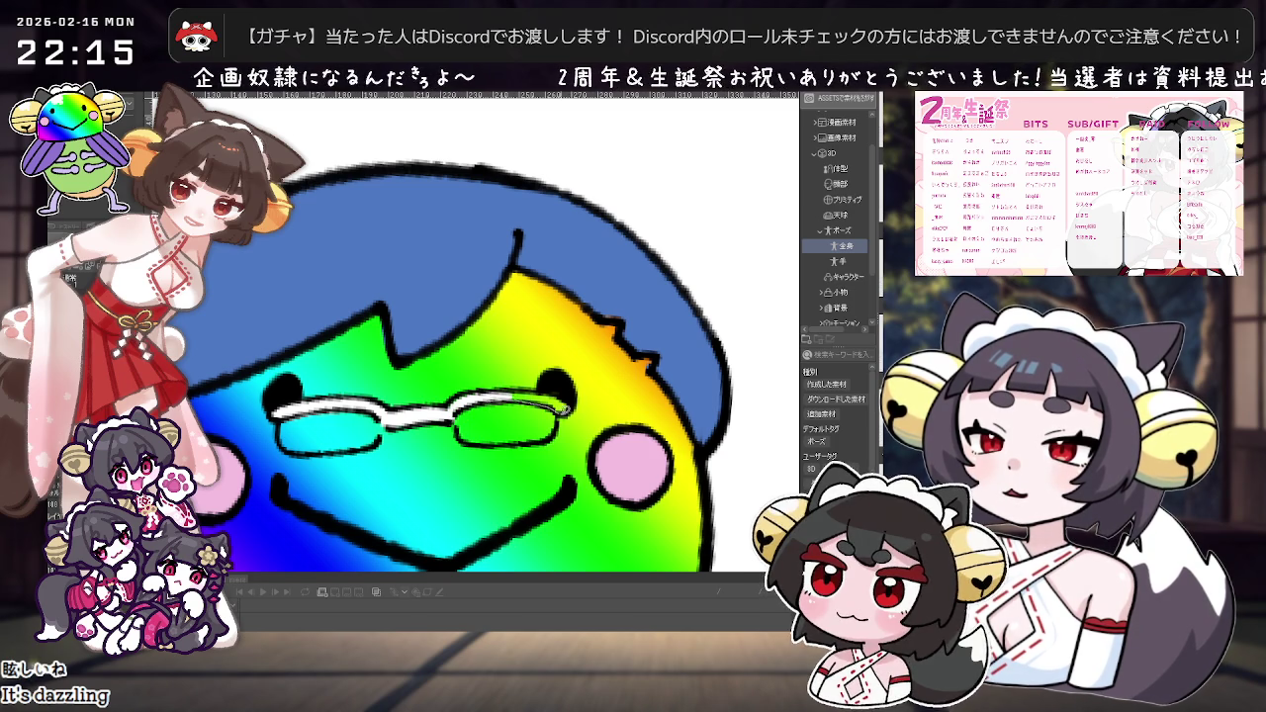
Step: Fill the right lens of the glasses light blue
scroll(537, 389, down, 3)
drag(537, 388, 554, 425)
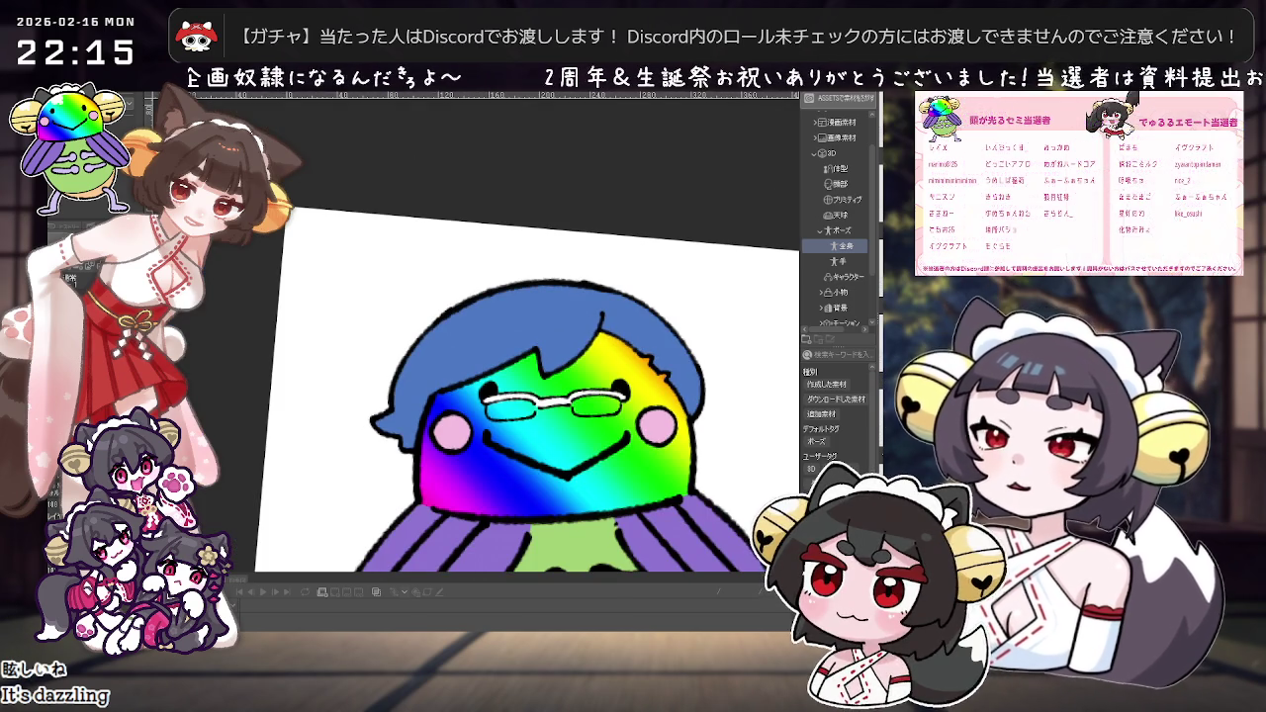
scroll(345, 396, up, 3)
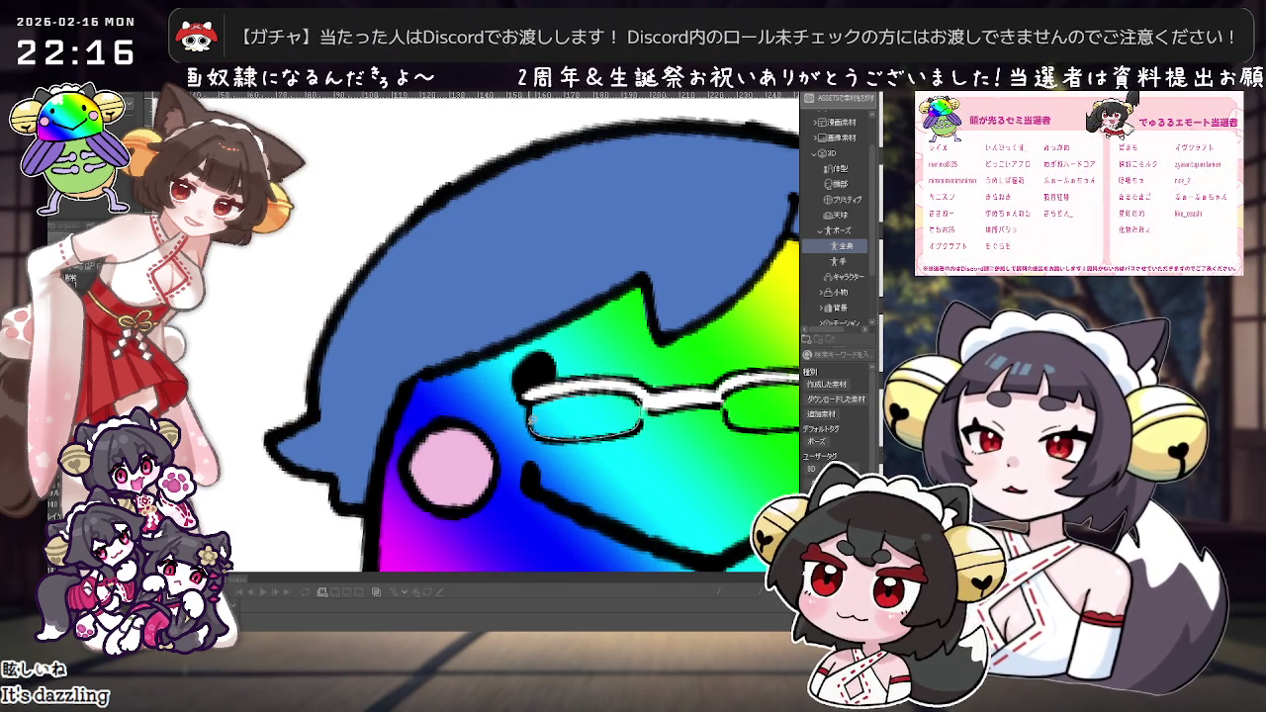
scroll(451, 426, right, 3)
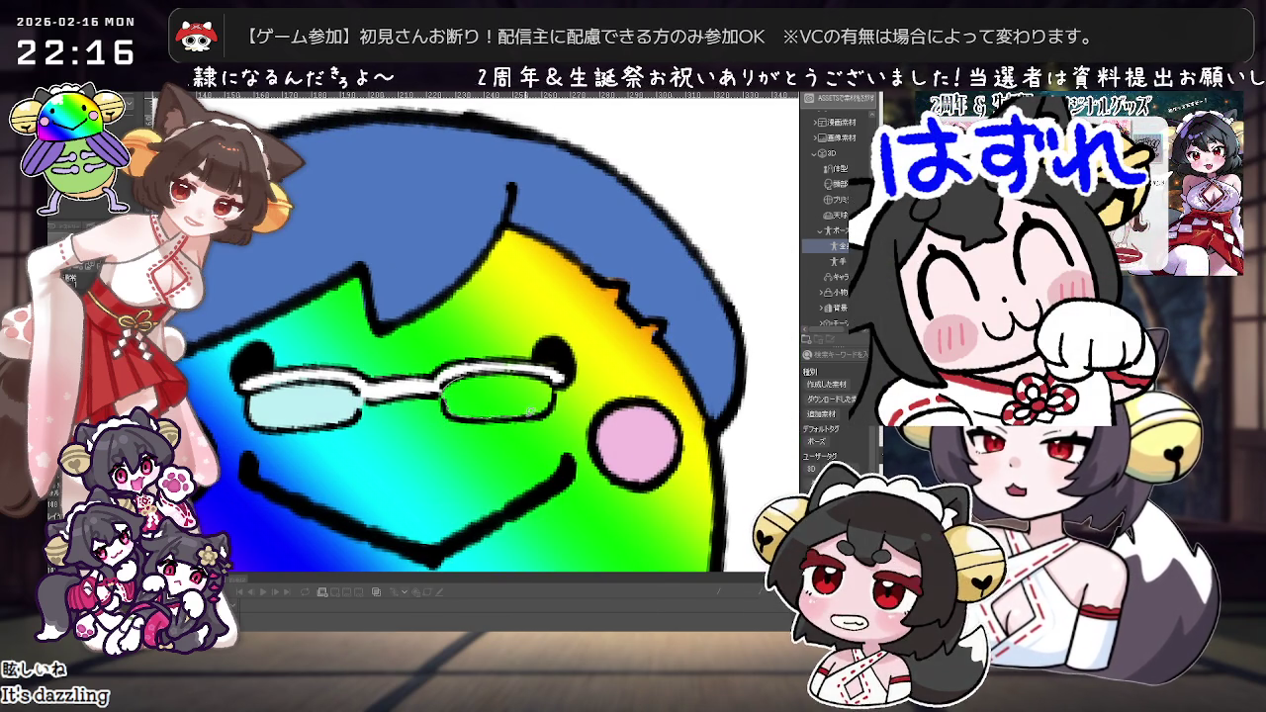
click(453, 406)
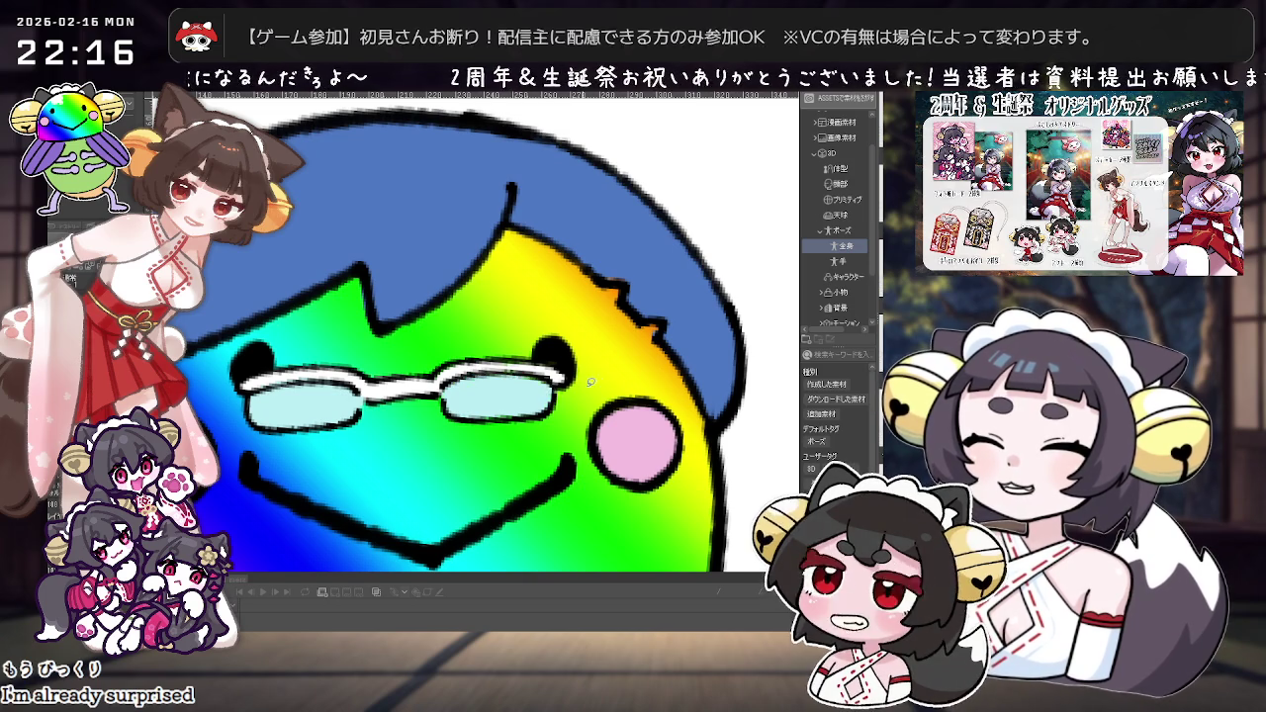
Step: Reset the view upright and zoom around to inspect the finished glasses and body
key(minus)
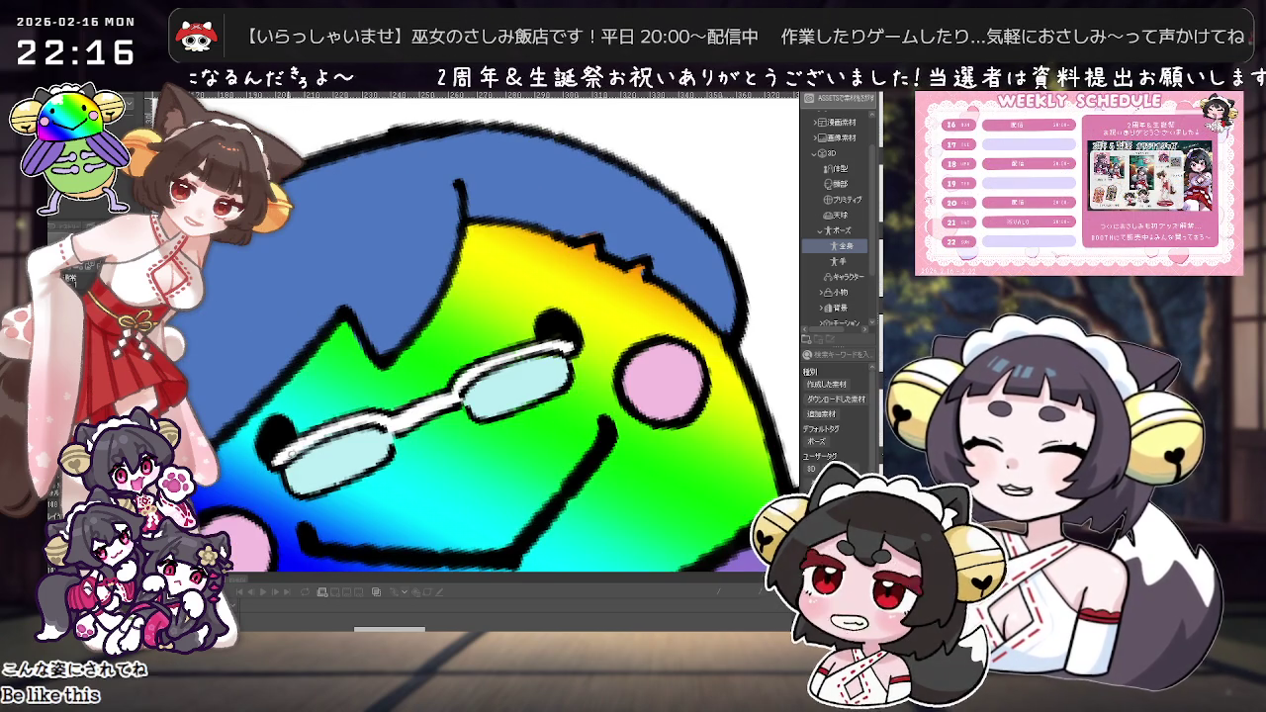
key(asciicircum)
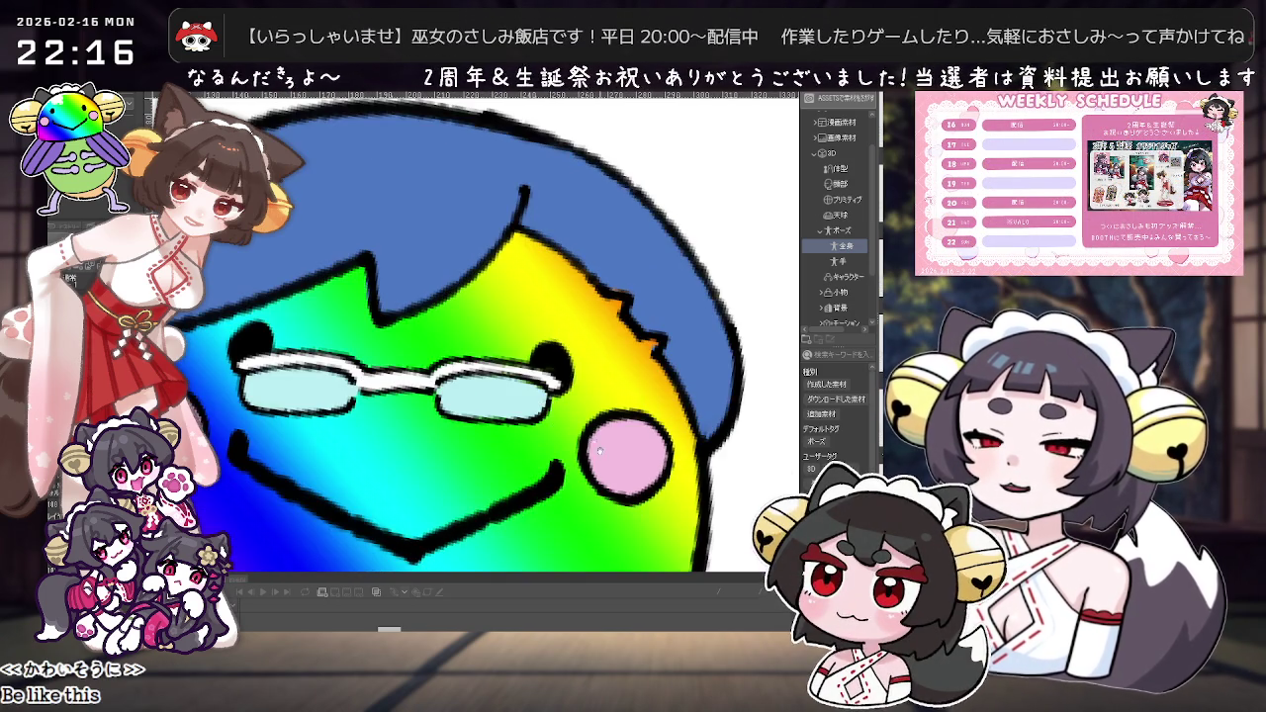
scroll(524, 415, down, 2)
scroll(593, 455, up, 1)
scroll(653, 487, up, 2)
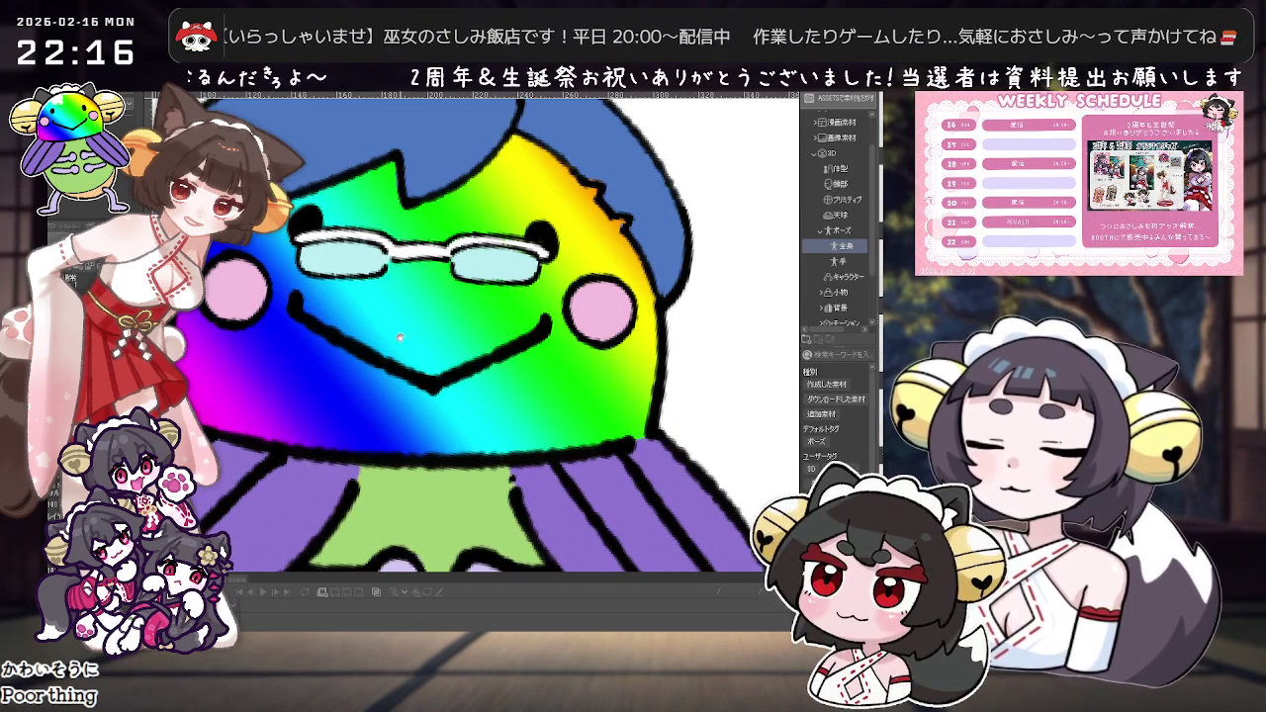
scroll(432, 312, up, 1)
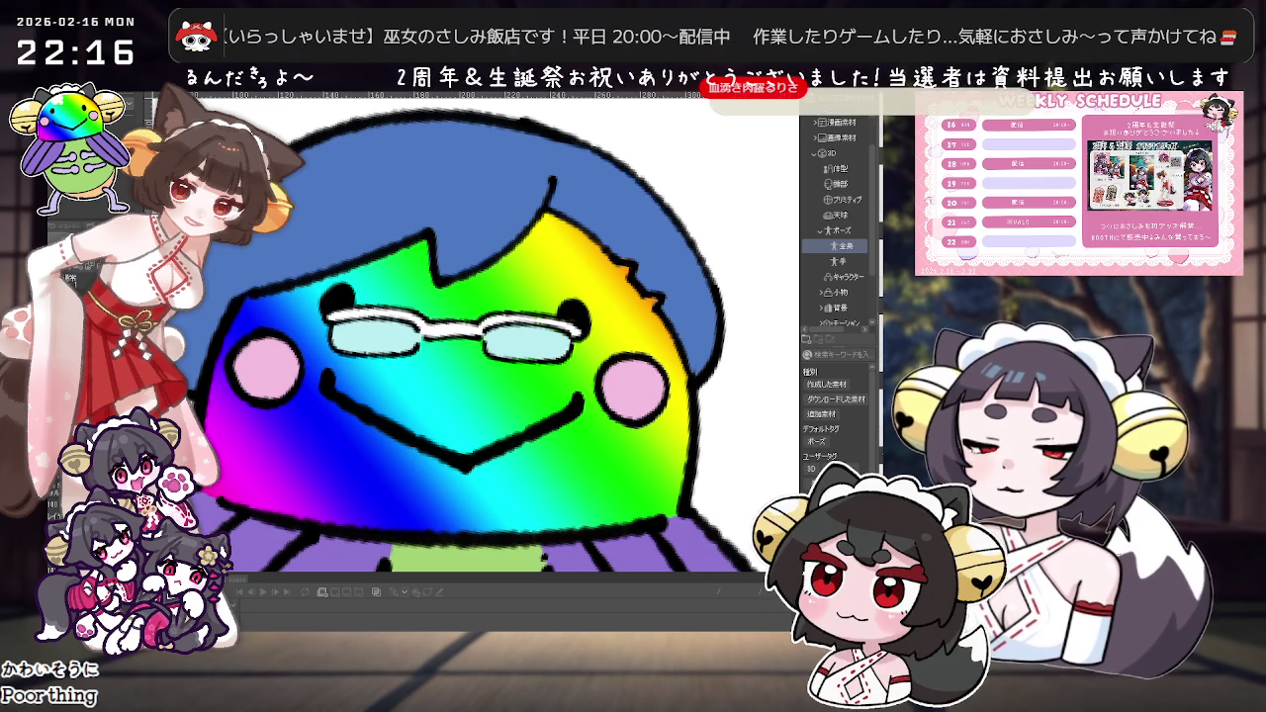
scroll(401, 405, up, 1)
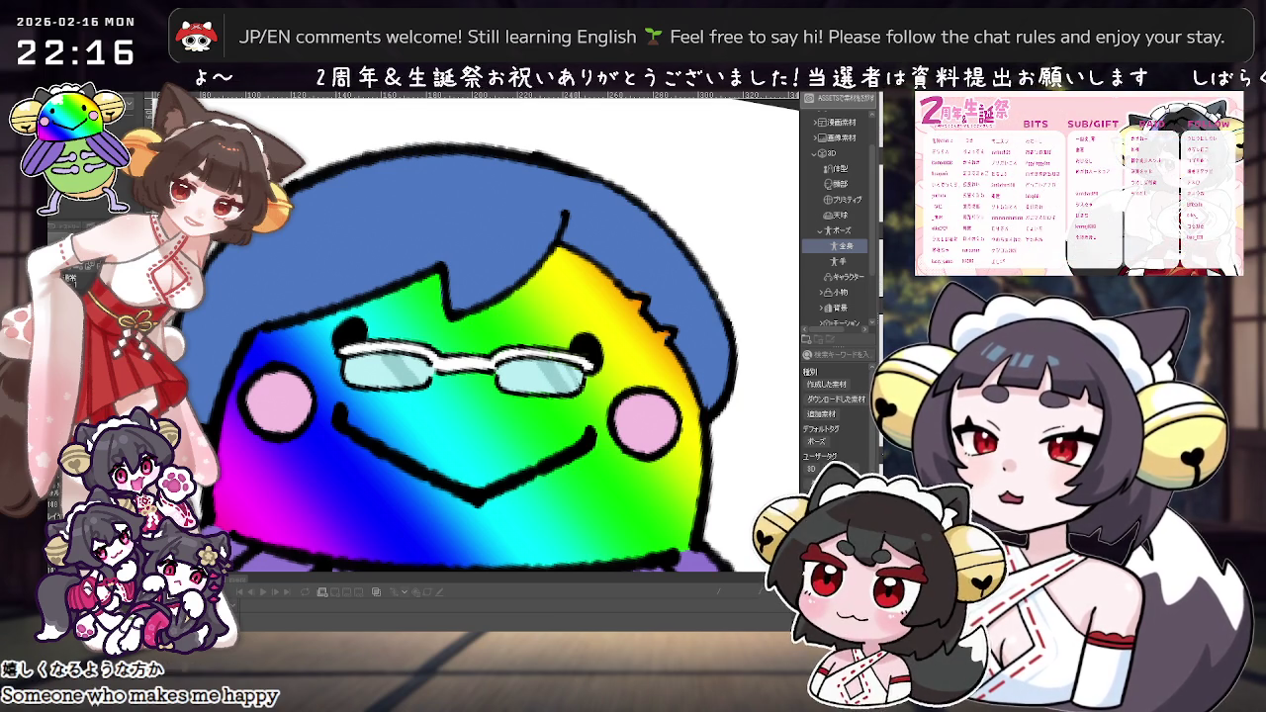
scroll(484, 337, down, 1)
scroll(484, 337, down, 2)
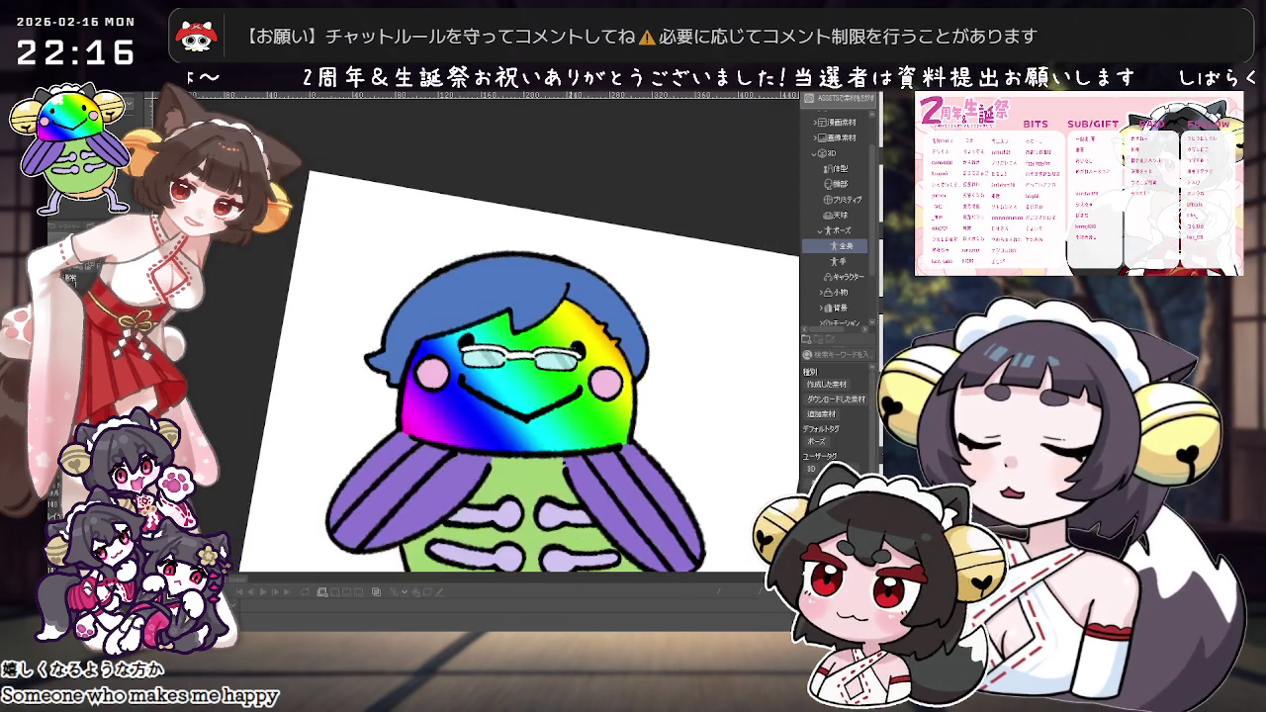
scroll(484, 336, down, 1)
scroll(485, 337, up, 2)
scroll(485, 337, up, 1)
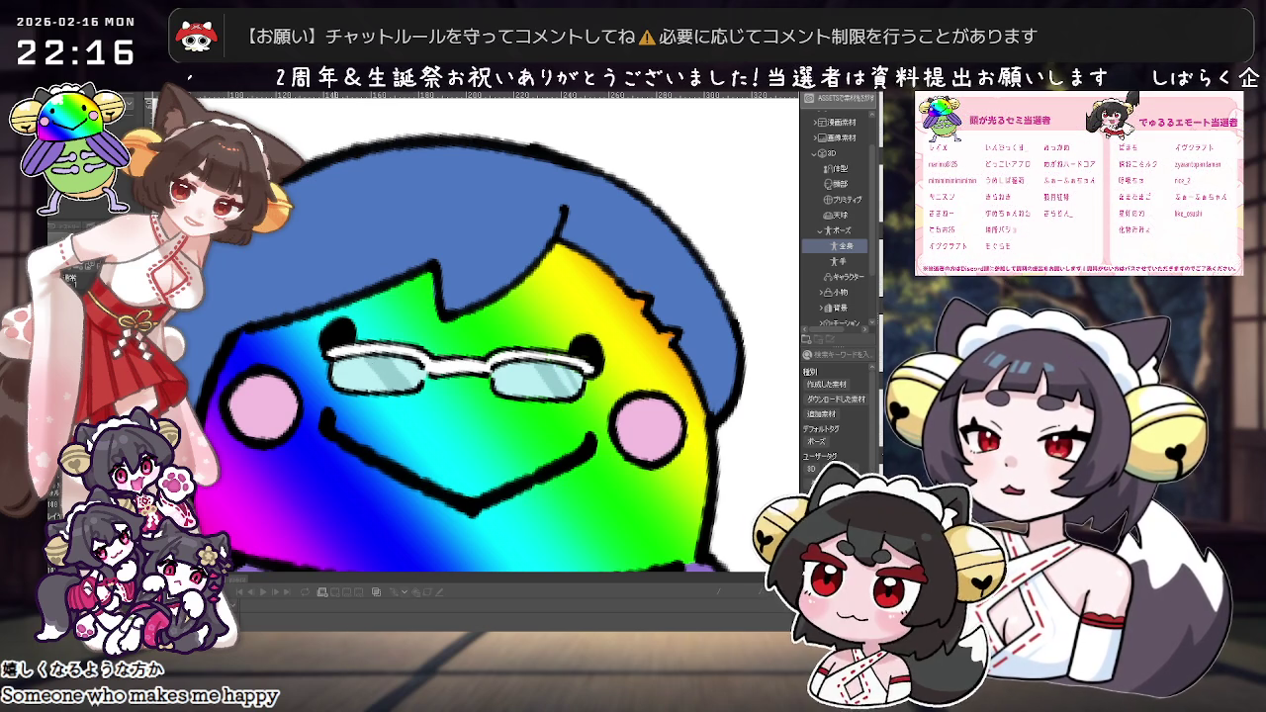
scroll(484, 336, down, 1)
scroll(485, 337, up, 1)
scroll(484, 336, down, 2)
scroll(484, 336, up, 2)
scroll(485, 336, up, 1)
scroll(485, 337, up, 1)
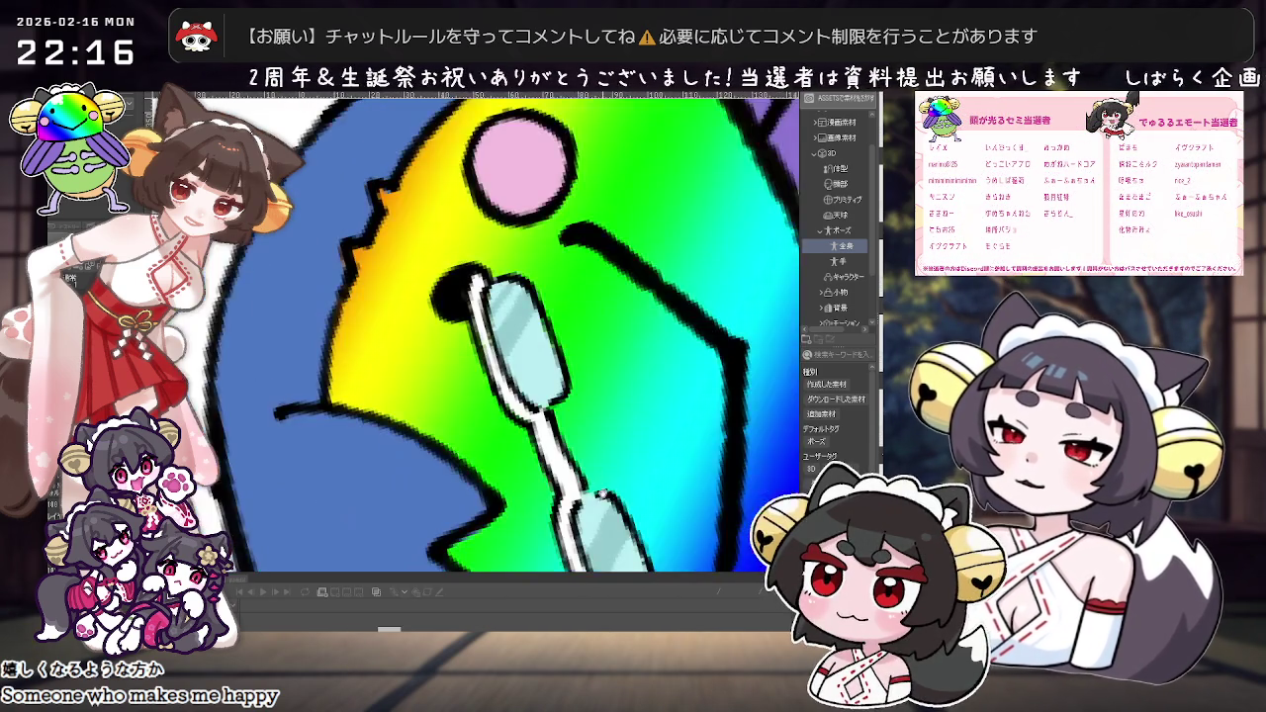
scroll(484, 336, up, 1)
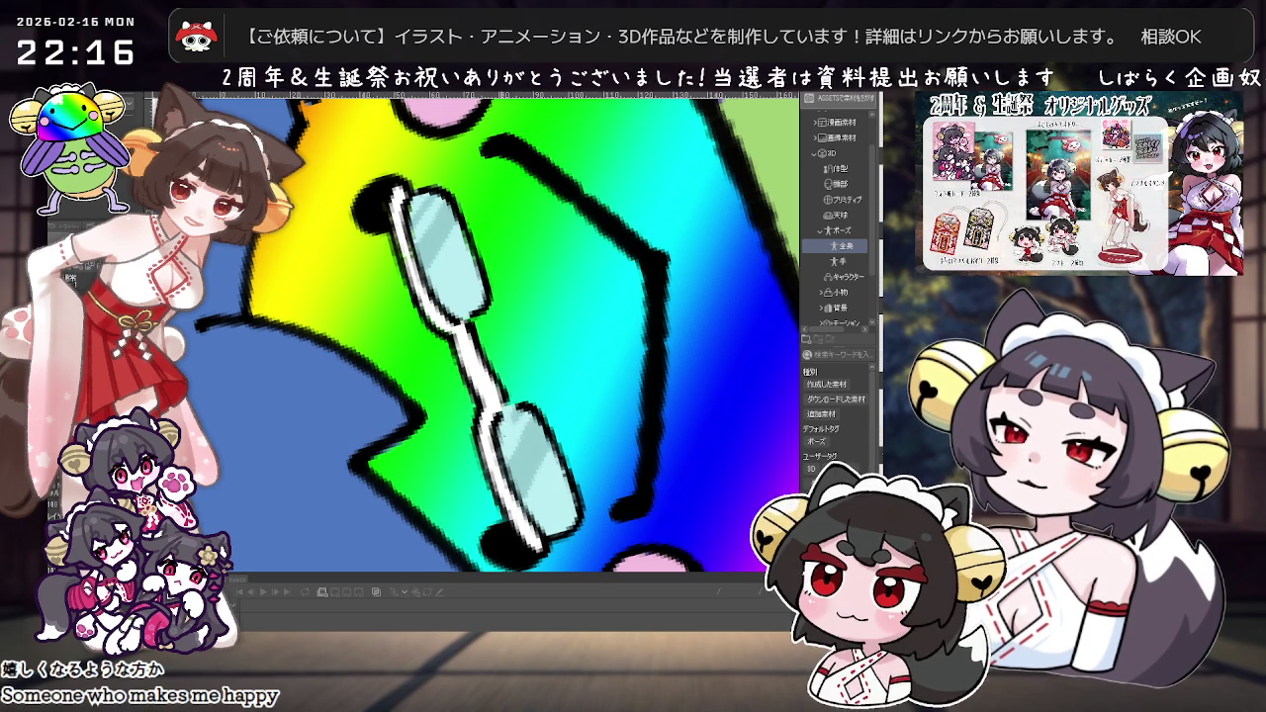
scroll(485, 336, down, 2)
scroll(485, 337, down, 2)
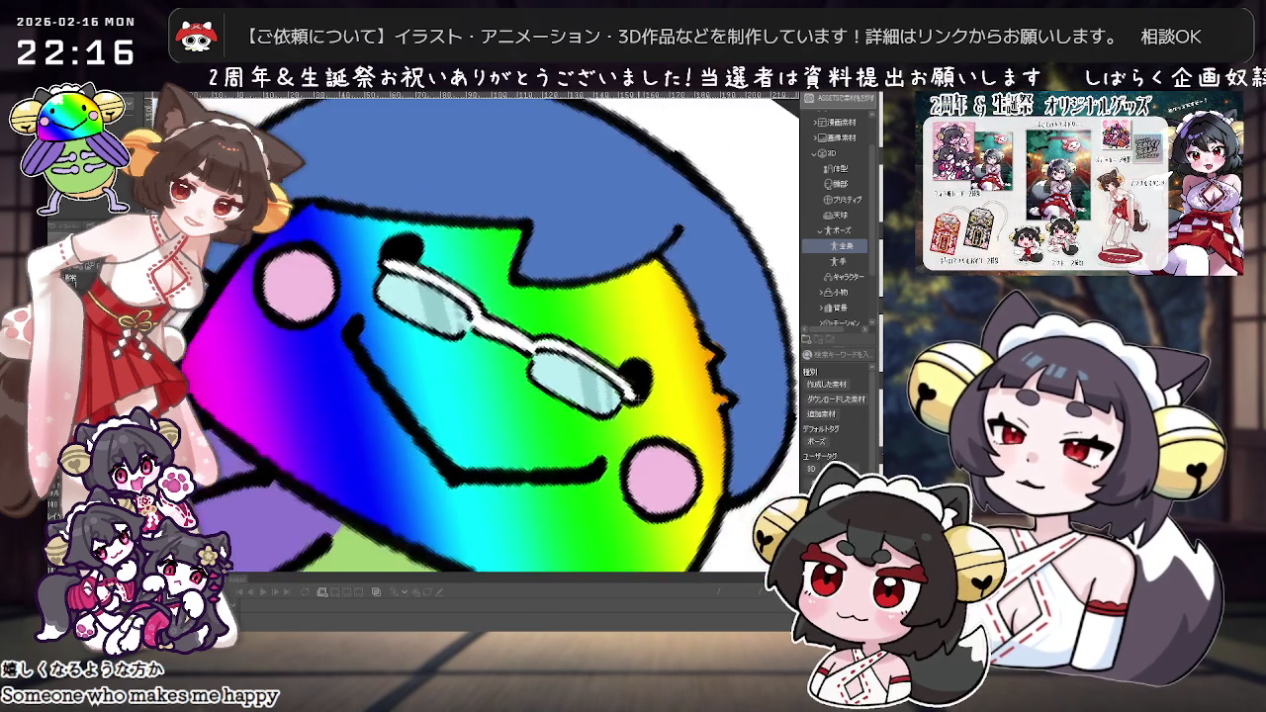
scroll(484, 337, down, 1)
scroll(612, 427, down, 1)
scroll(611, 427, down, 1)
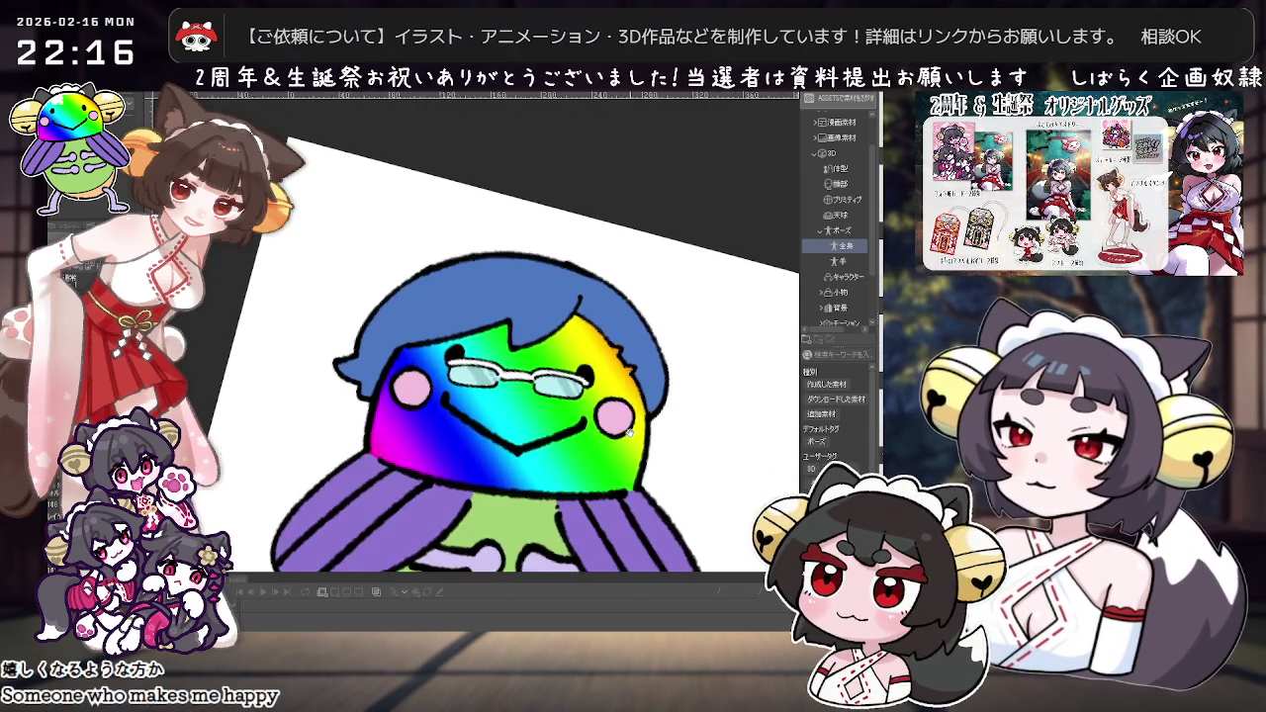
scroll(612, 427, down, 1)
scroll(629, 430, down, 1)
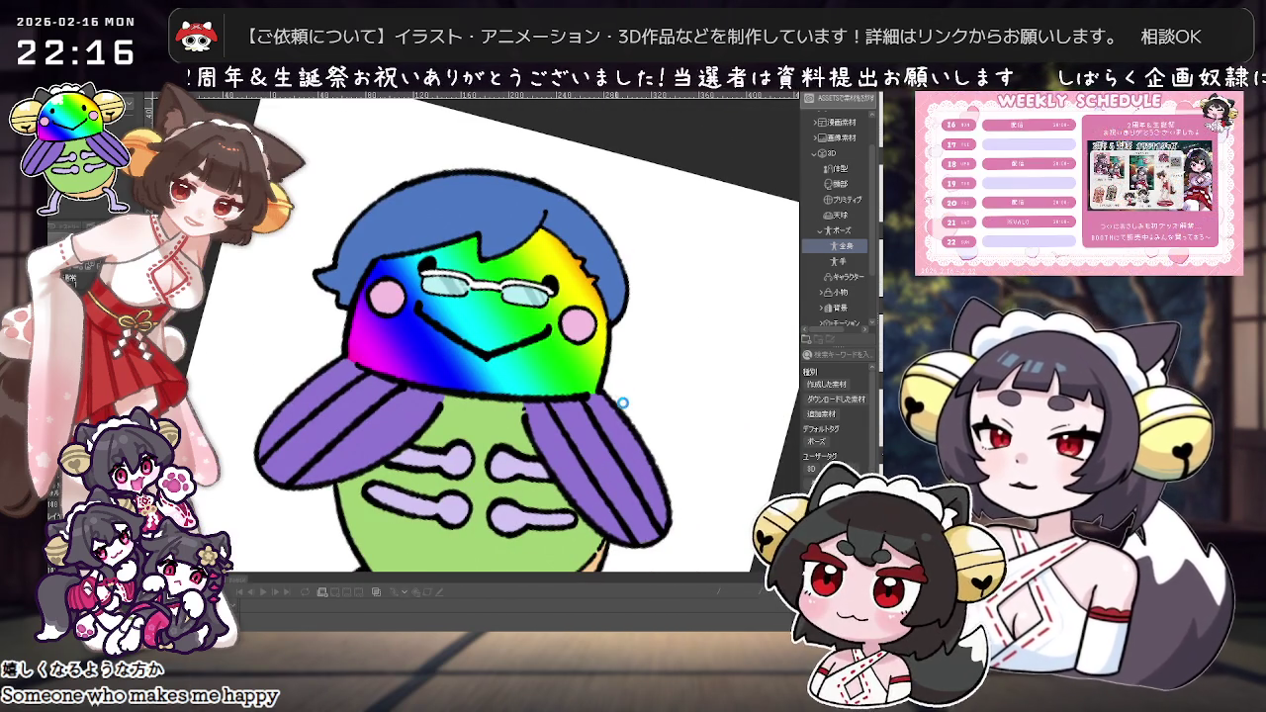
drag(625, 399, 565, 432)
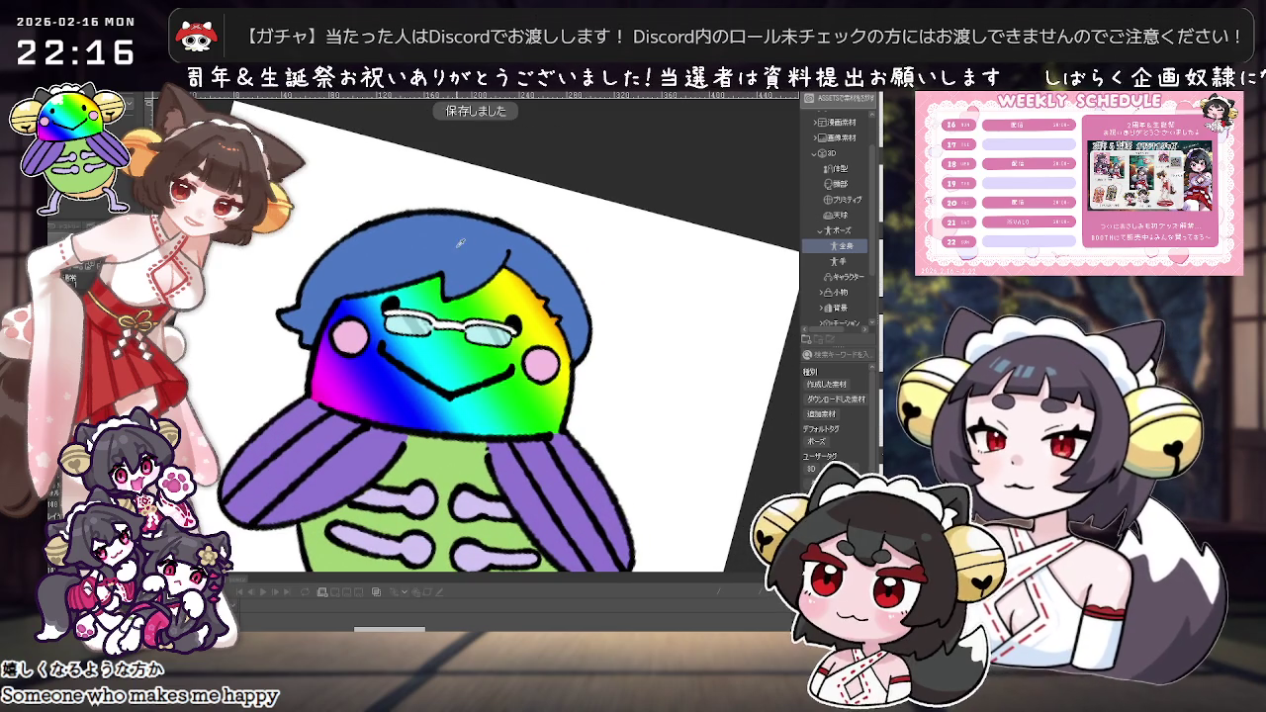
drag(374, 308, 411, 398)
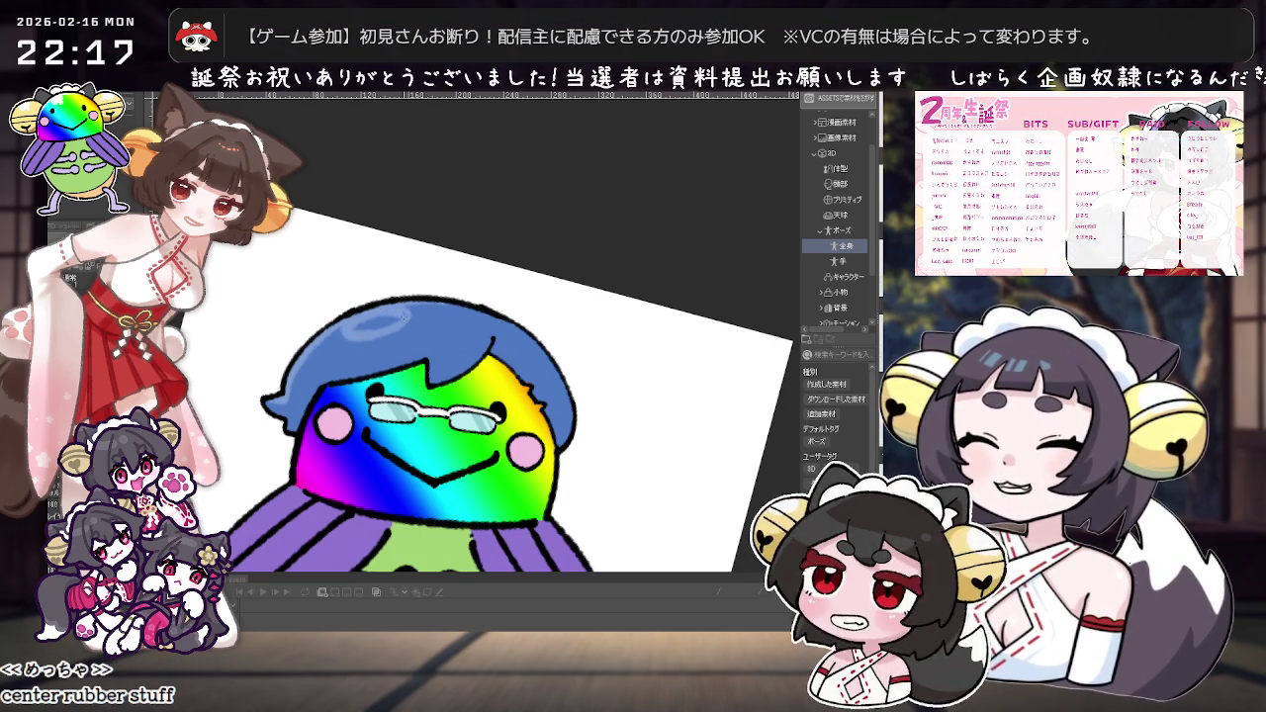
Step: Review the face at several tilts, then turn off the cicada layer's visibility
key(minus)
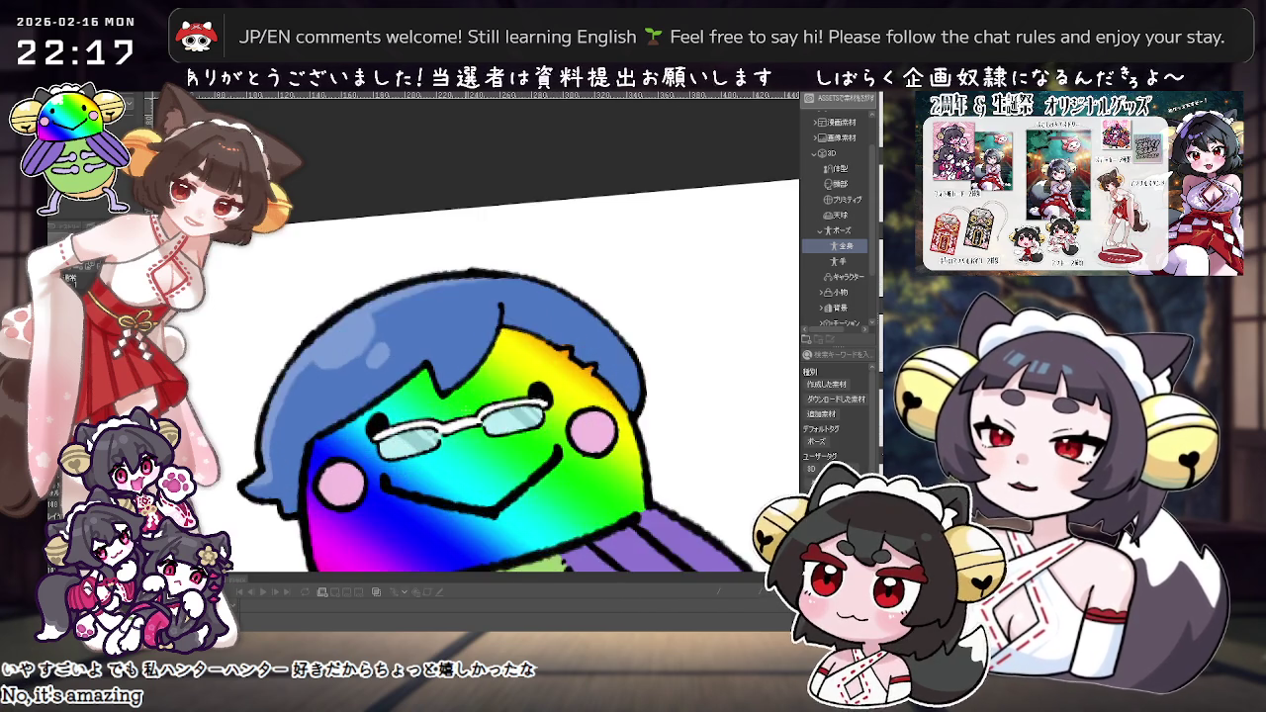
drag(348, 445, 465, 409)
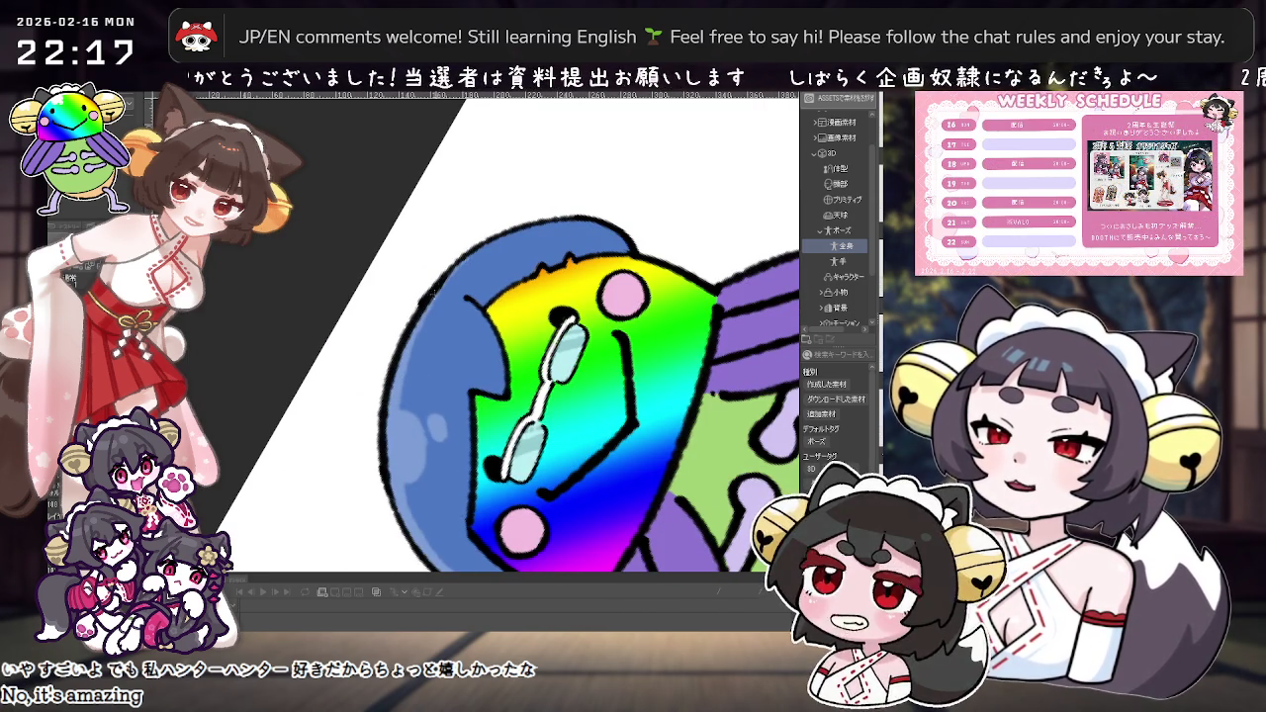
drag(404, 452, 356, 382)
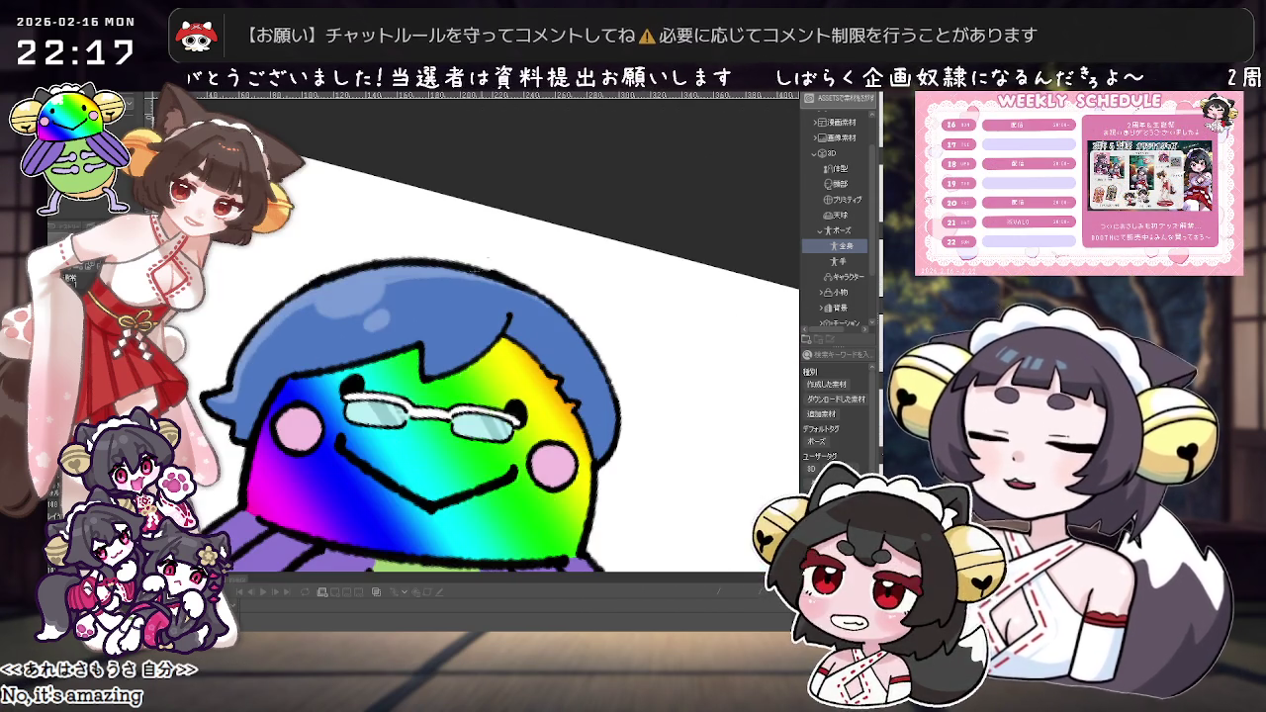
drag(356, 382, 442, 288)
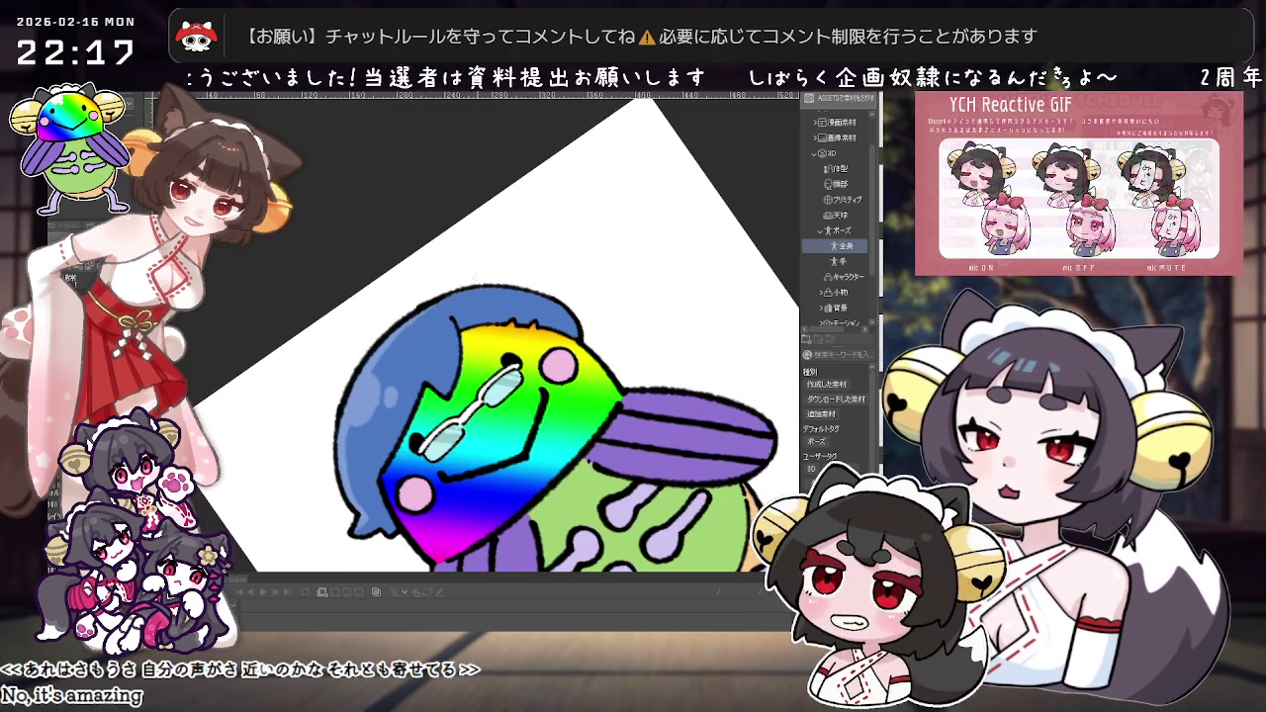
scroll(443, 289, down, 2)
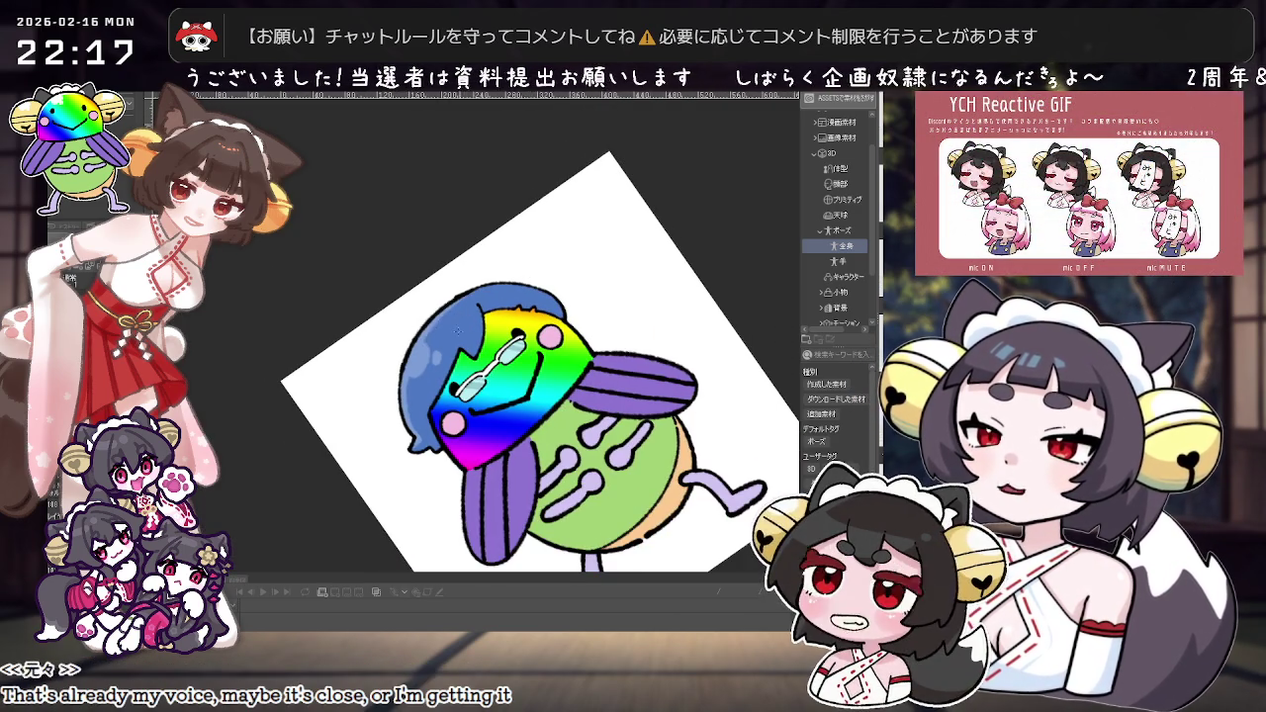
scroll(443, 290, up, 2)
drag(443, 289, 630, 319)
scroll(630, 320, down, 2)
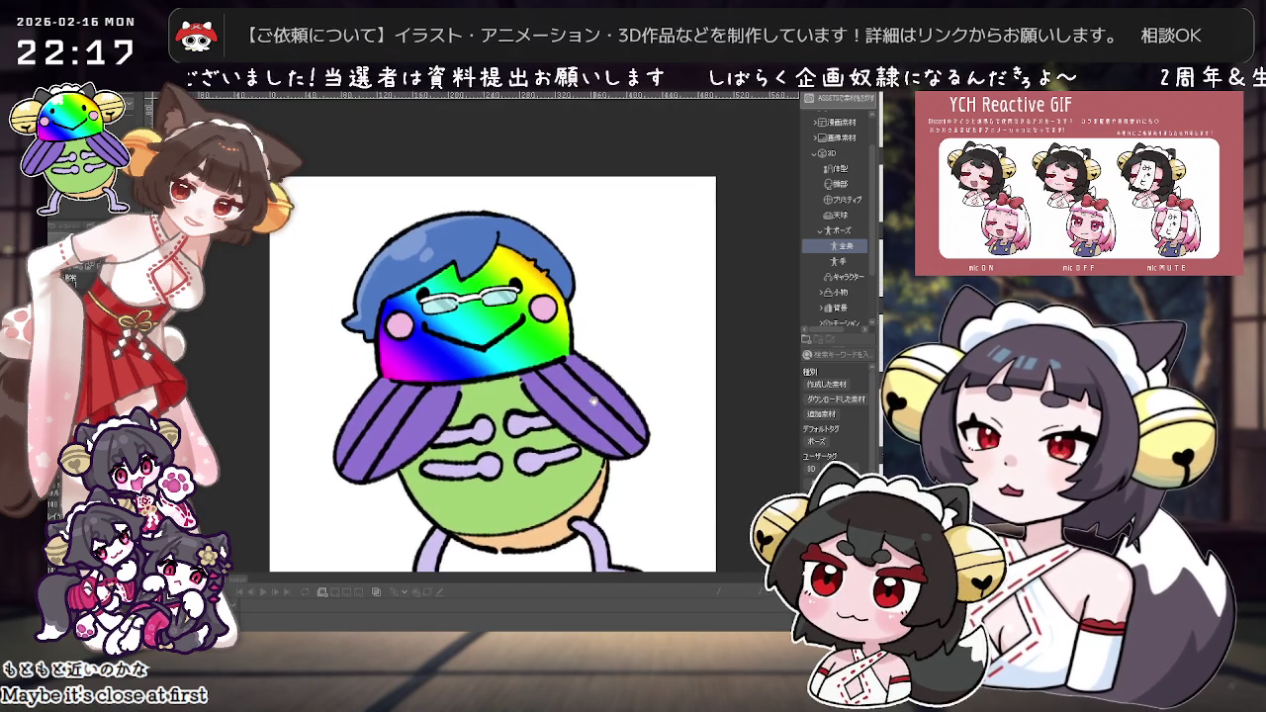
scroll(600, 380, up, 1)
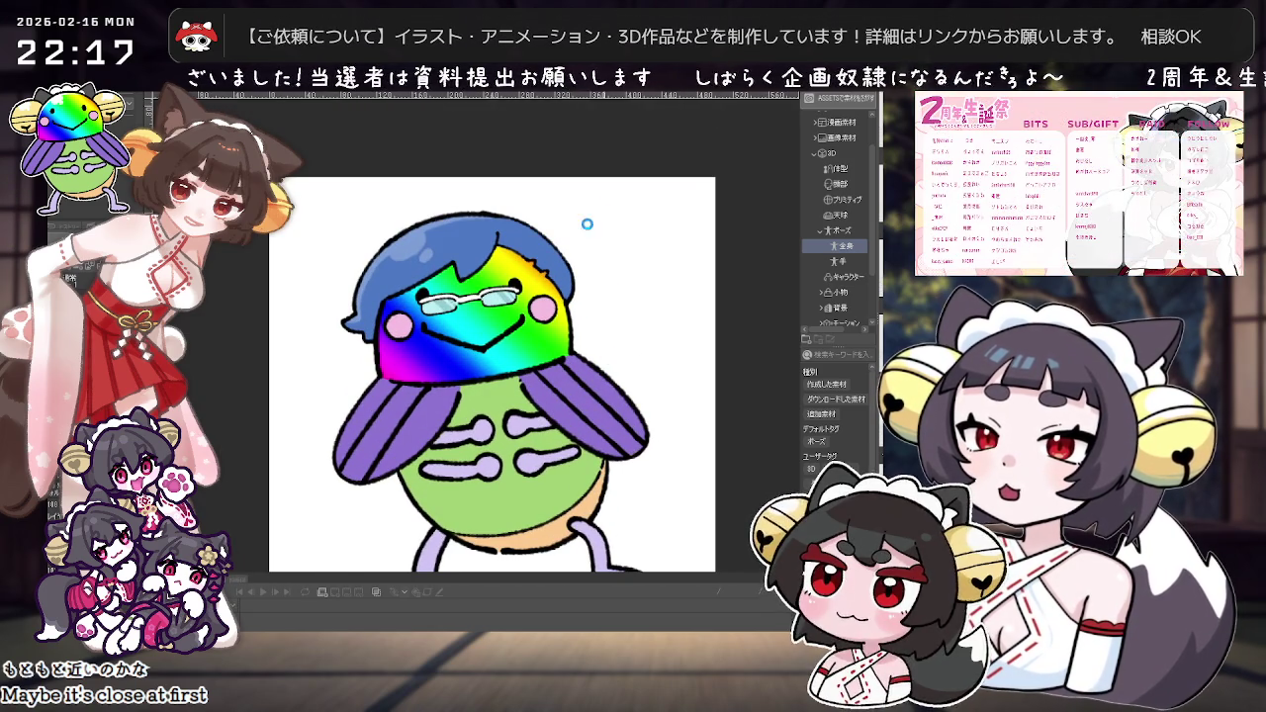
scroll(589, 287, down, 1)
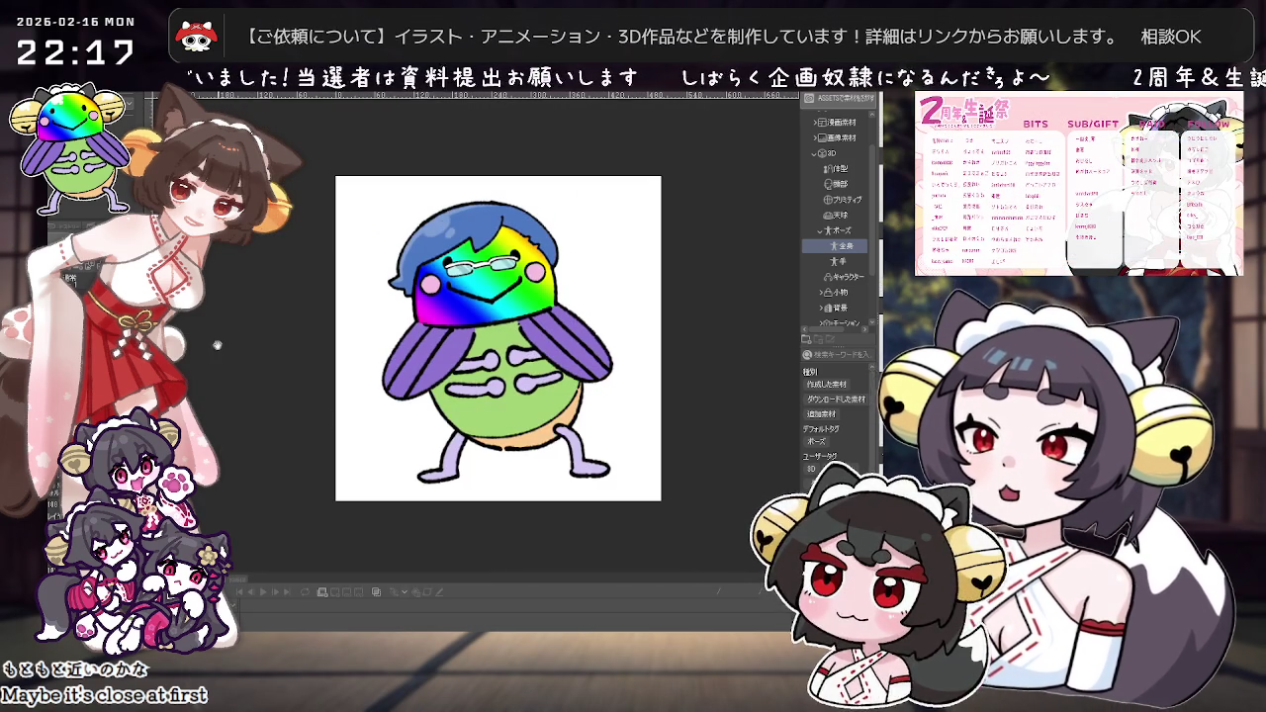
click(57, 238)
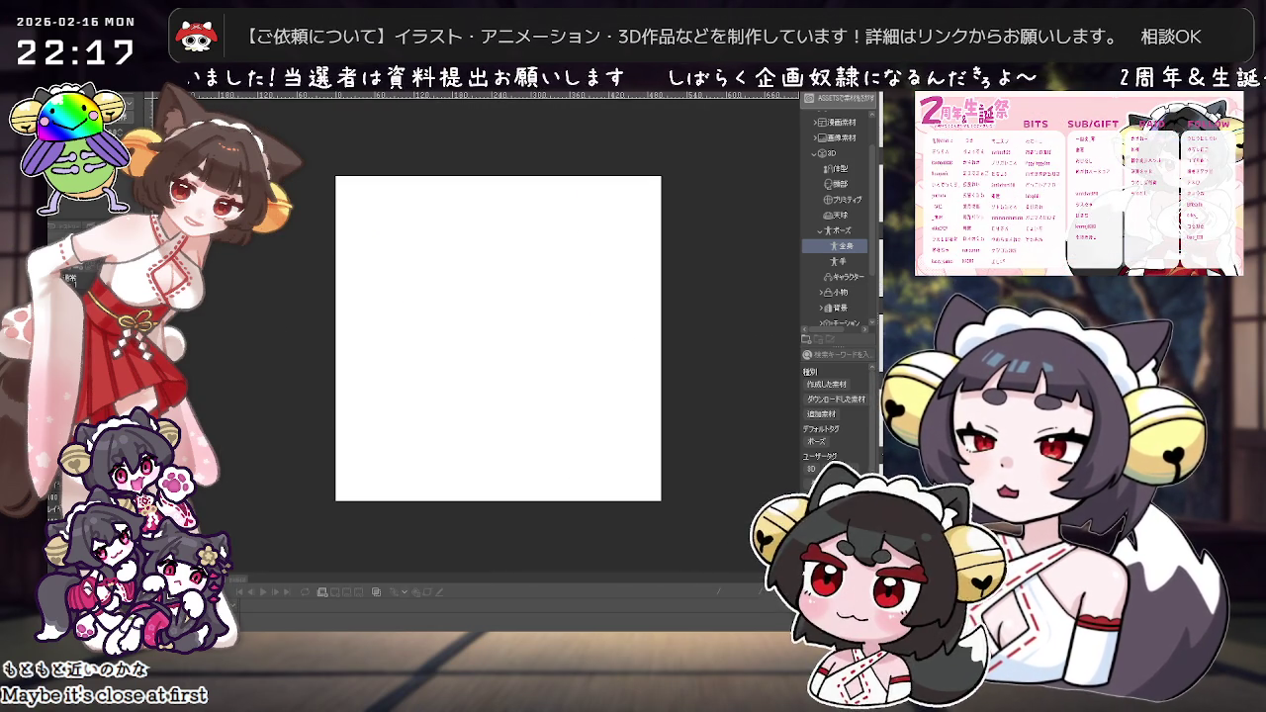
Step: Show the cicada layer again as a faded reference and zoom in on the face
right_click(61, 97)
key(Escape)
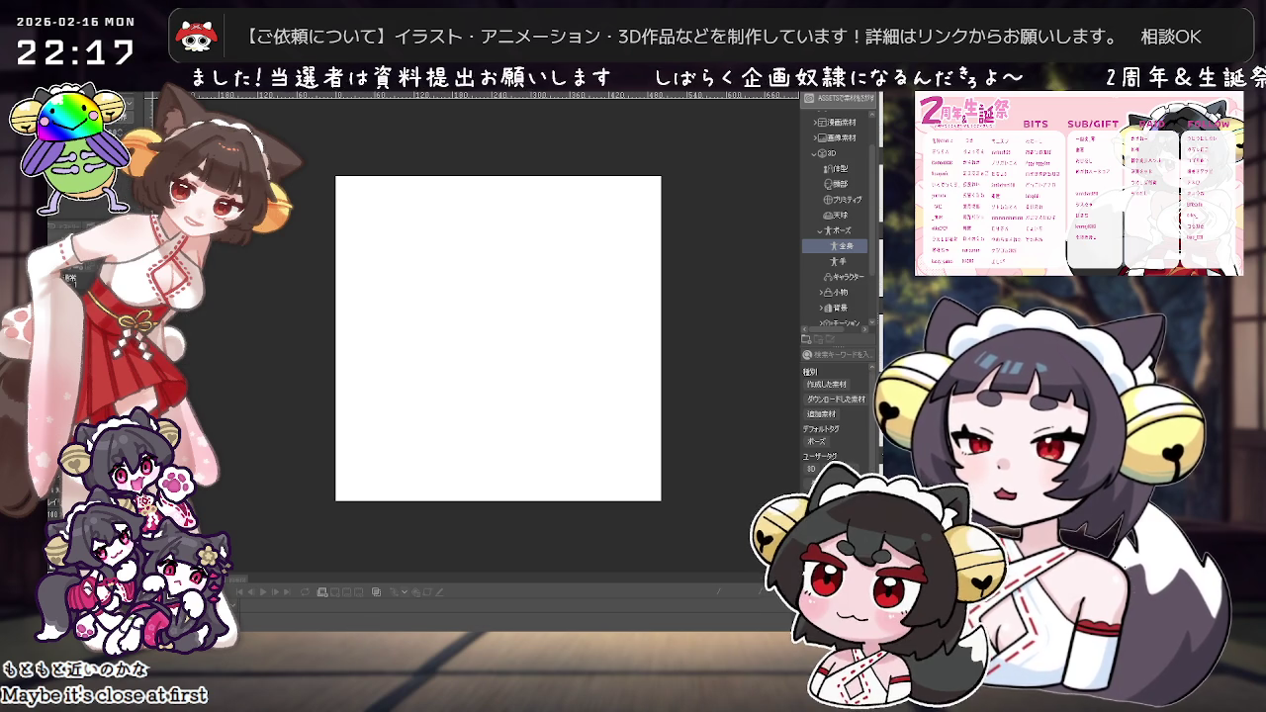
click(58, 237)
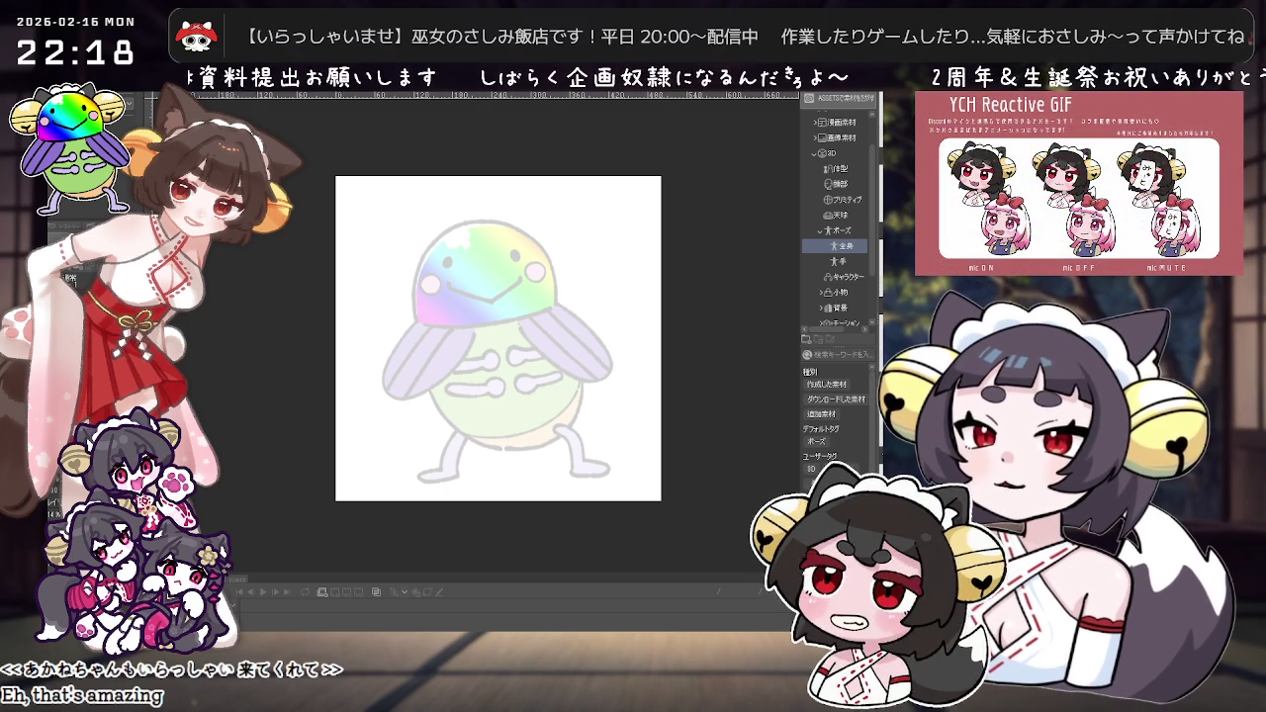
scroll(437, 378, up, 2)
scroll(437, 377, up, 2)
scroll(437, 378, down, 2)
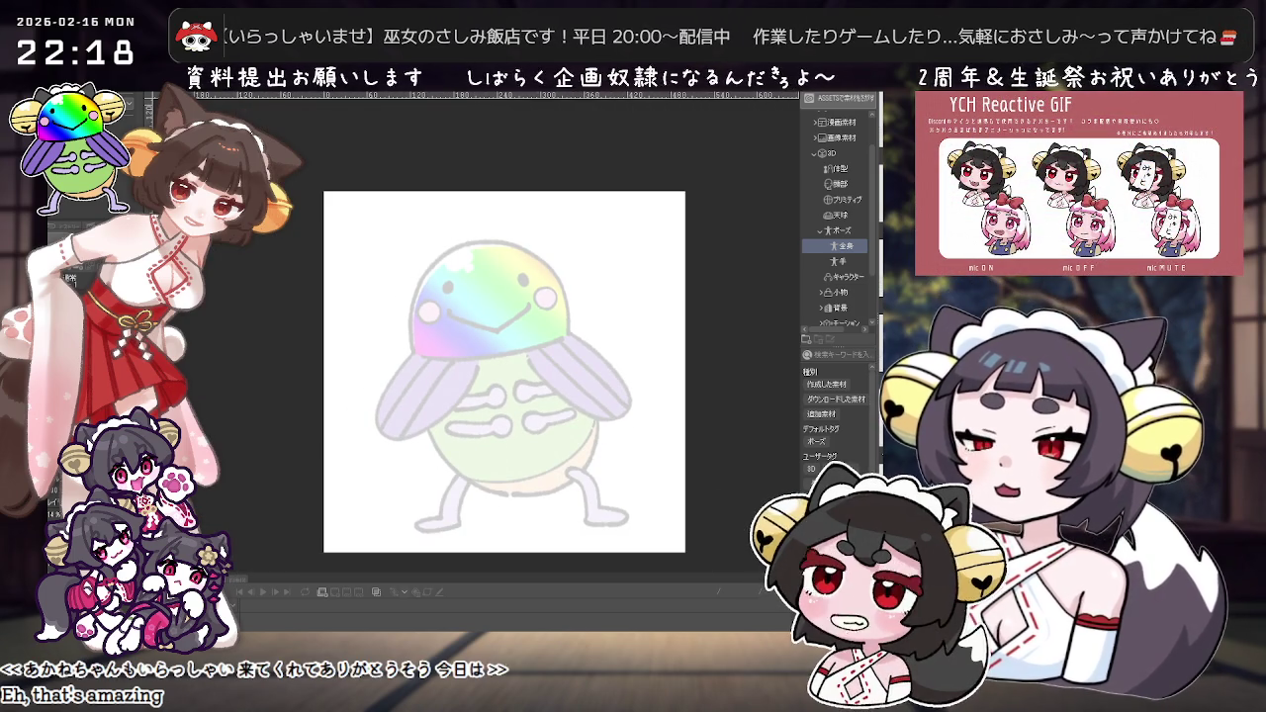
scroll(417, 286, up, 1)
scroll(455, 252, up, 1)
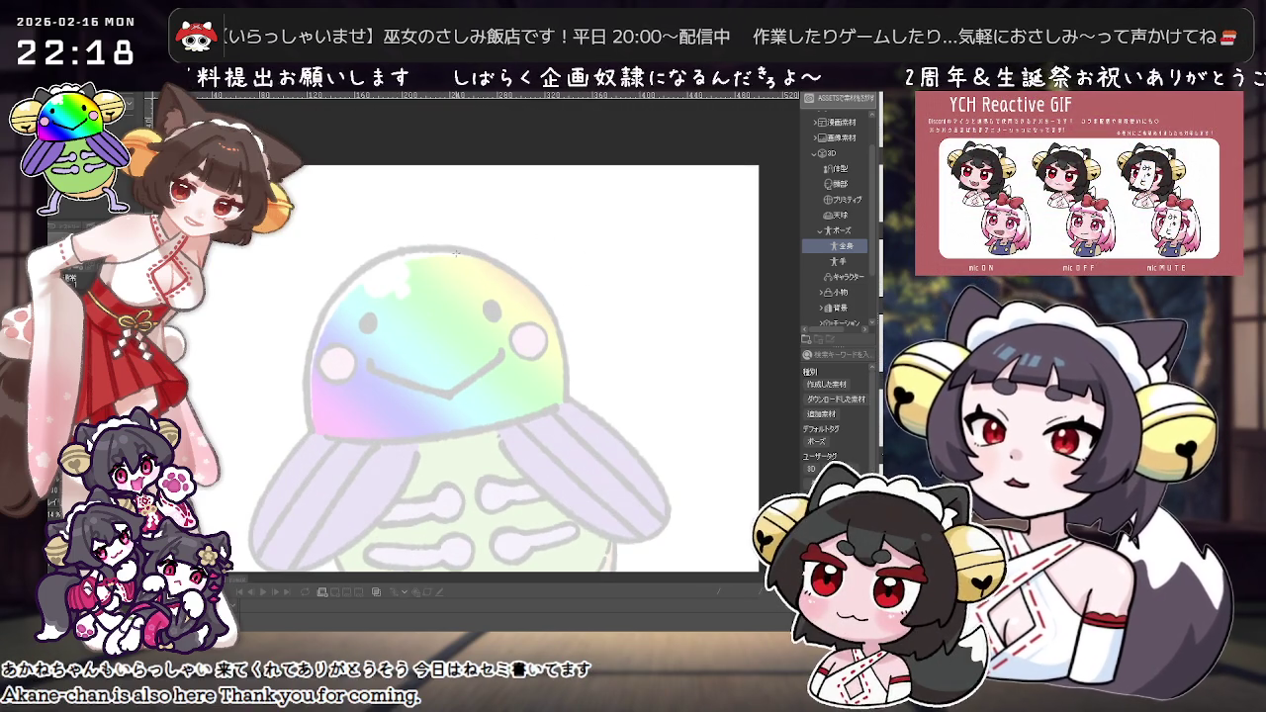
key(ctrl+z)
Step: Try several strokes to draw the arched outline over the top of the head
mouse_move(461, 253)
mouse_down()
mouse_move(424, 307)
mouse_move(463, 256)
mouse_up()
key(ctrl+z)
drag(408, 309, 425, 299)
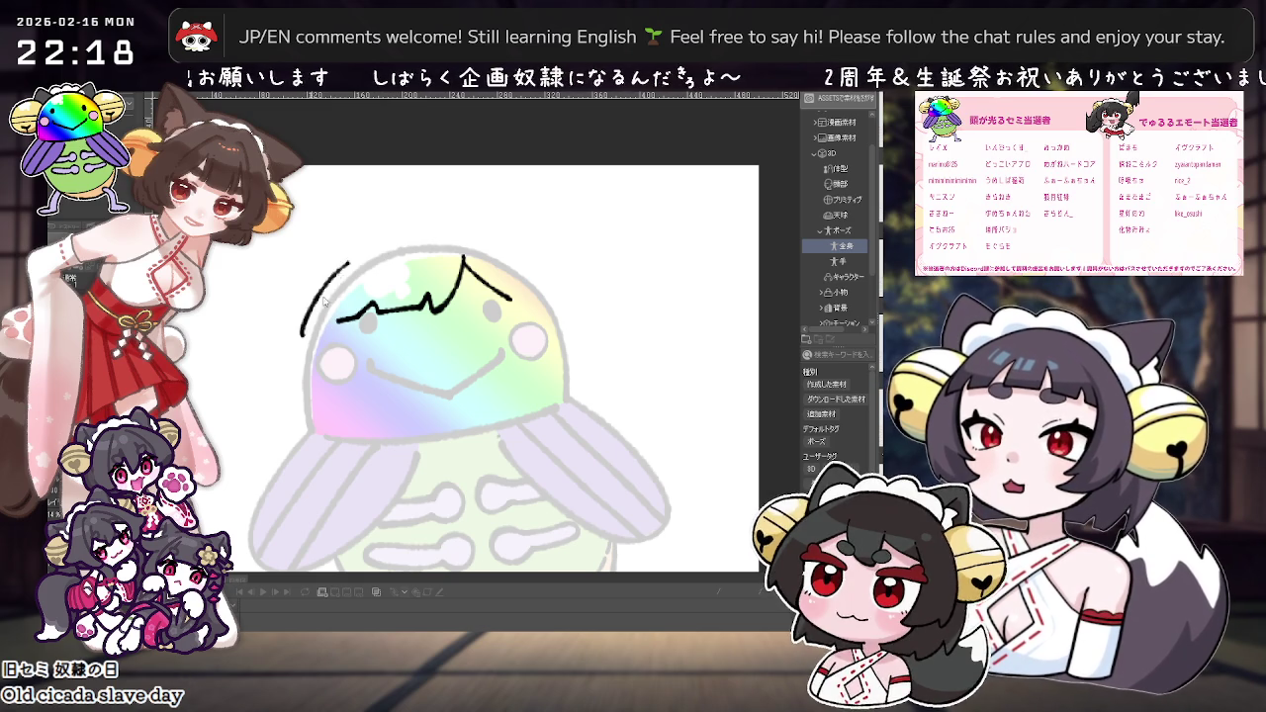
key(ctrl+z)
drag(293, 325, 431, 229)
drag(301, 315, 422, 230)
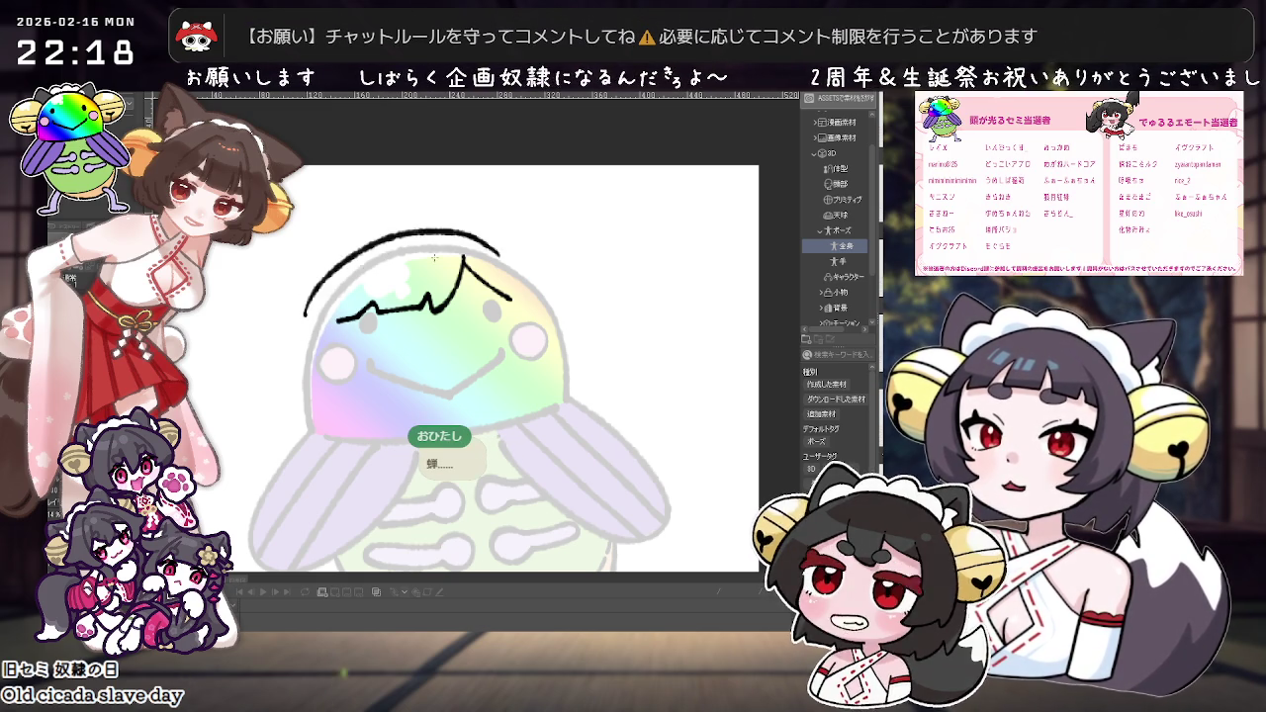
key(ctrl+z)
drag(319, 282, 474, 232)
key(ctrl+z)
Step: Tilt the canvas and extend the left head arc downward
drag(395, 297, 471, 249)
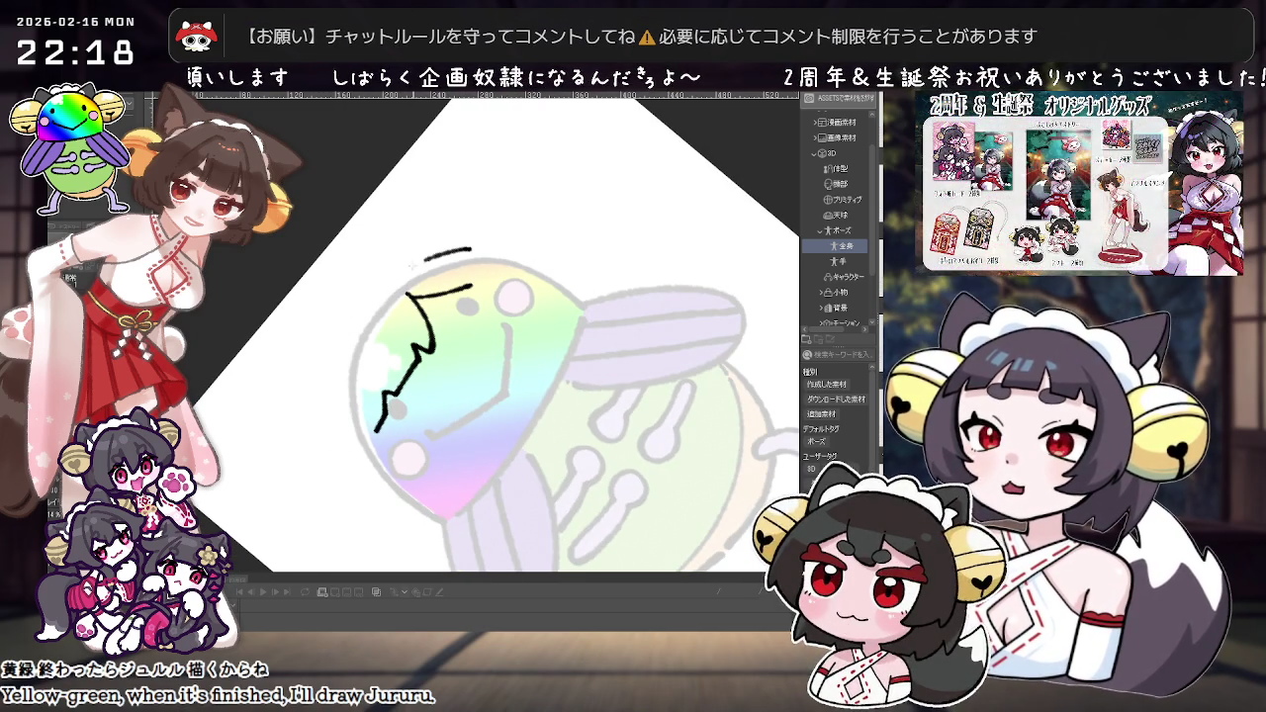
drag(404, 320, 568, 219)
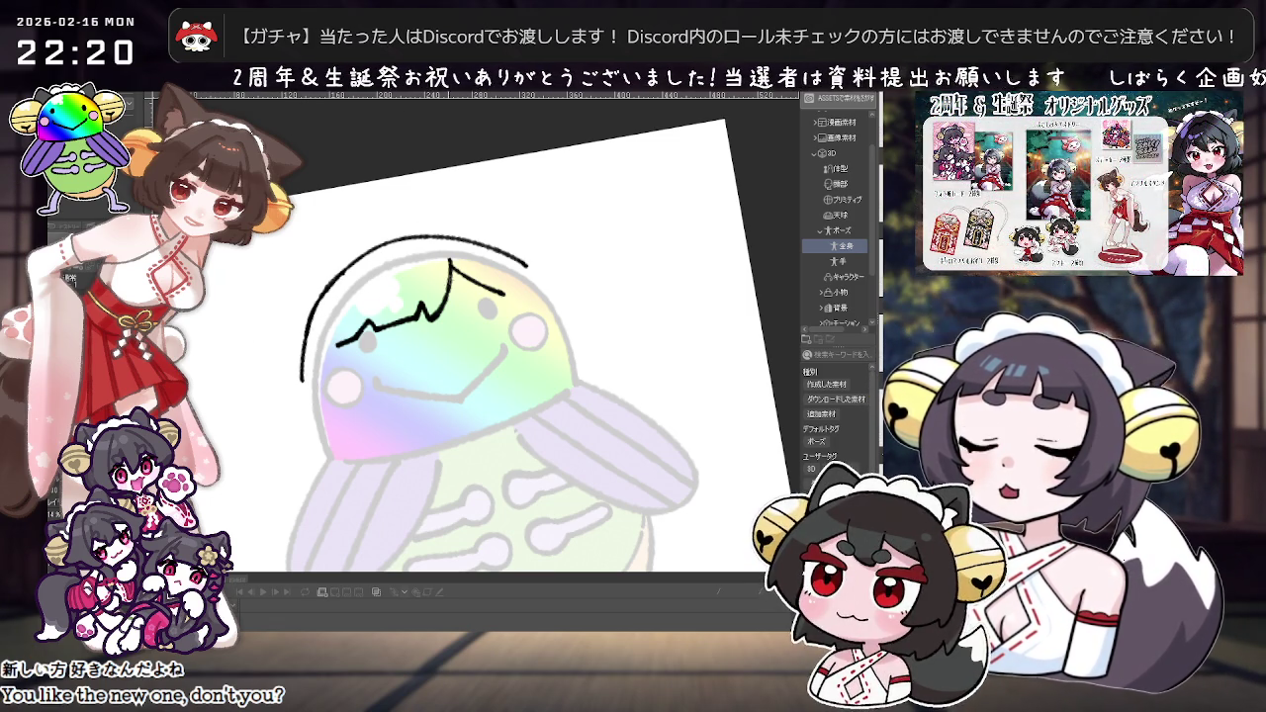
drag(351, 265, 294, 427)
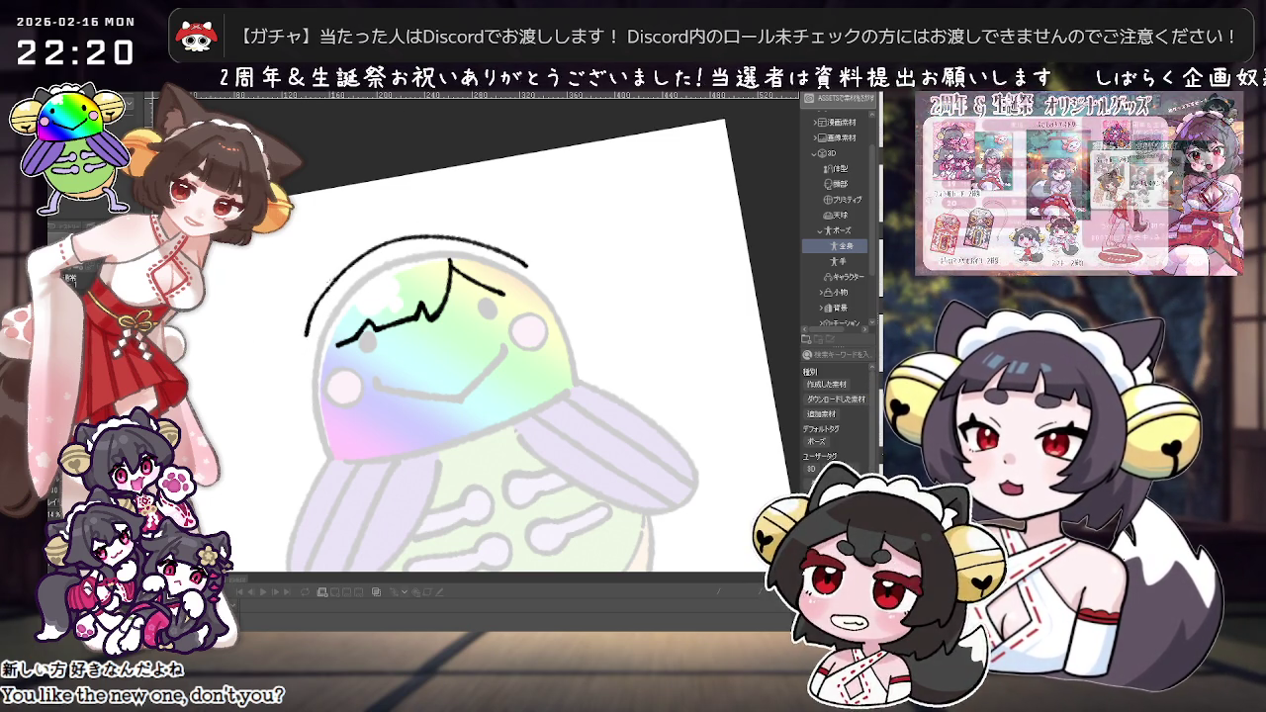
Step: Redraw the head's left outline ending in a hook, with an inner line beside it
key(ctrl+z)
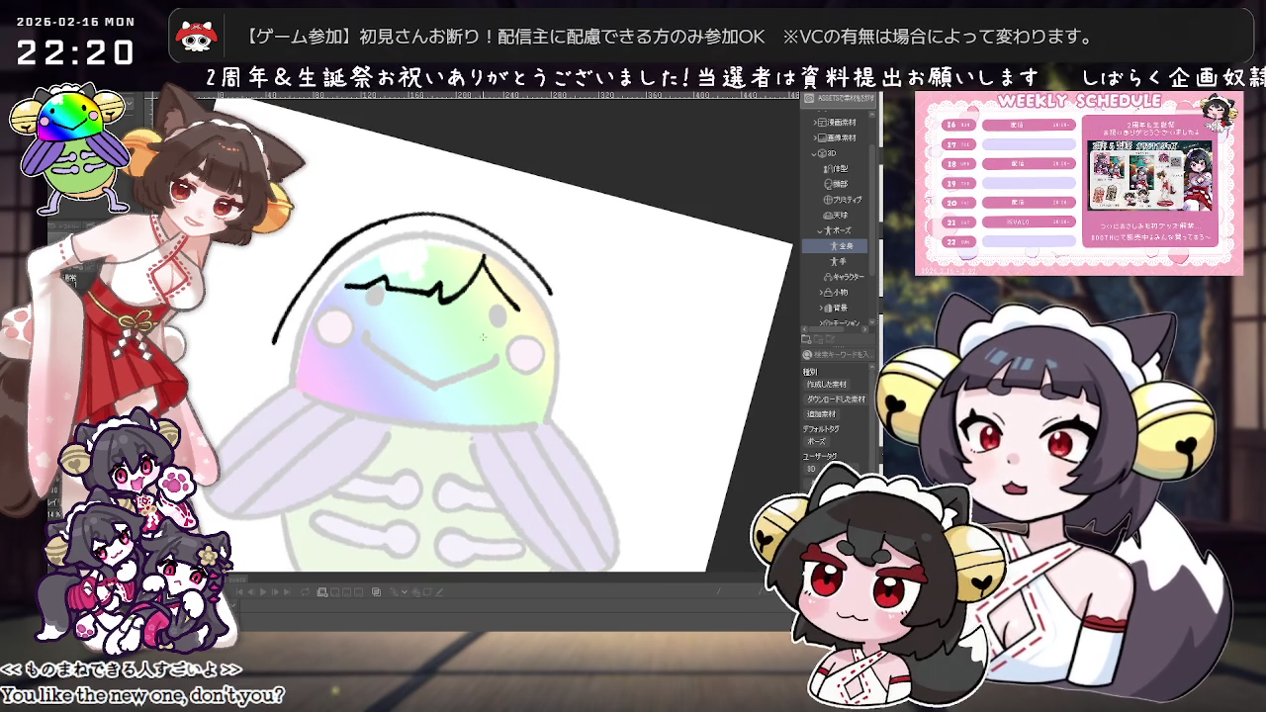
drag(376, 219, 259, 366)
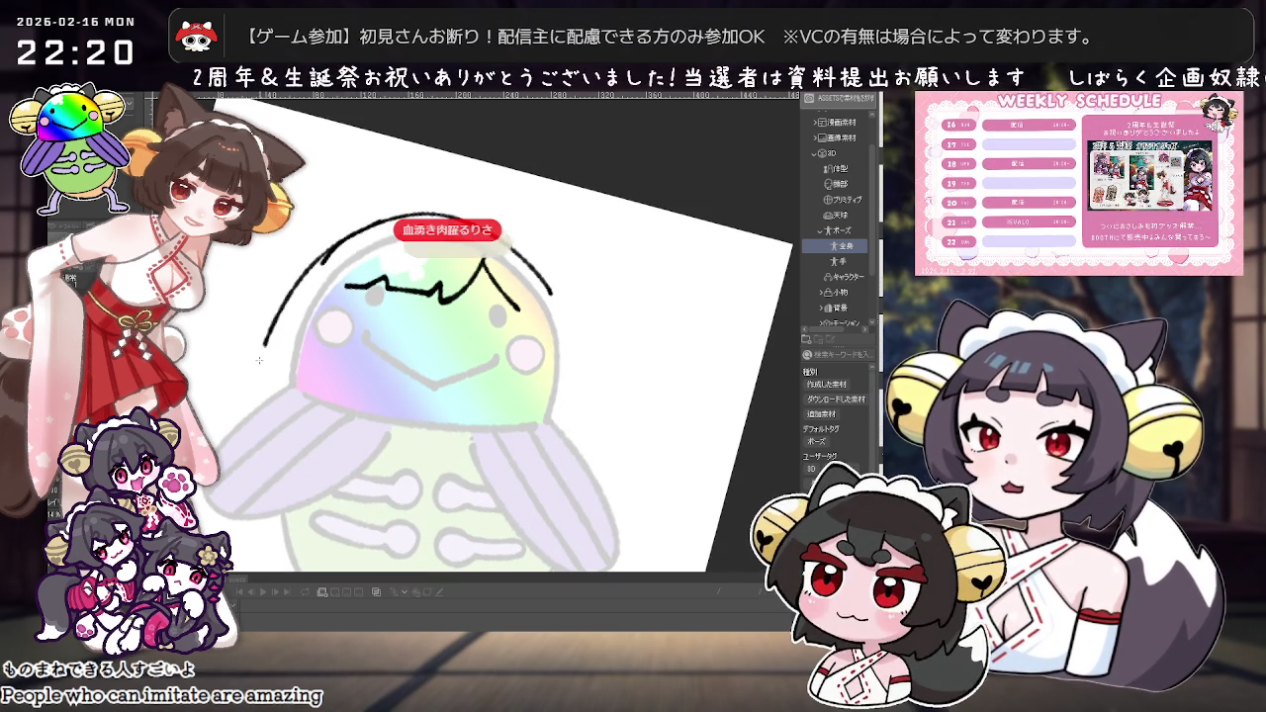
key(ctrl+z)
drag(374, 222, 263, 379)
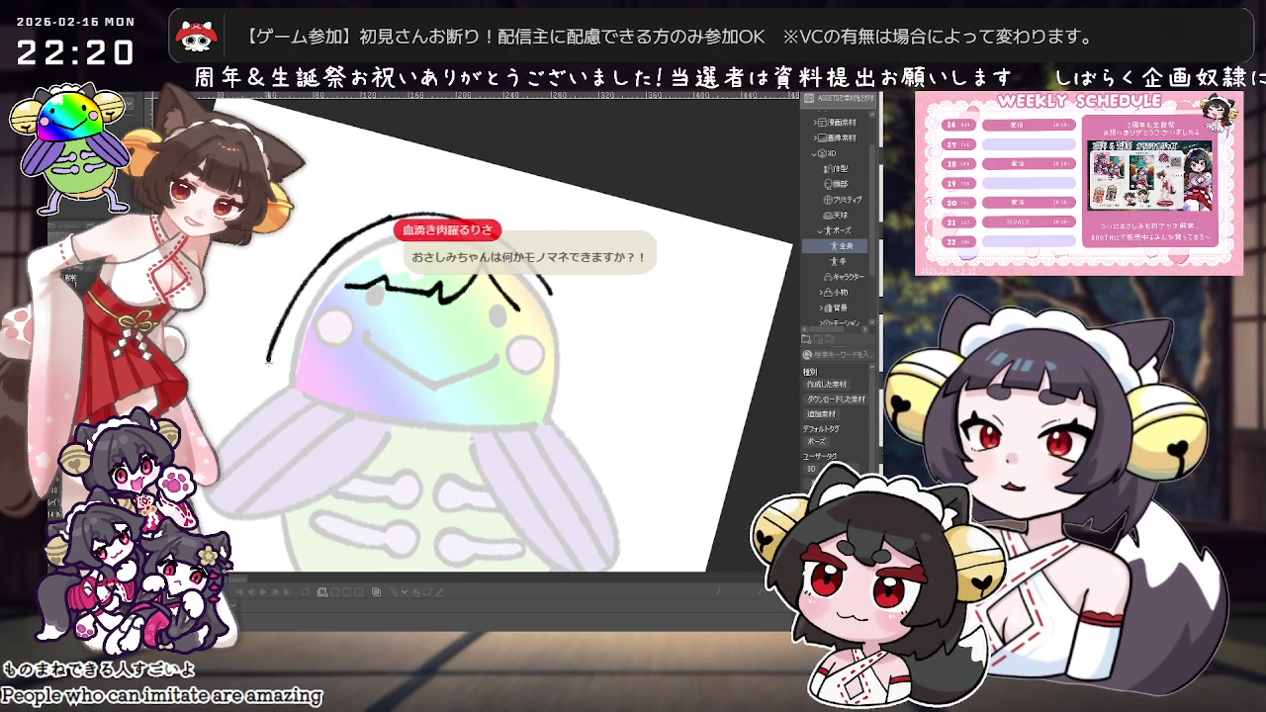
key(ctrl+z)
drag(395, 215, 255, 381)
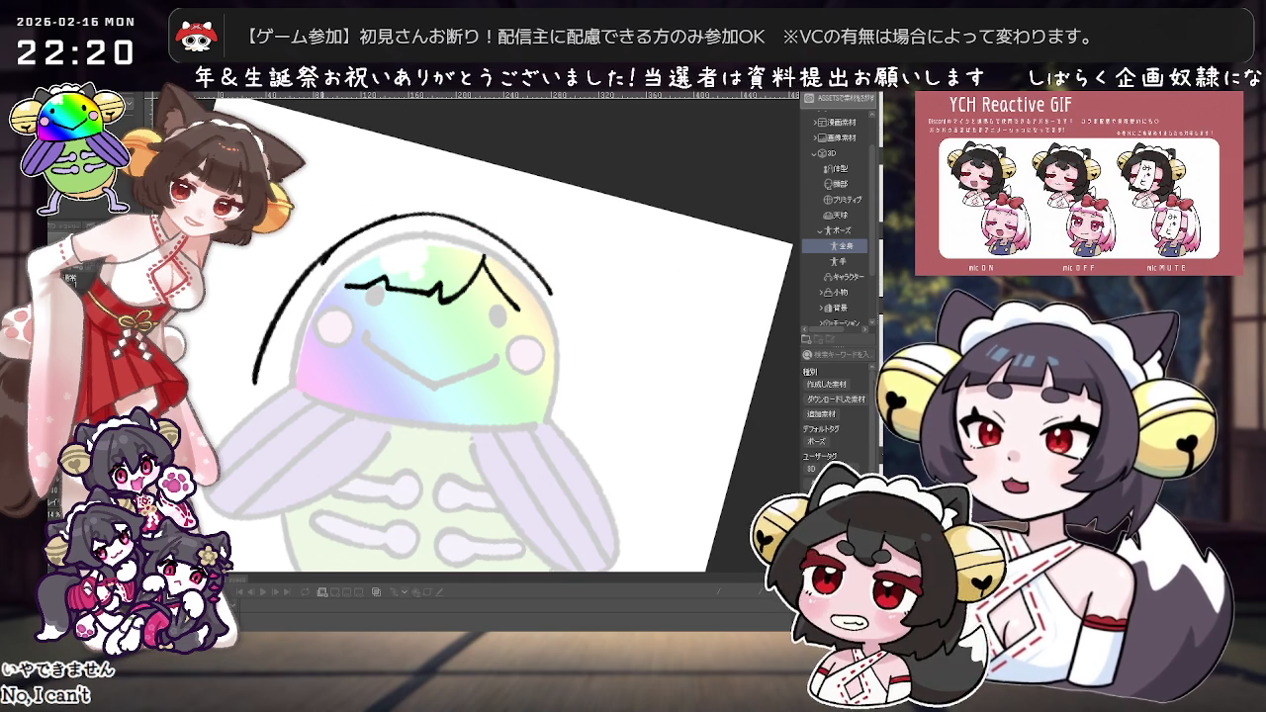
key(ctrl+z)
drag(356, 230, 293, 425)
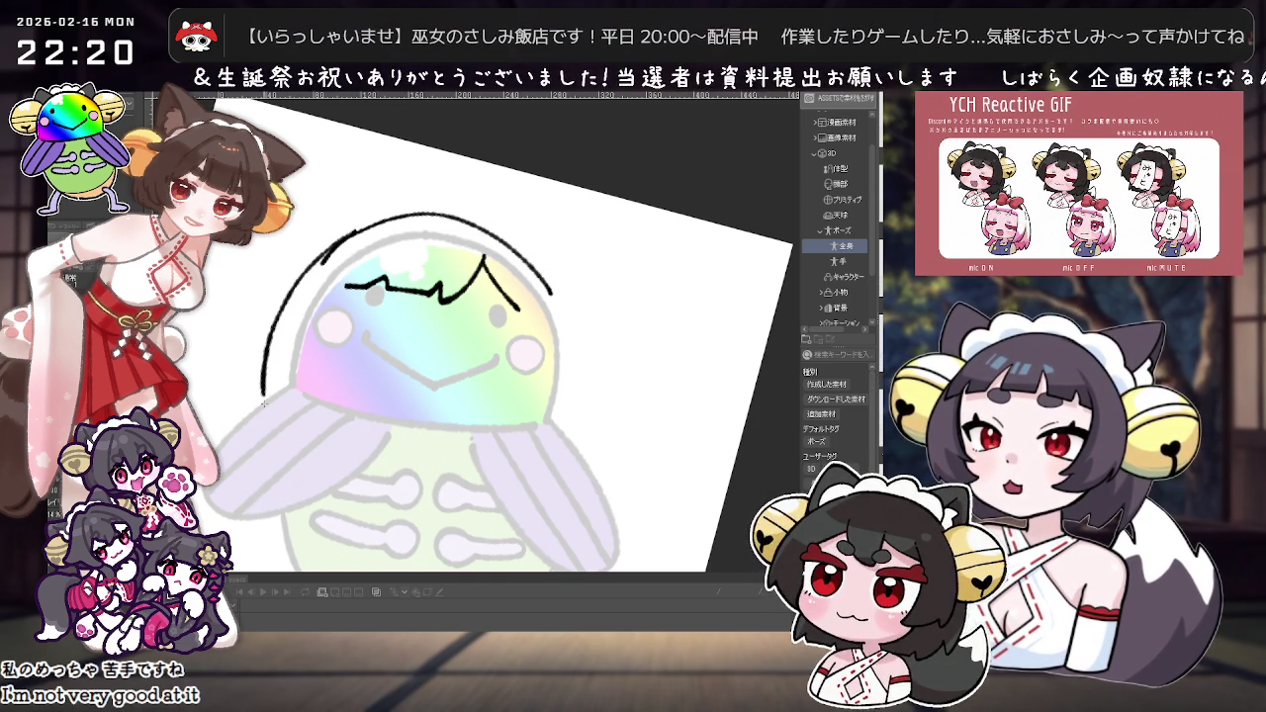
mouse_move(352, 271)
mouse_down()
mouse_move(306, 387)
mouse_move(314, 423)
mouse_up()
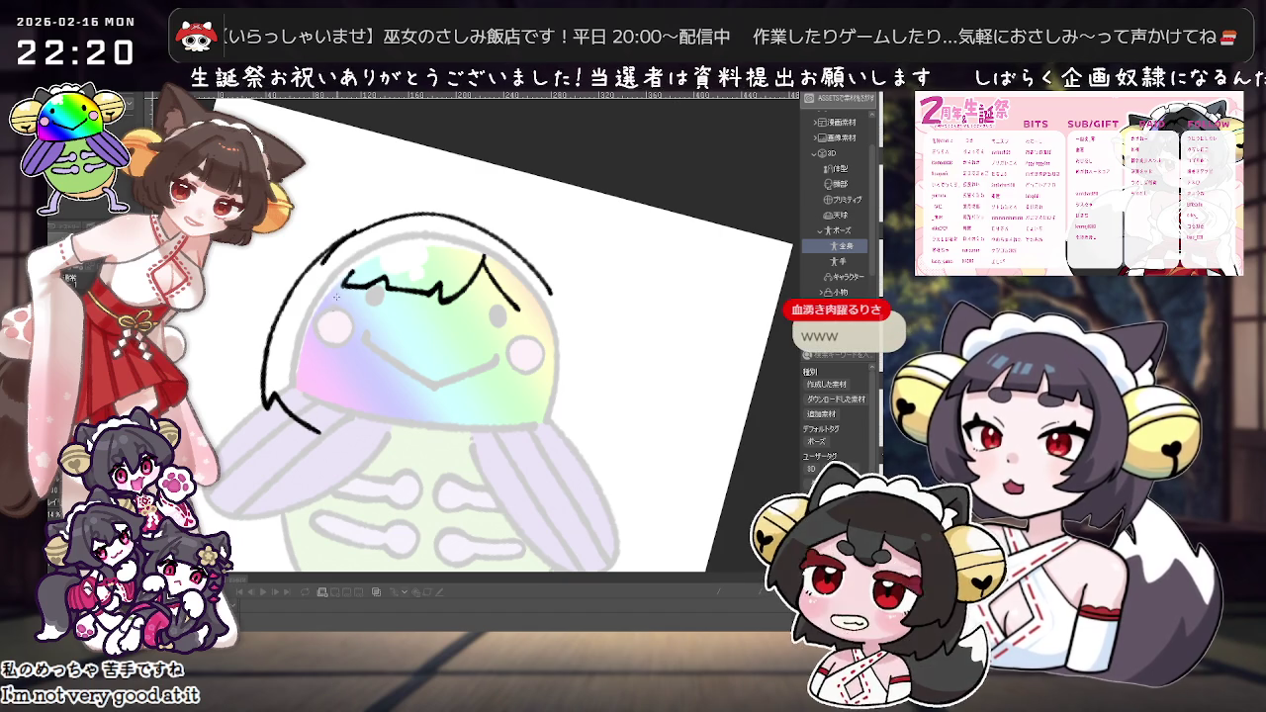
Step: Turn the view nearly upside down and redraw the head arc as a shorter curve
key(minus)
key(minus)
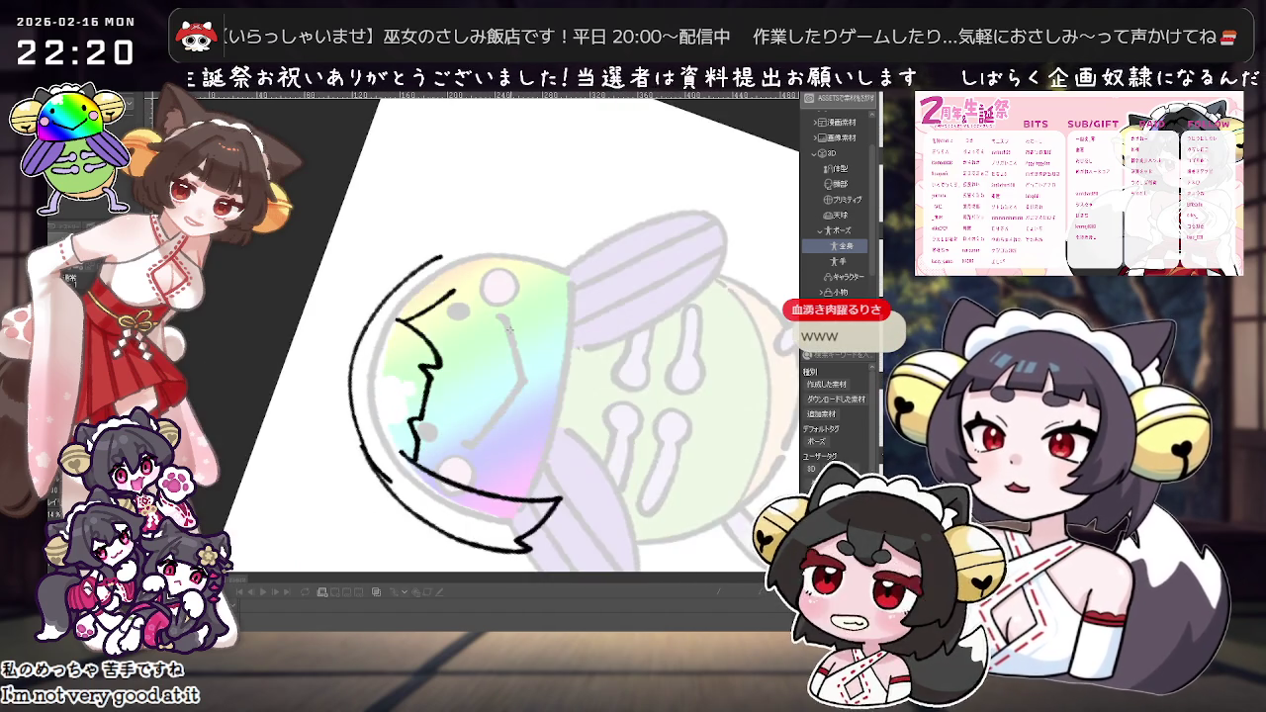
key(minus)
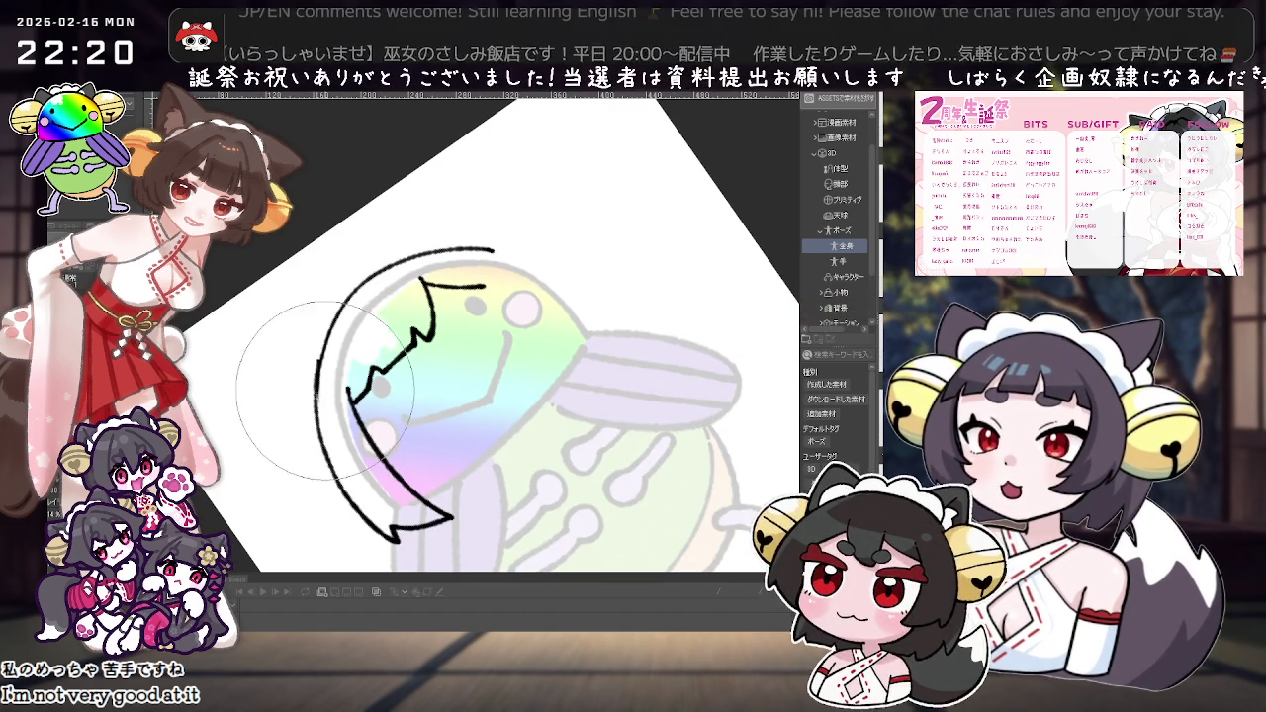
key(asciicircum)
key(asciicircum)
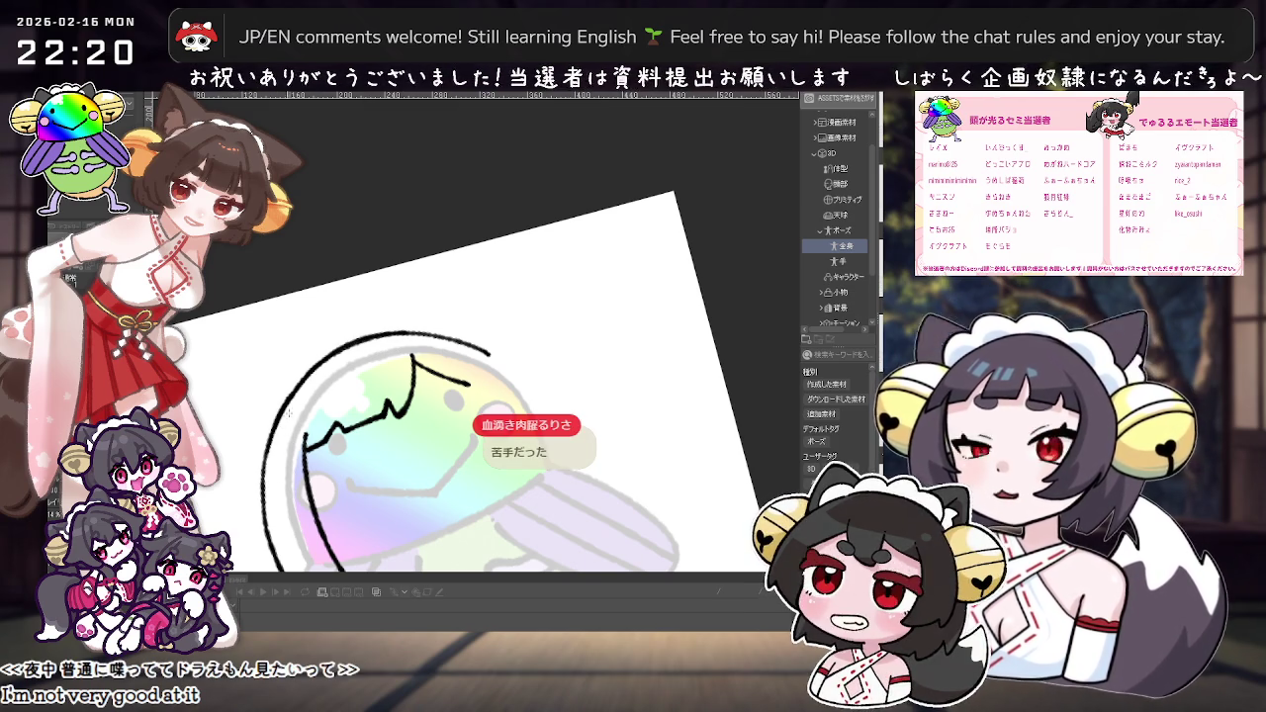
key(asciicircum)
key(asciicircum)
key(asciicircum)
key(ctrl+z)
drag(404, 393, 472, 318)
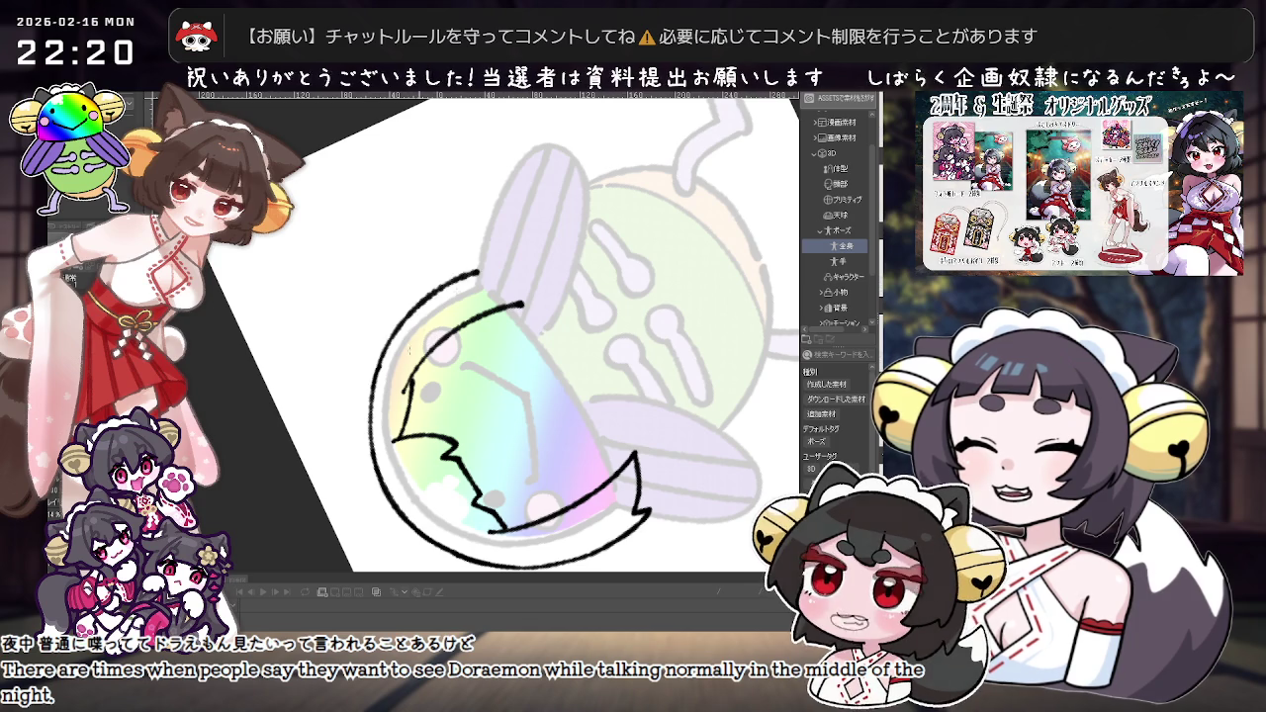
drag(377, 394, 497, 275)
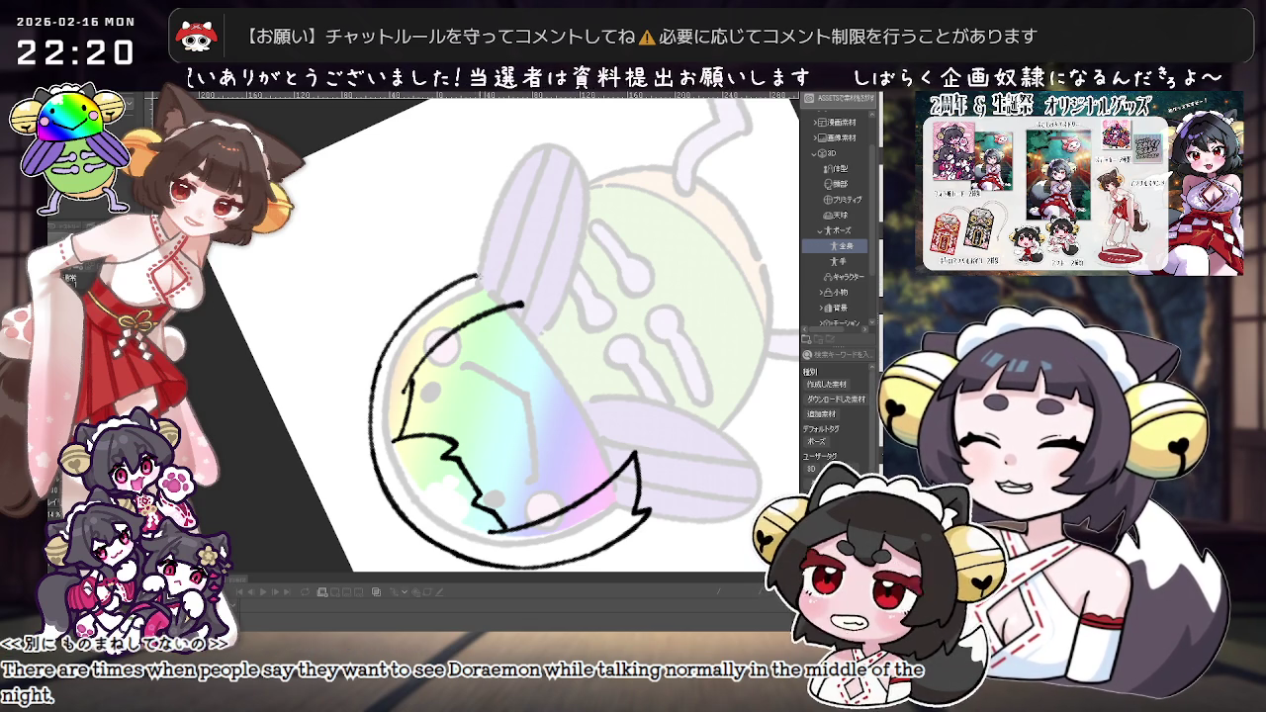
Step: Recentre the view, then redraw and refine the left end of the outline arc
drag(634, 360, 465, 321)
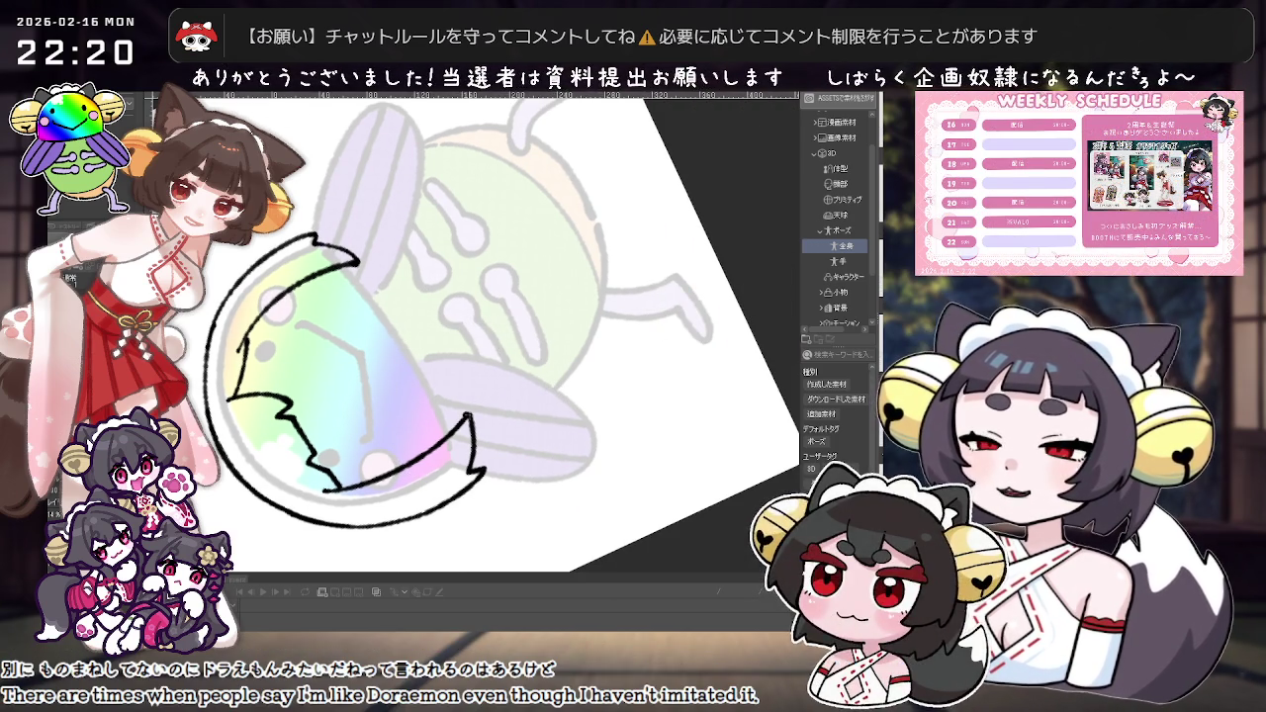
mouse_move(469, 424)
mouse_down()
mouse_move(580, 444)
mouse_move(323, 420)
mouse_up()
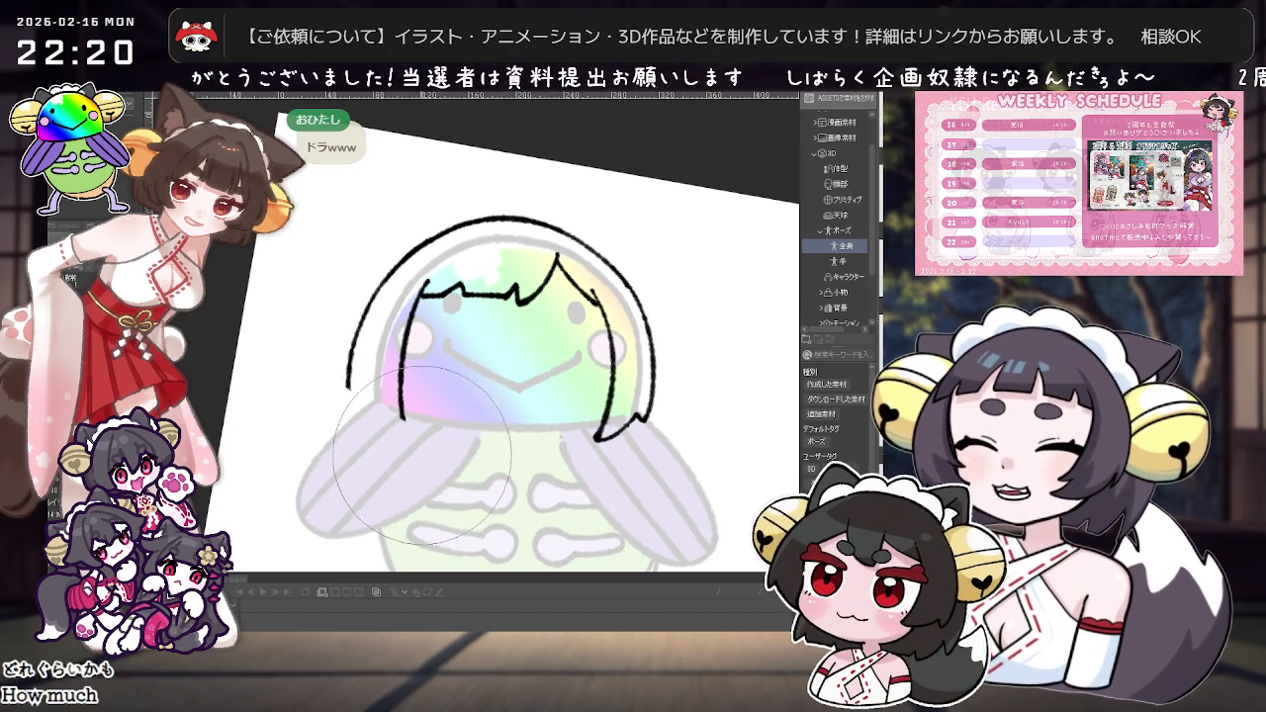
drag(333, 431, 367, 367)
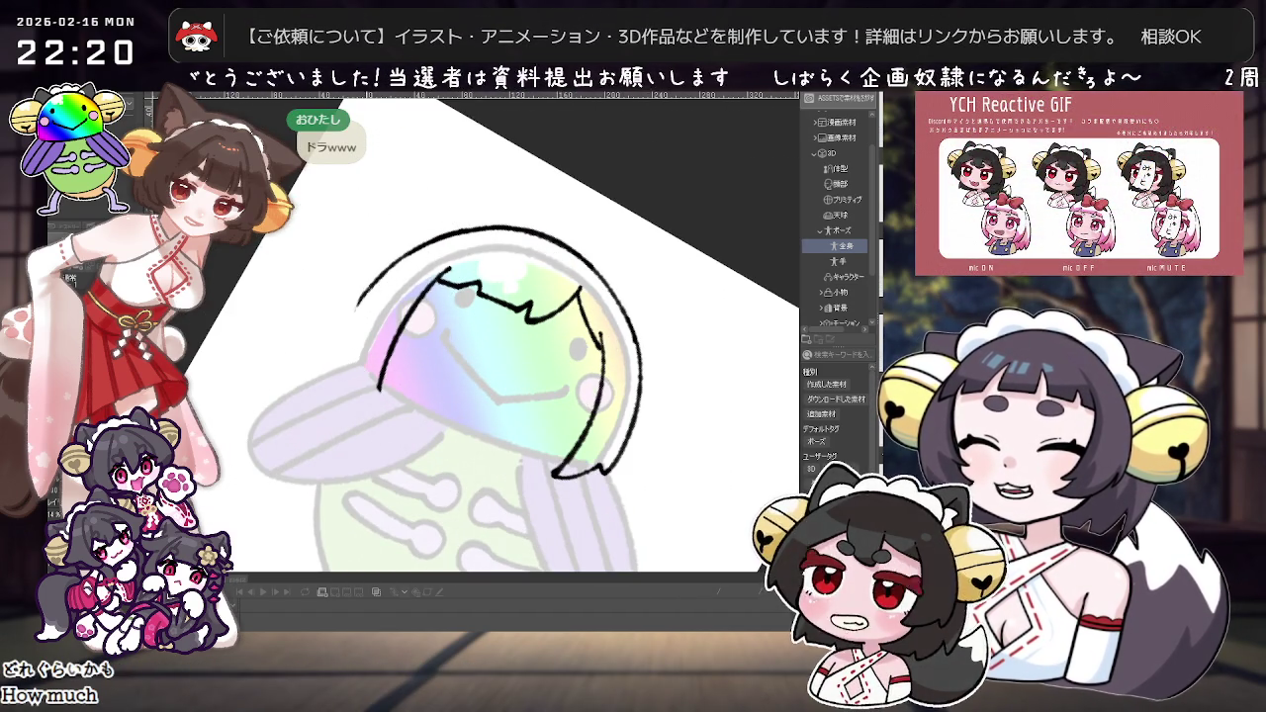
mouse_move(356, 292)
mouse_down()
mouse_move(339, 361)
mouse_move(354, 372)
mouse_up()
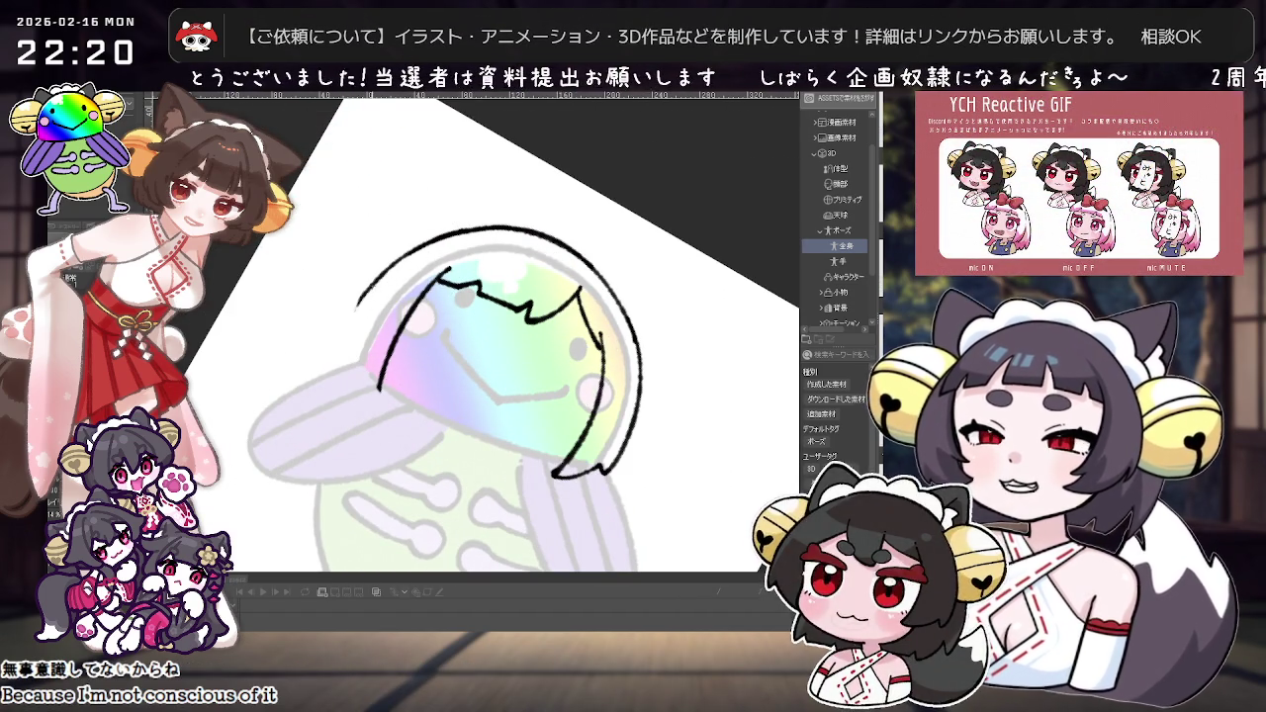
drag(346, 322, 356, 364)
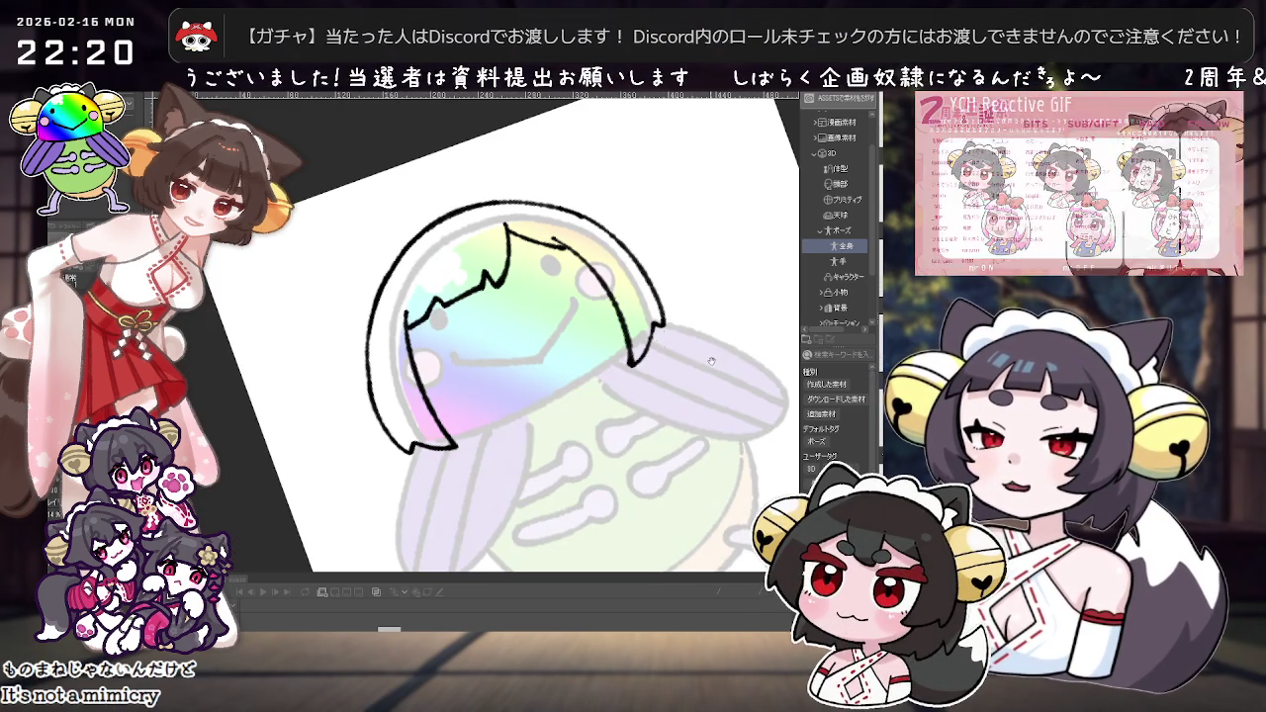
mouse_move(517, 507)
mouse_down()
mouse_move(558, 486)
mouse_move(522, 407)
mouse_up()
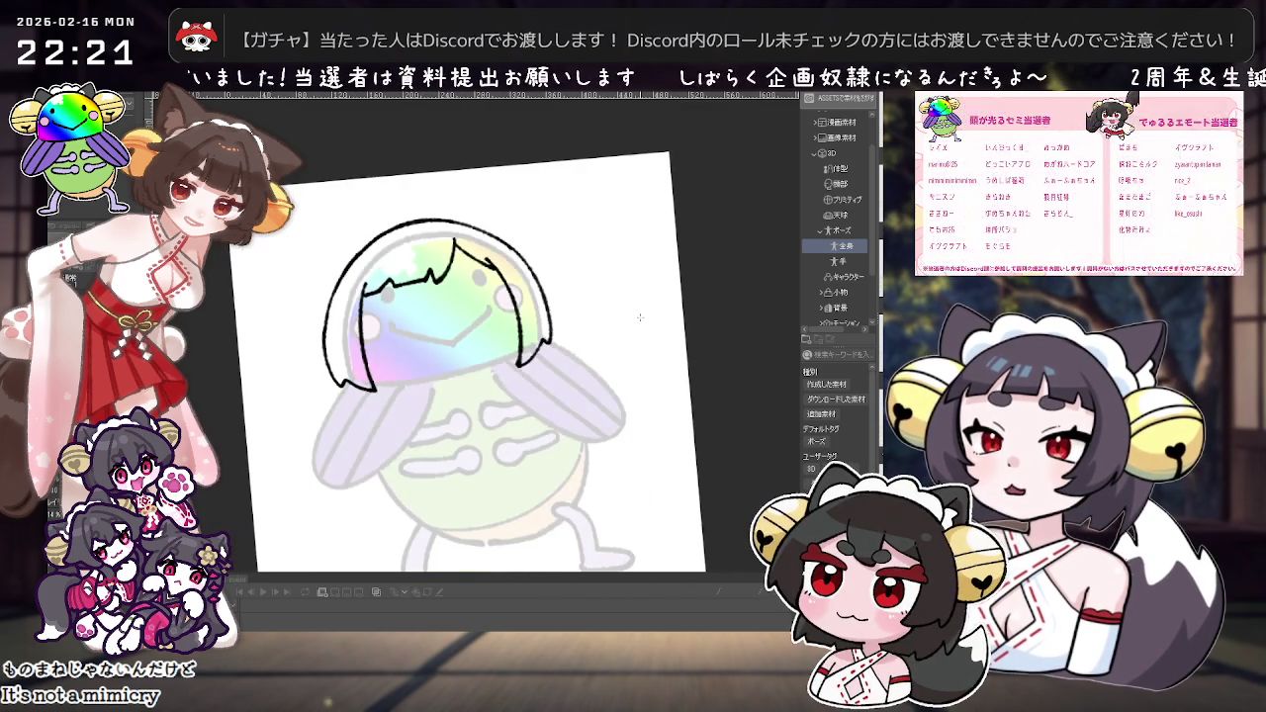
Step: Zoom out from the face to see the whole cicada drawing
scroll(575, 328, up, 5)
scroll(575, 328, up, 2)
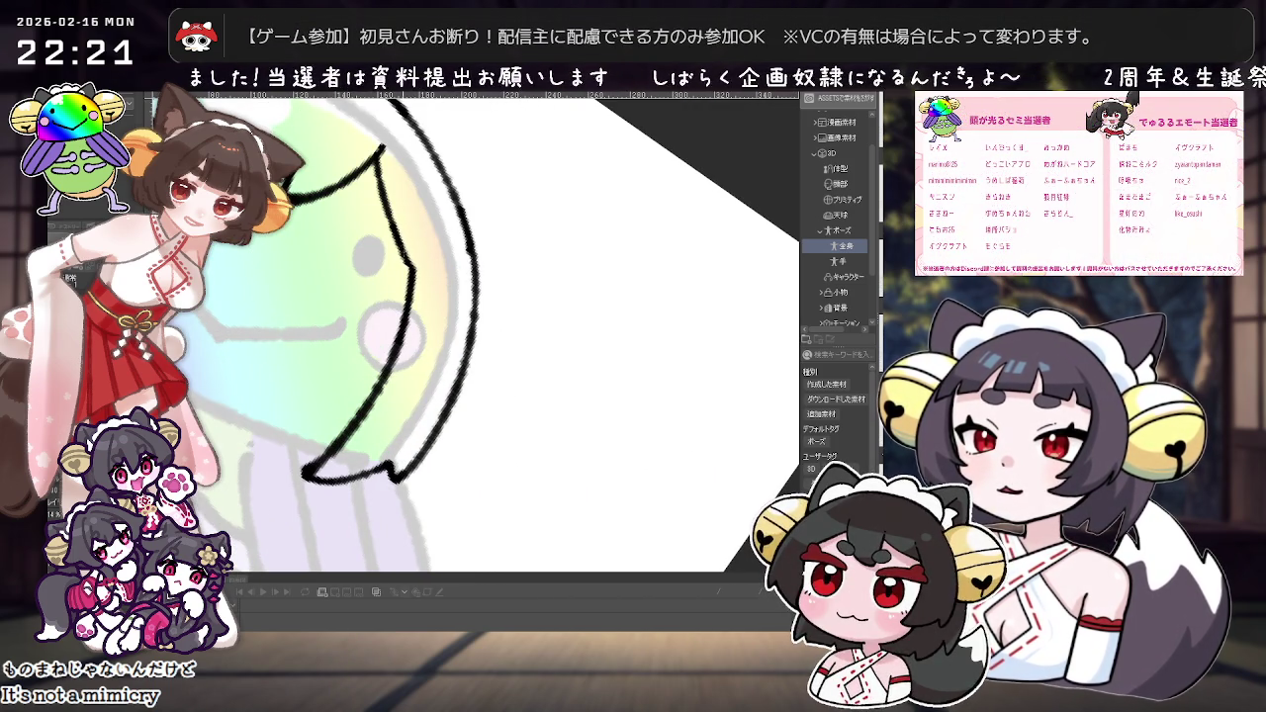
scroll(425, 191, down, 3)
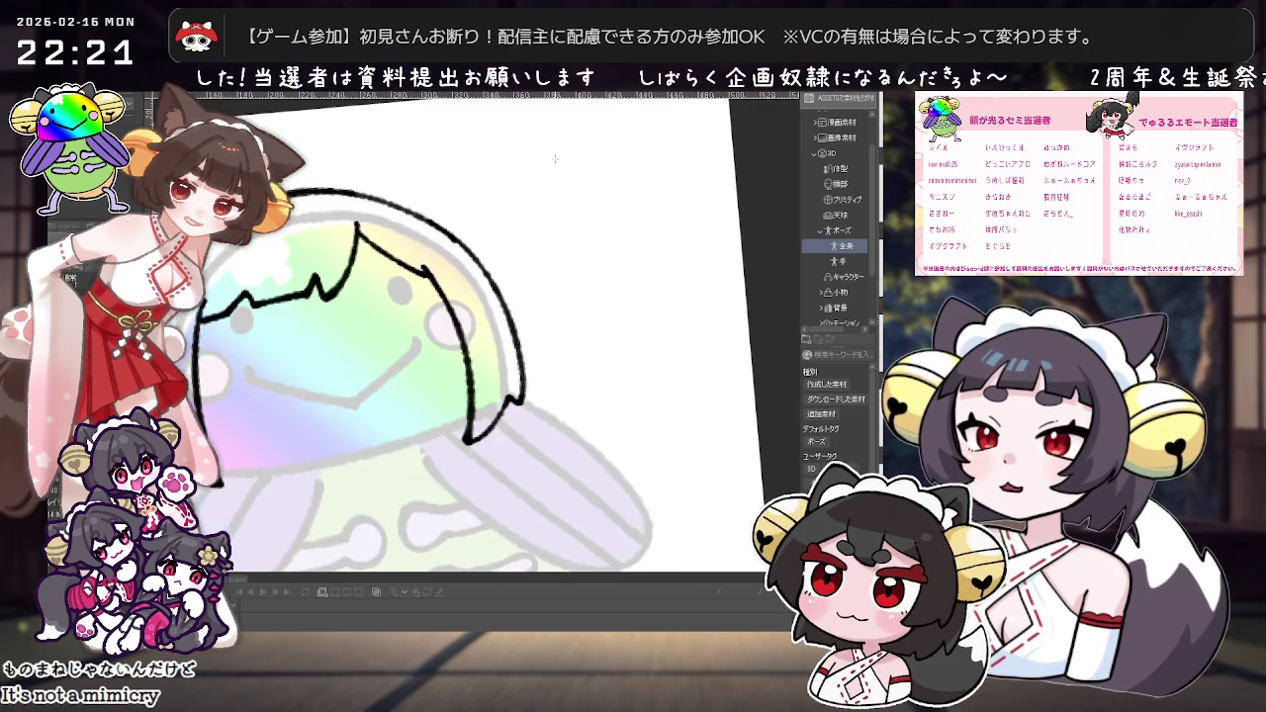
scroll(495, 237, down, 3)
scroll(588, 277, down, 1)
scroll(587, 277, up, 1)
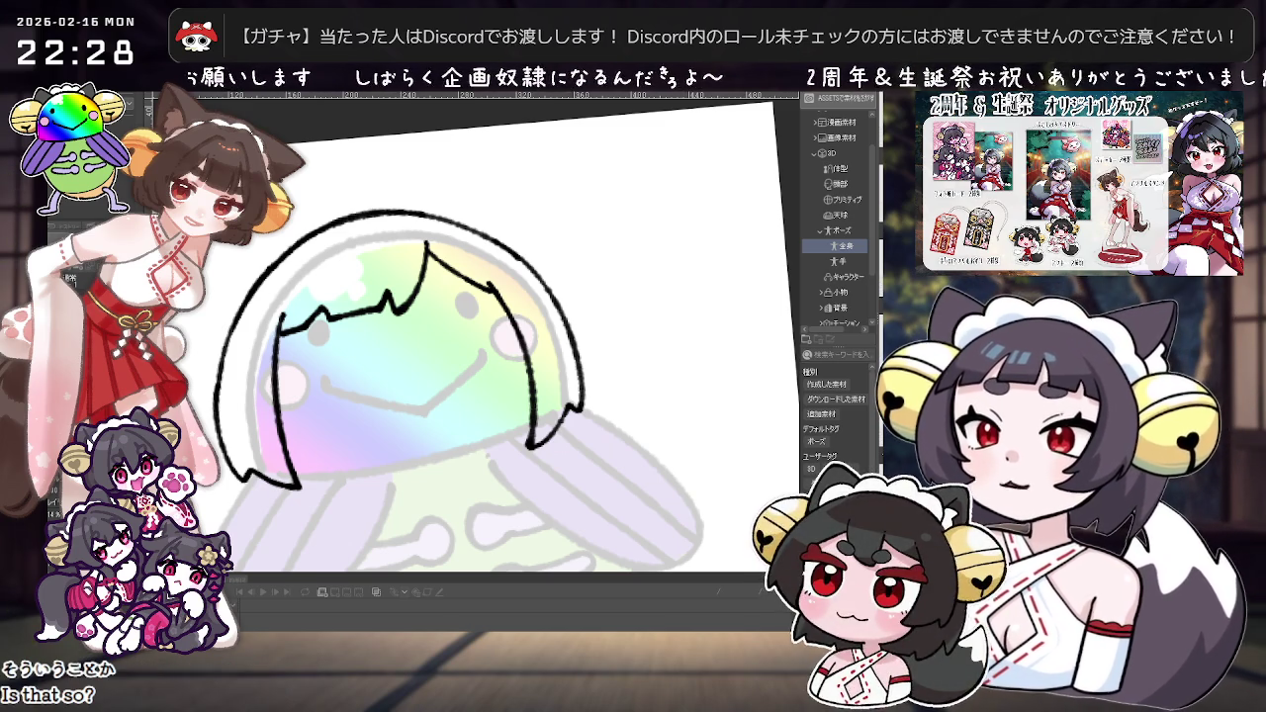
Step: Shift the view toward the right side of the hair
mouse_move(545, 438)
mouse_down()
mouse_move(614, 466)
mouse_move(591, 460)
mouse_up()
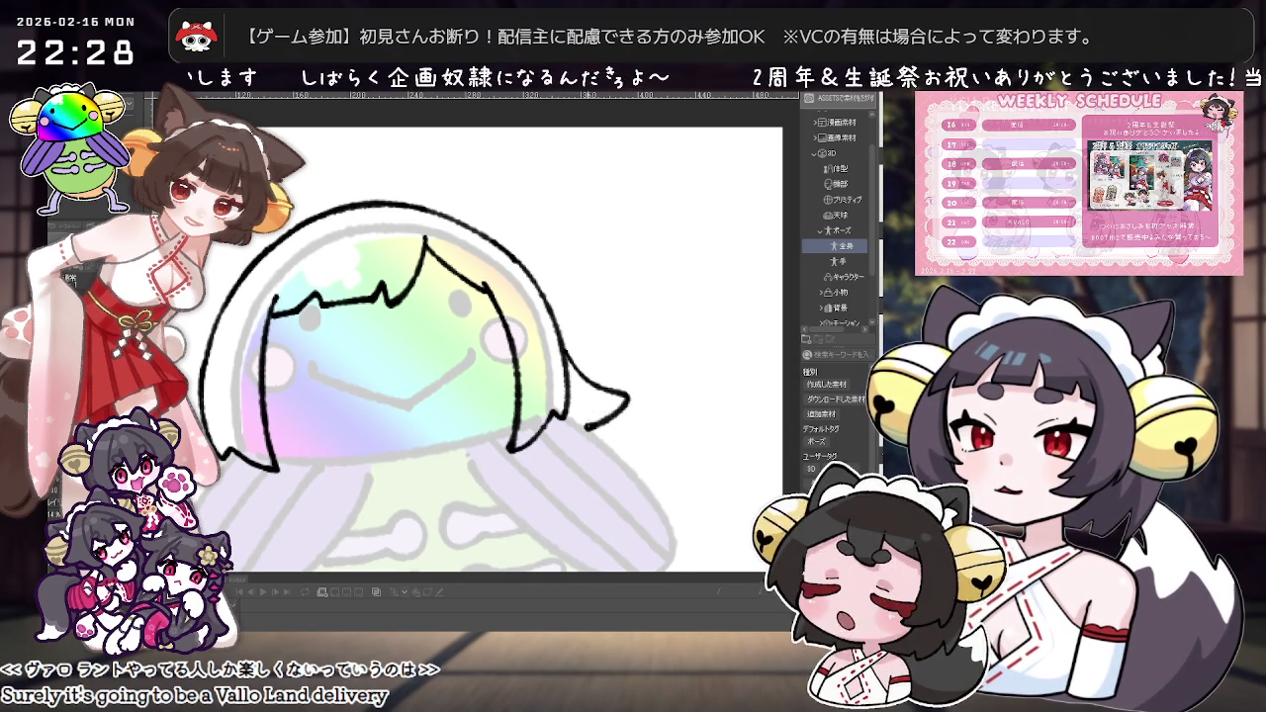
Step: Try a curled strand on the hair's right side, redraw it tighter, then remove it
drag(567, 356, 584, 432)
key(ctrl+z)
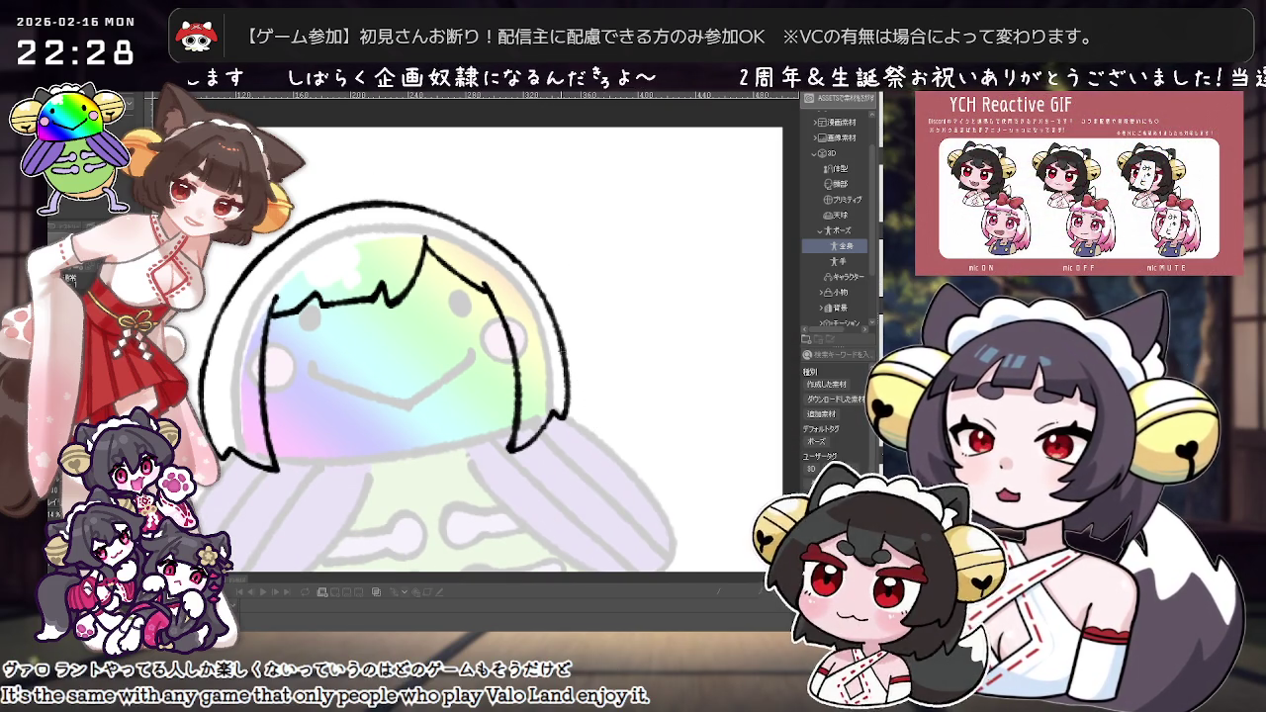
drag(560, 346, 599, 415)
scroll(630, 448, down, 2)
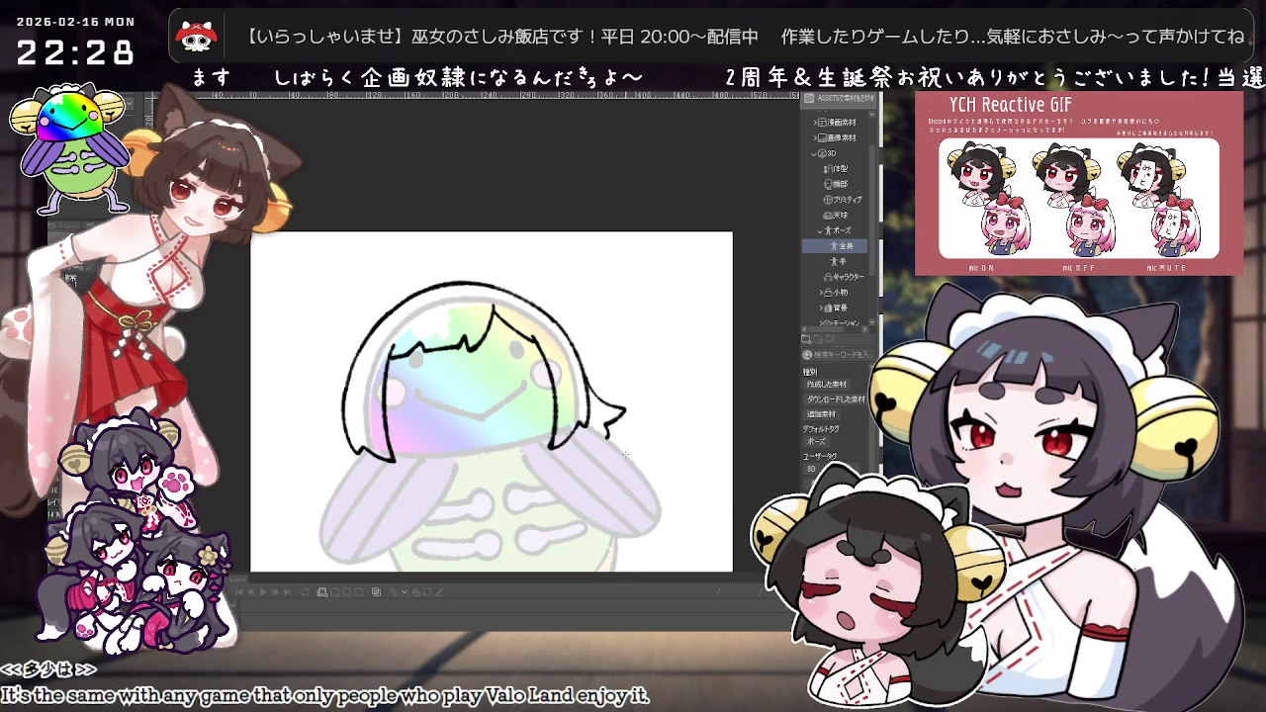
scroll(630, 448, up, 1)
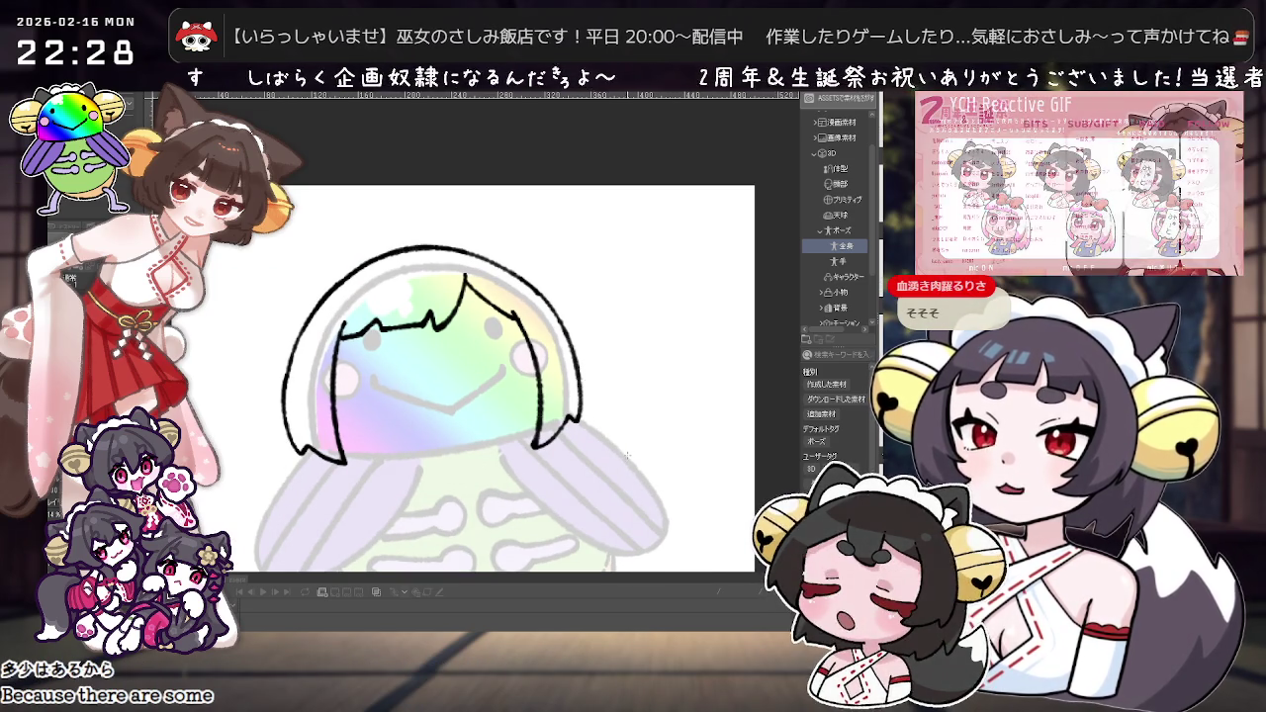
key(ctrl+z)
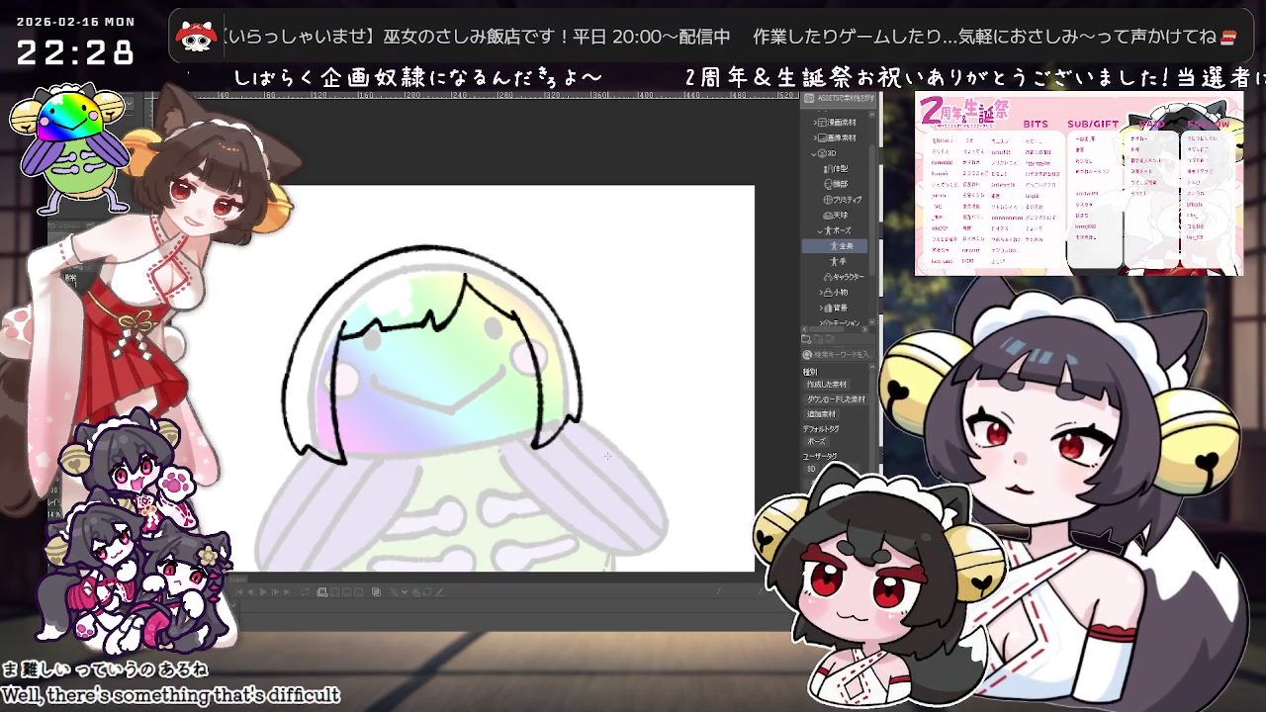
Step: Zoom out and turn the canvas around to reach the hair's left edge
scroll(604, 458, up, 1)
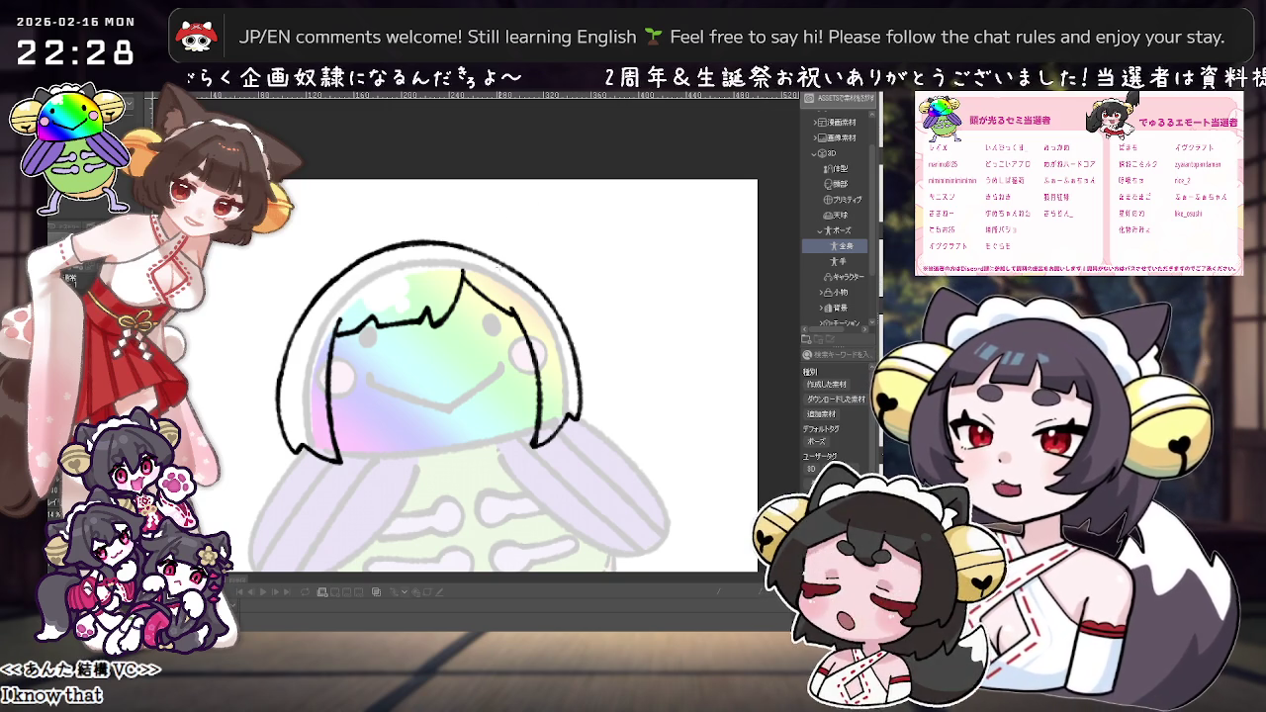
drag(499, 249, 563, 446)
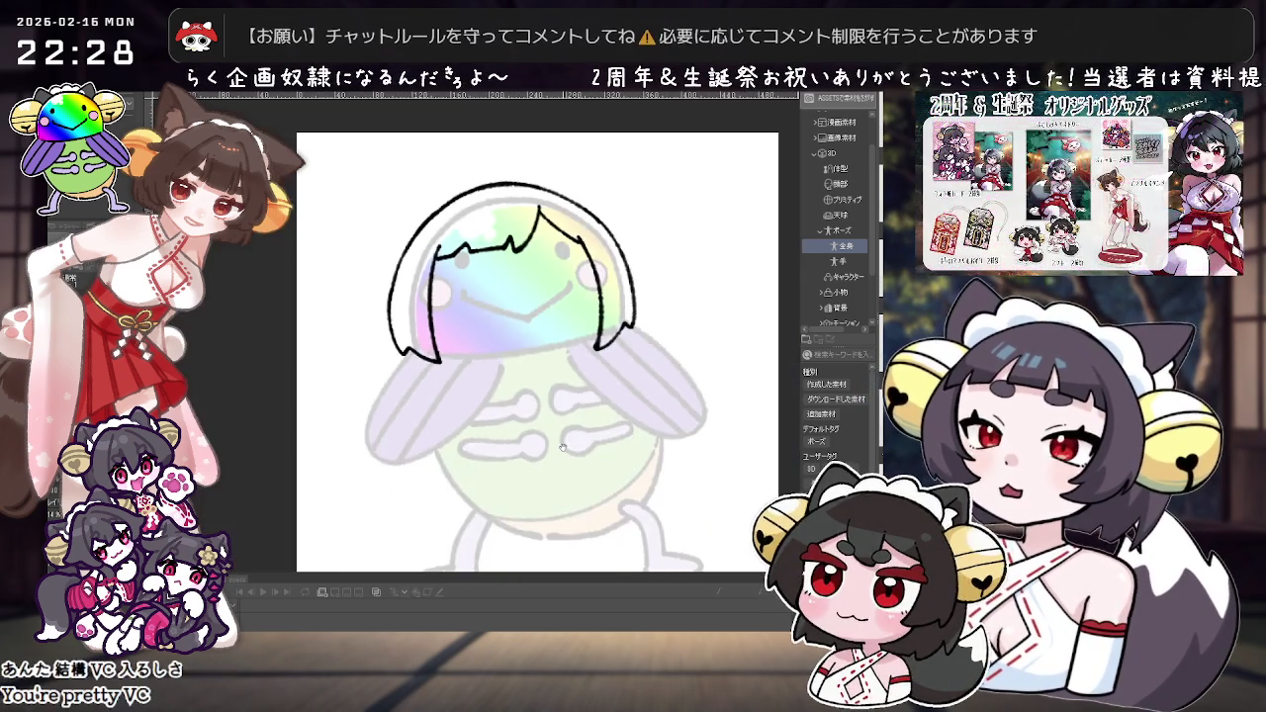
scroll(564, 445, up, 2)
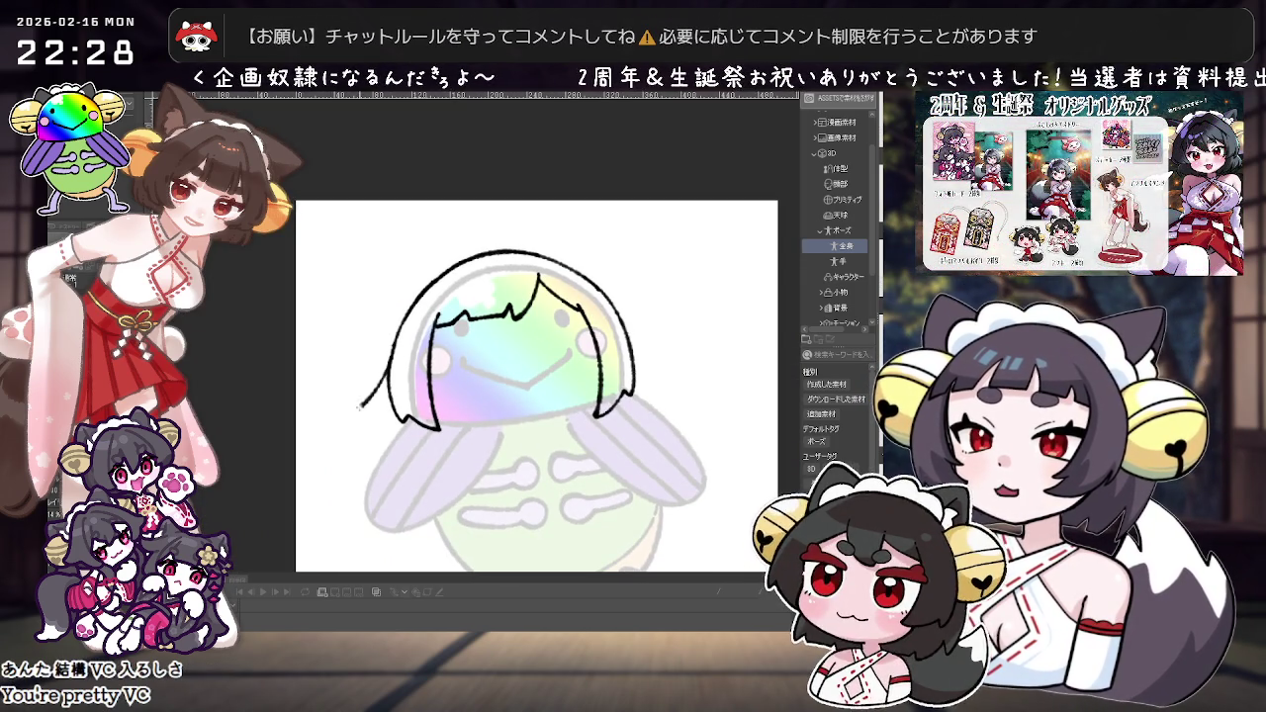
drag(564, 445, 549, 447)
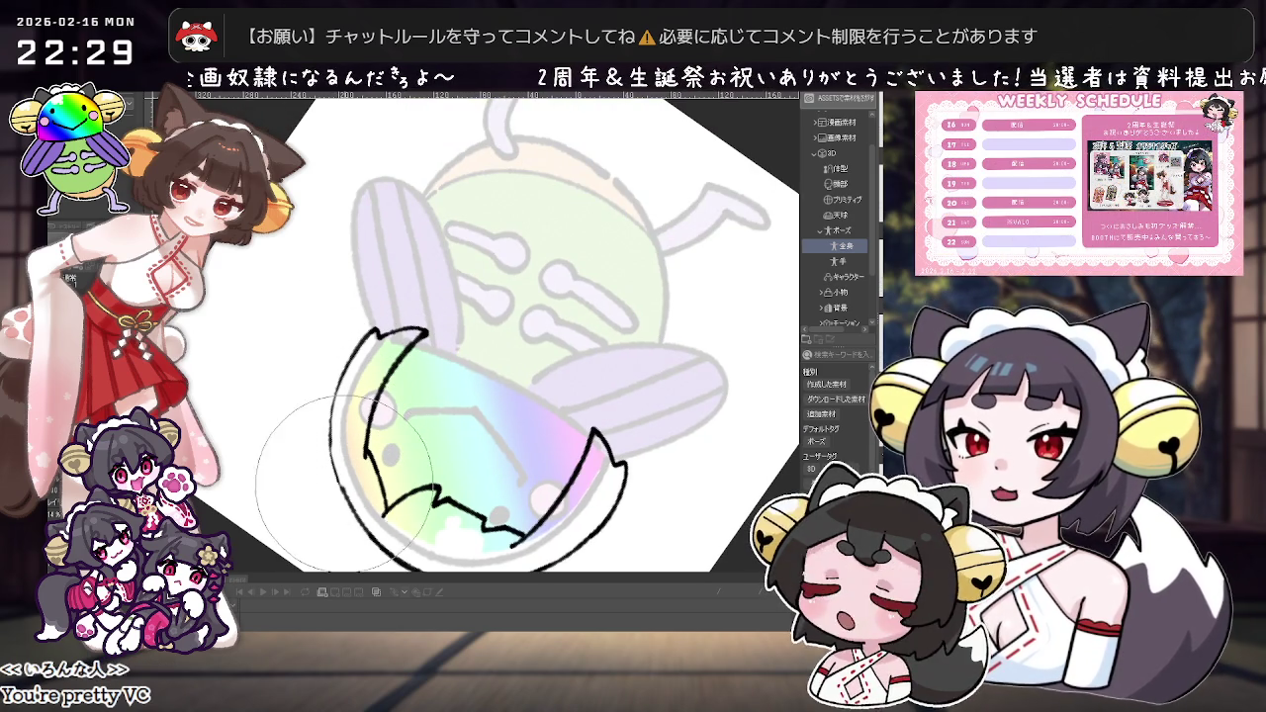
Step: Erase the middle of the left hair outline and redraw a new curve over the head
drag(341, 416, 335, 437)
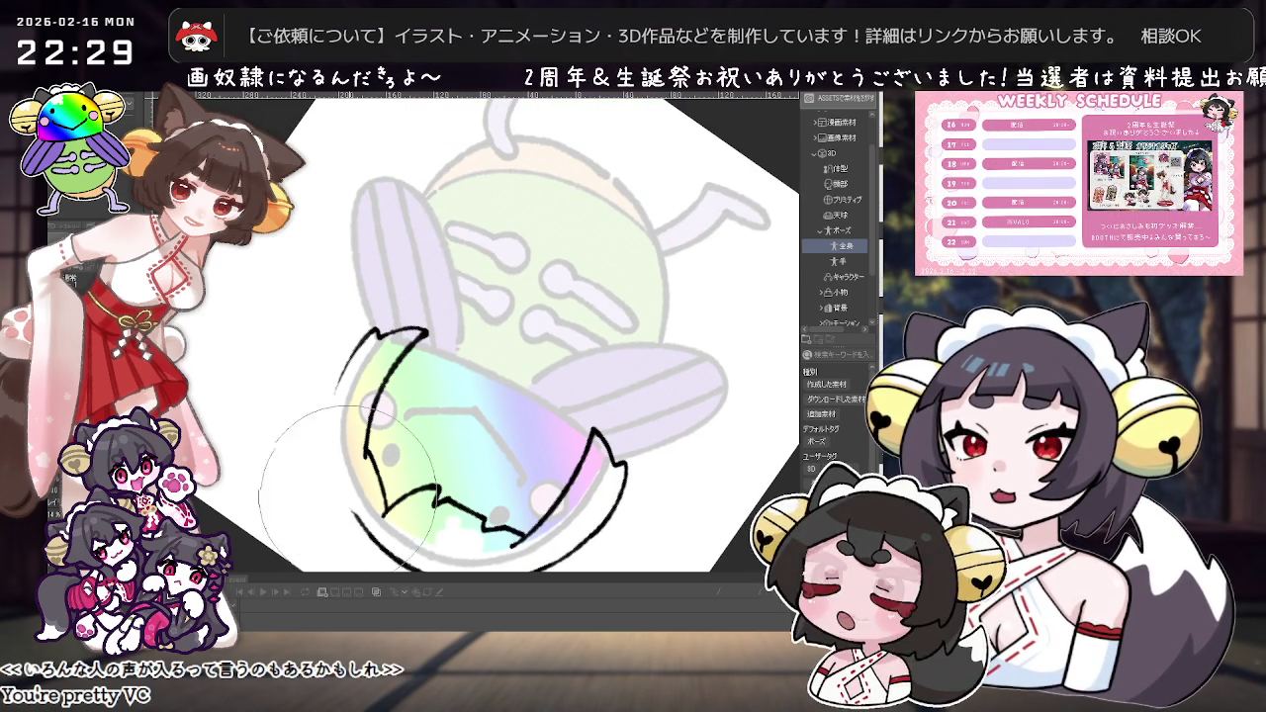
key(minus)
key(minus)
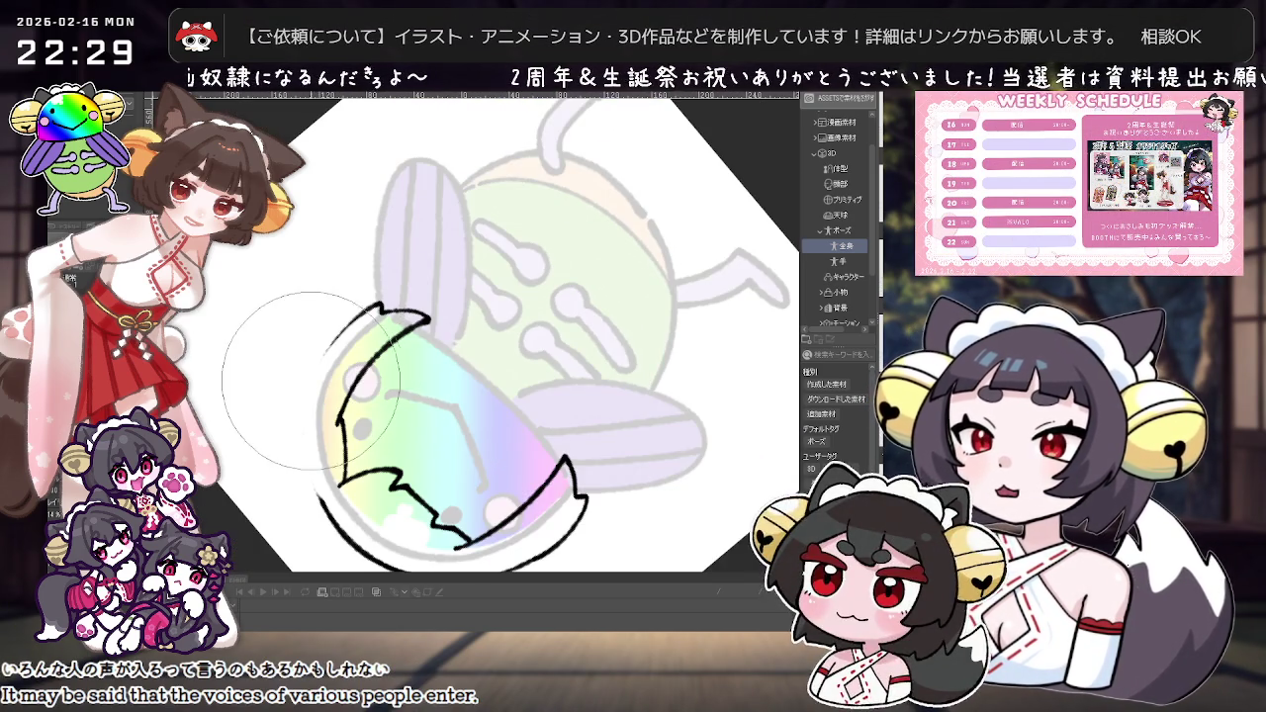
key(minus)
key(minus)
key(minus)
drag(348, 344, 493, 287)
key(ctrl+z)
drag(326, 403, 492, 287)
key(ctrl+z)
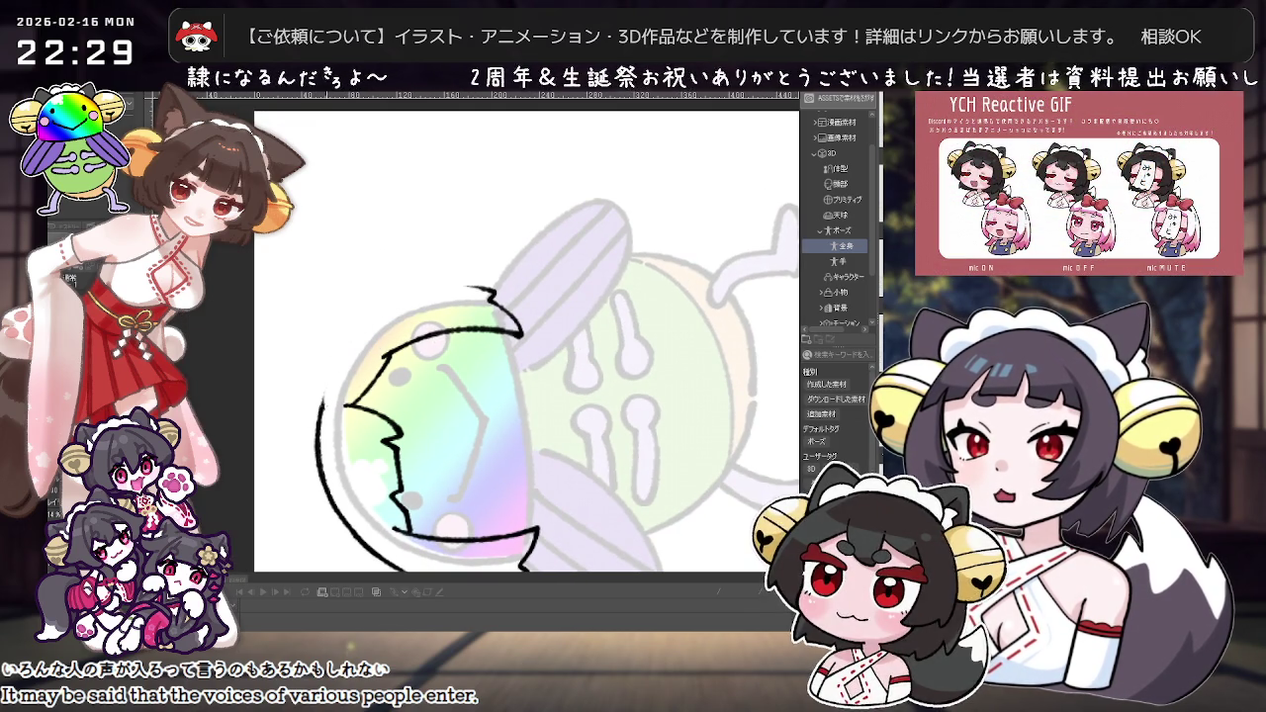
drag(319, 396, 493, 287)
Step: Rotate the view back nearly upright and zoom out
key(minus)
key(minus)
key(minus)
key(minus)
key(minus)
key(asciicircum)
key(asciicircum)
key(asciicircum)
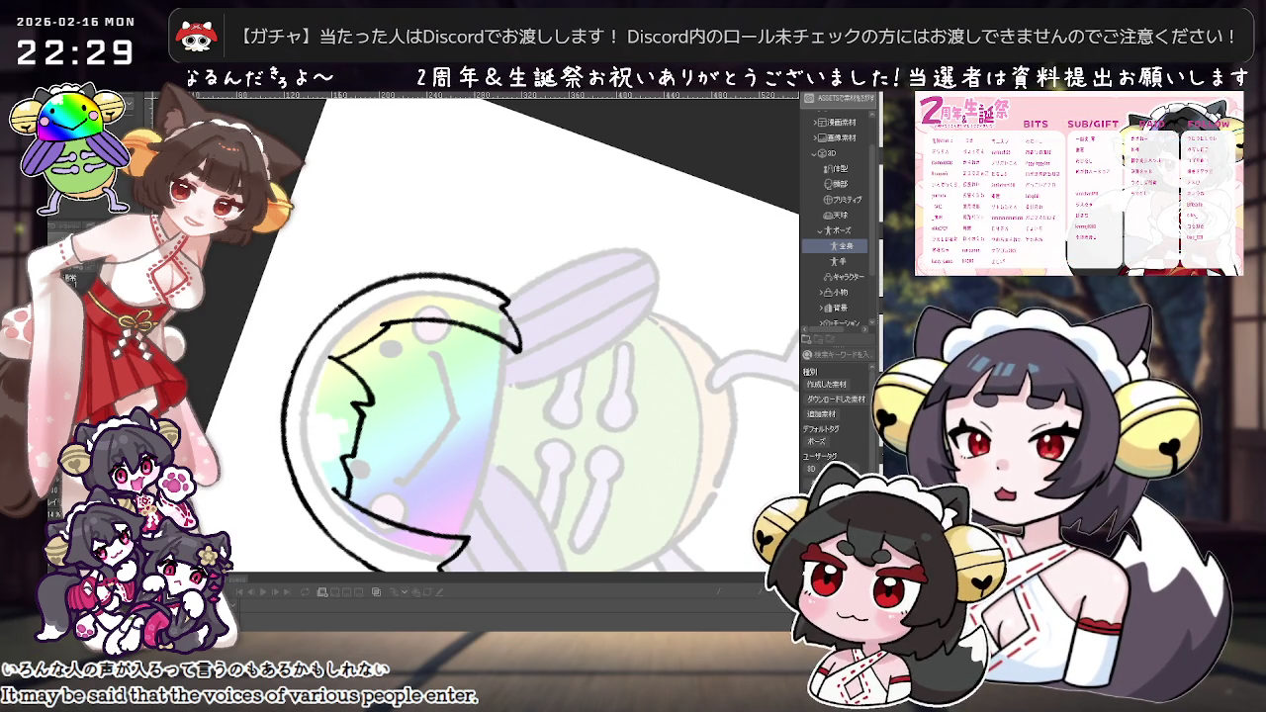
key(ctrl+minus)
key(minus)
key(minus)
key(minus)
key(minus)
key(minus)
key(minus)
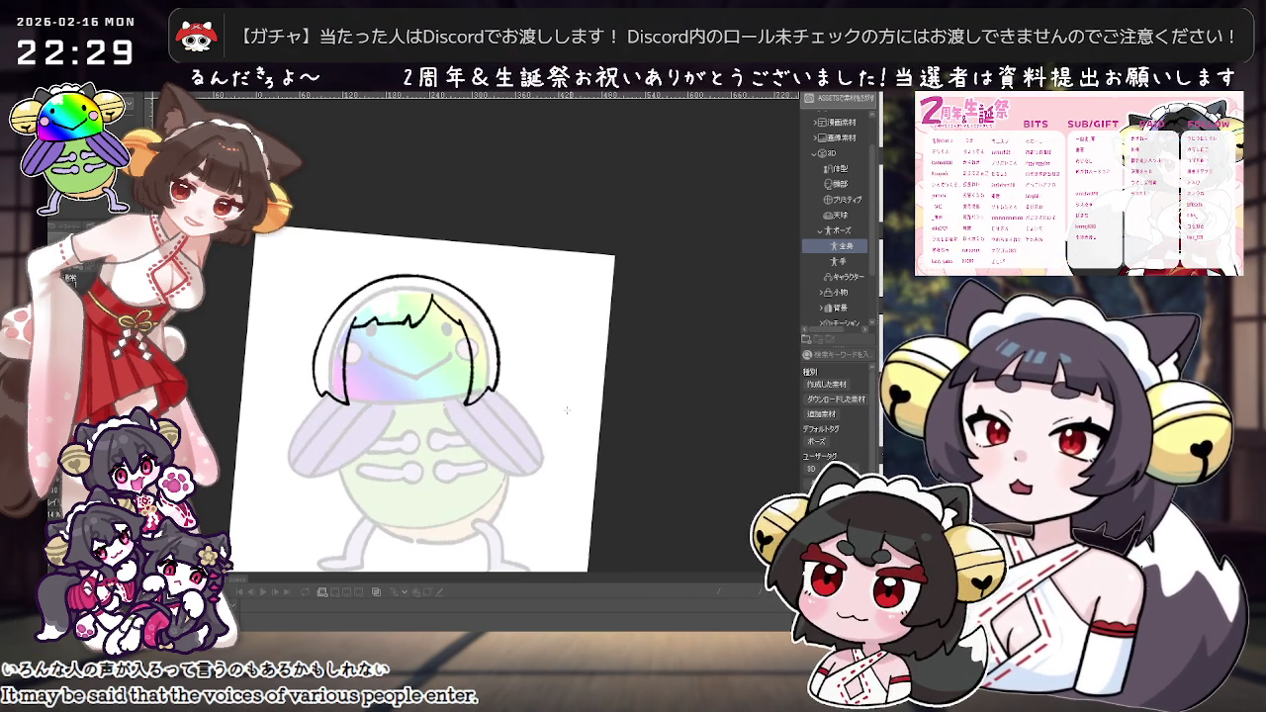
key(ctrl+plus)
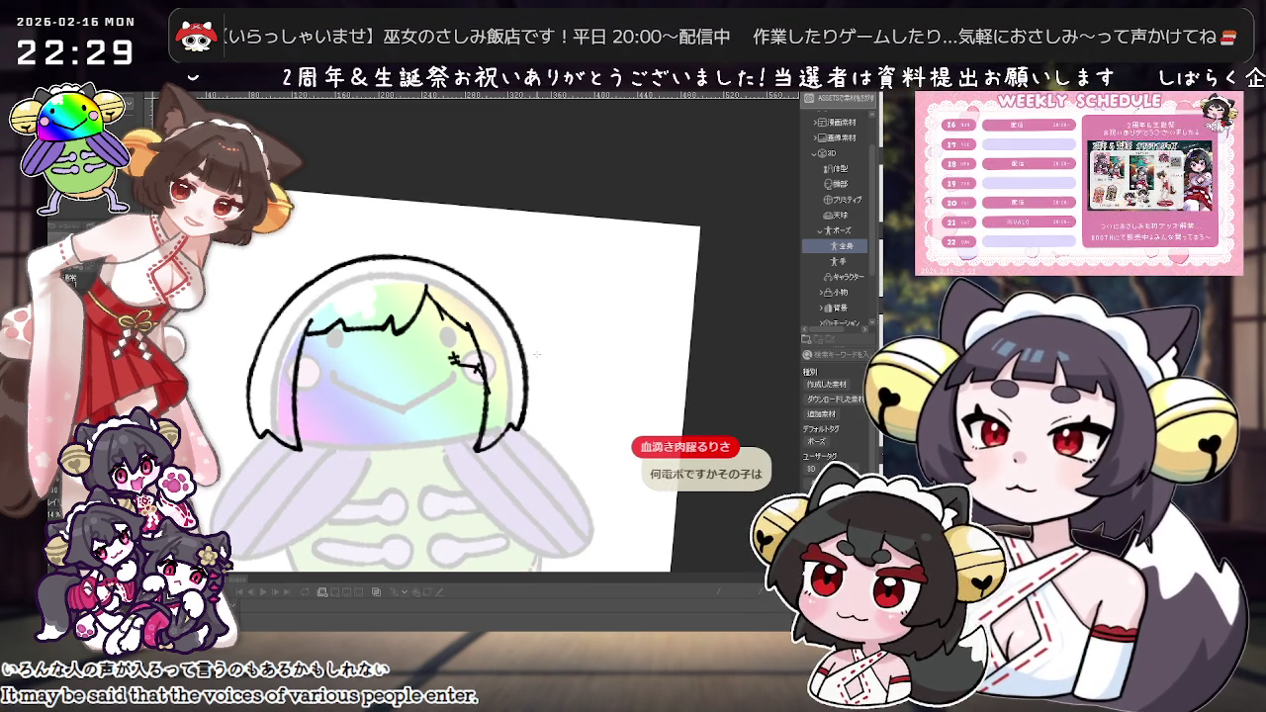
key(ctrl+0)
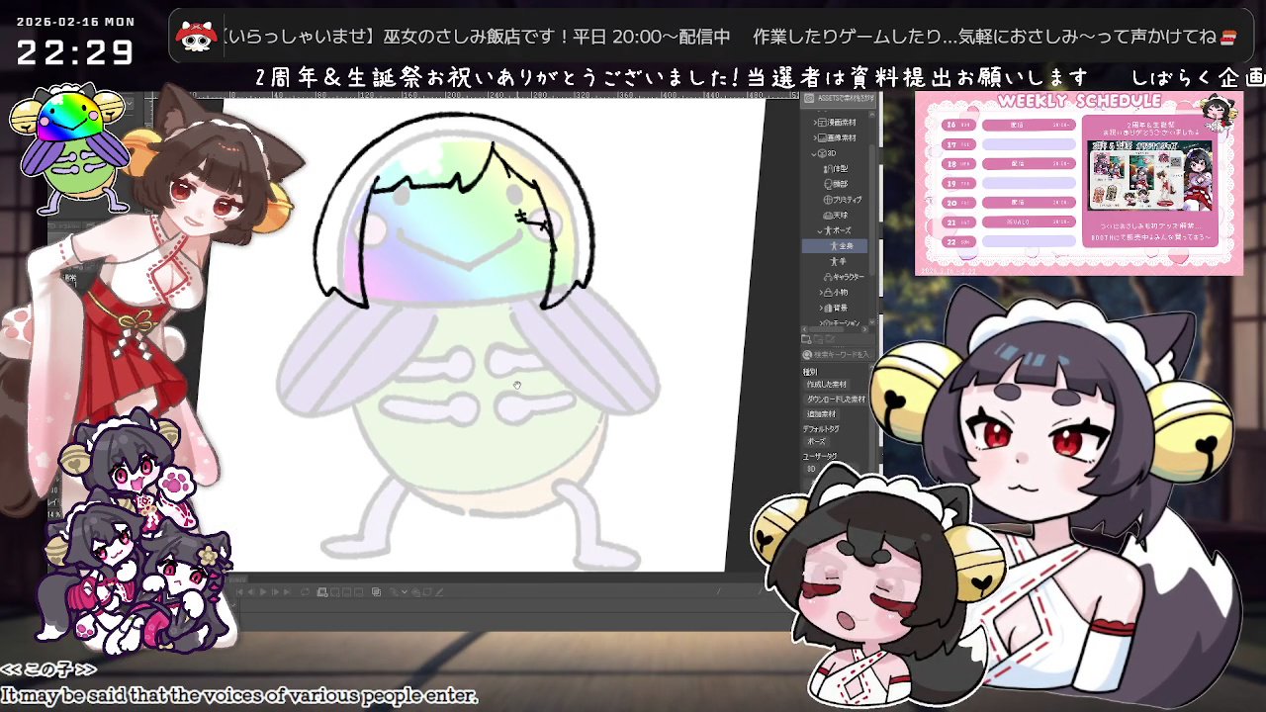
mouse_move(516, 384)
mouse_down()
mouse_move(451, 462)
mouse_move(532, 423)
mouse_up()
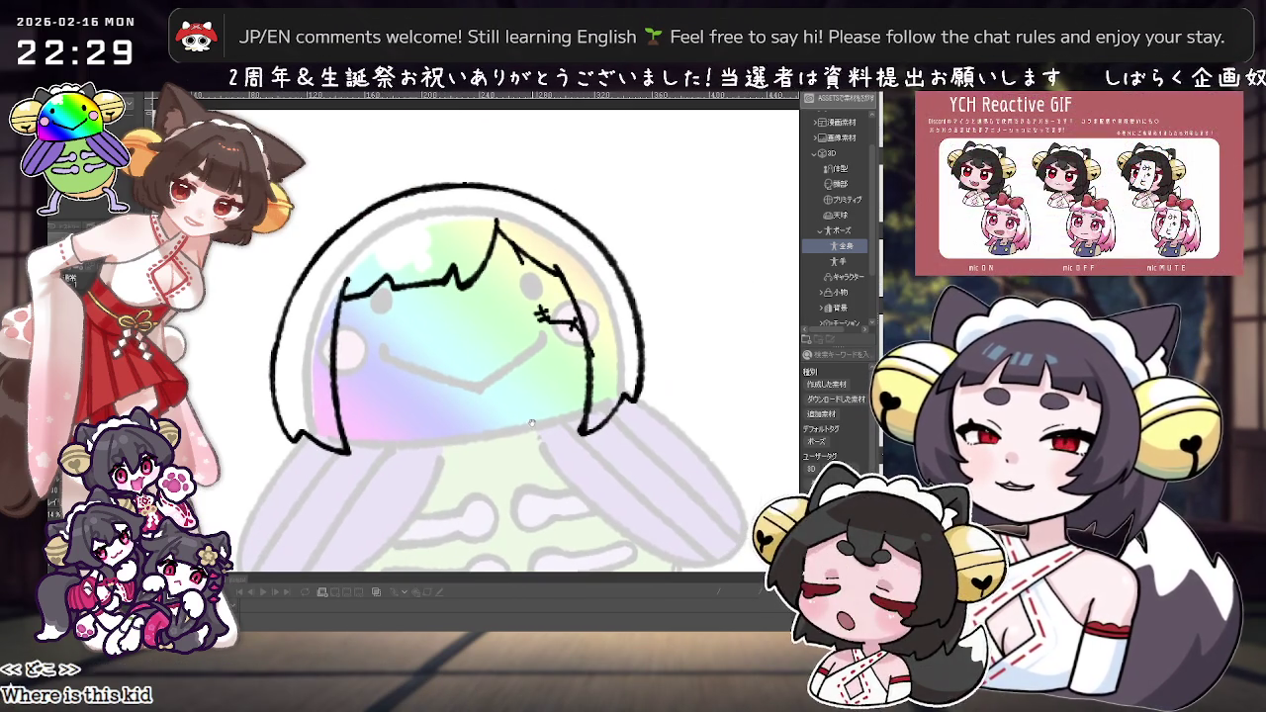
drag(532, 424, 489, 446)
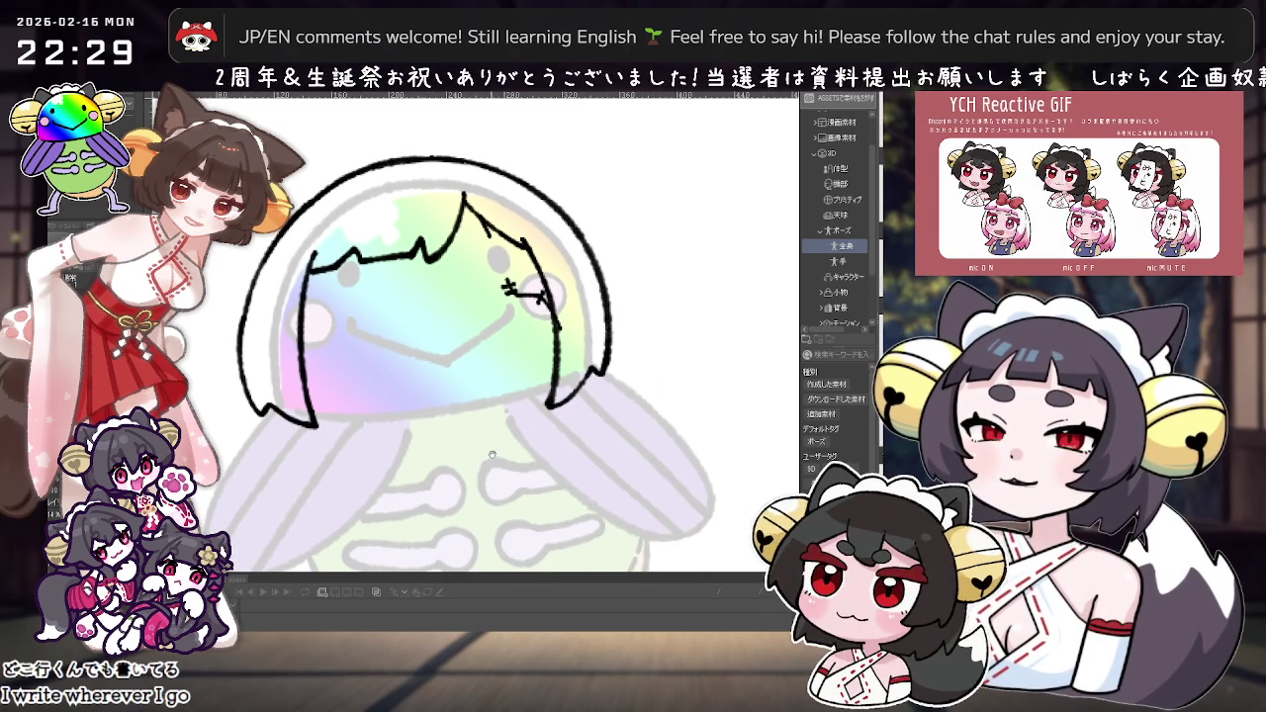
scroll(504, 464, down, 2)
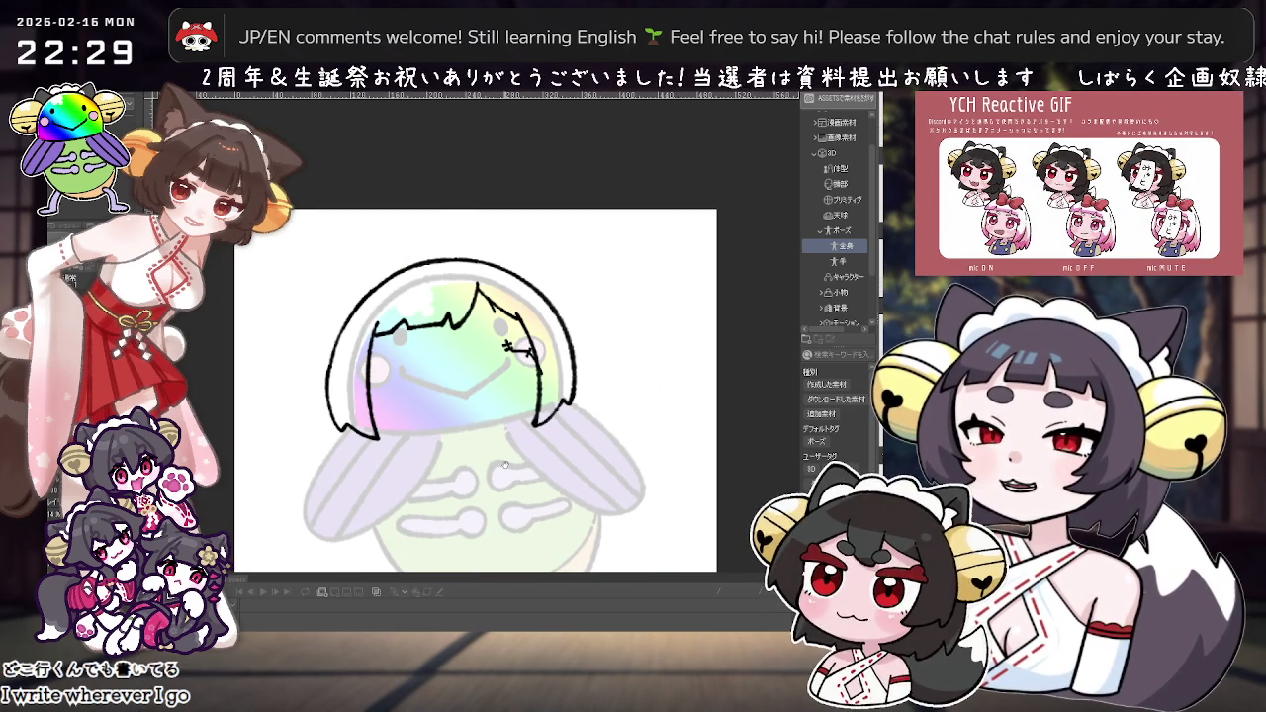
scroll(506, 465, up, 2)
drag(599, 255, 656, 300)
drag(352, 306, 309, 342)
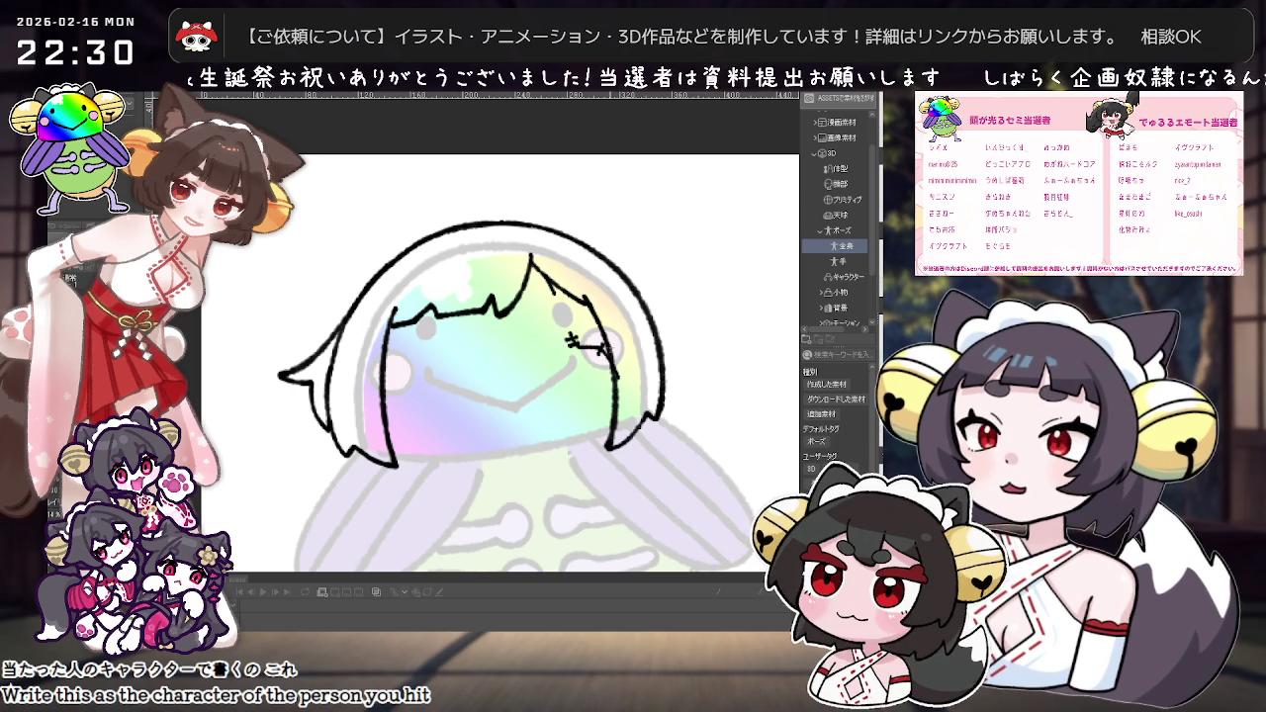
drag(701, 385, 617, 339)
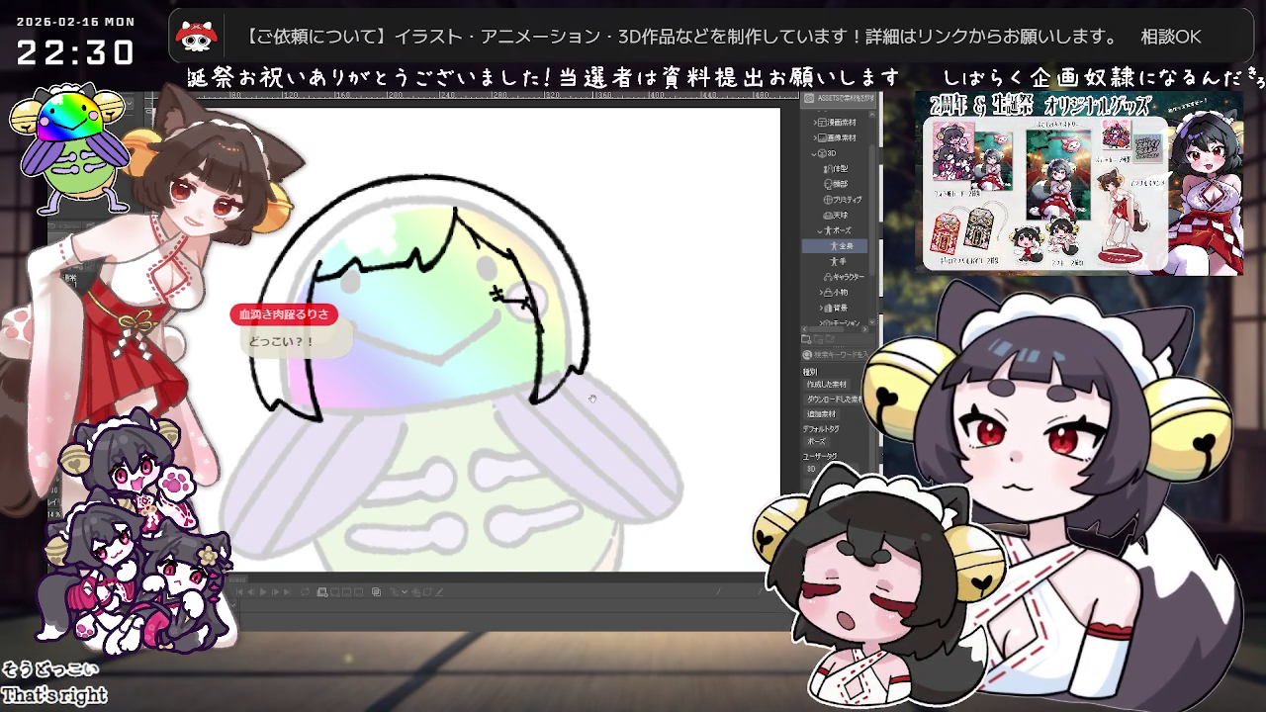
drag(592, 399, 545, 475)
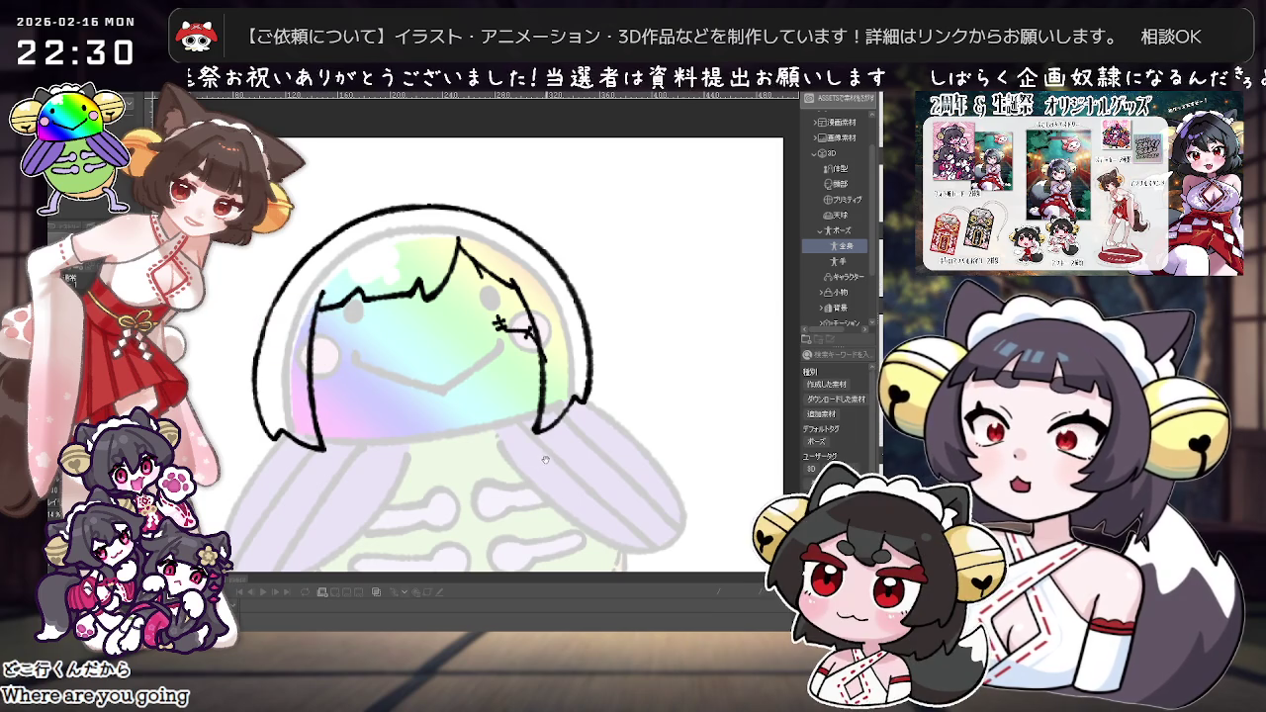
scroll(542, 427, down, 1)
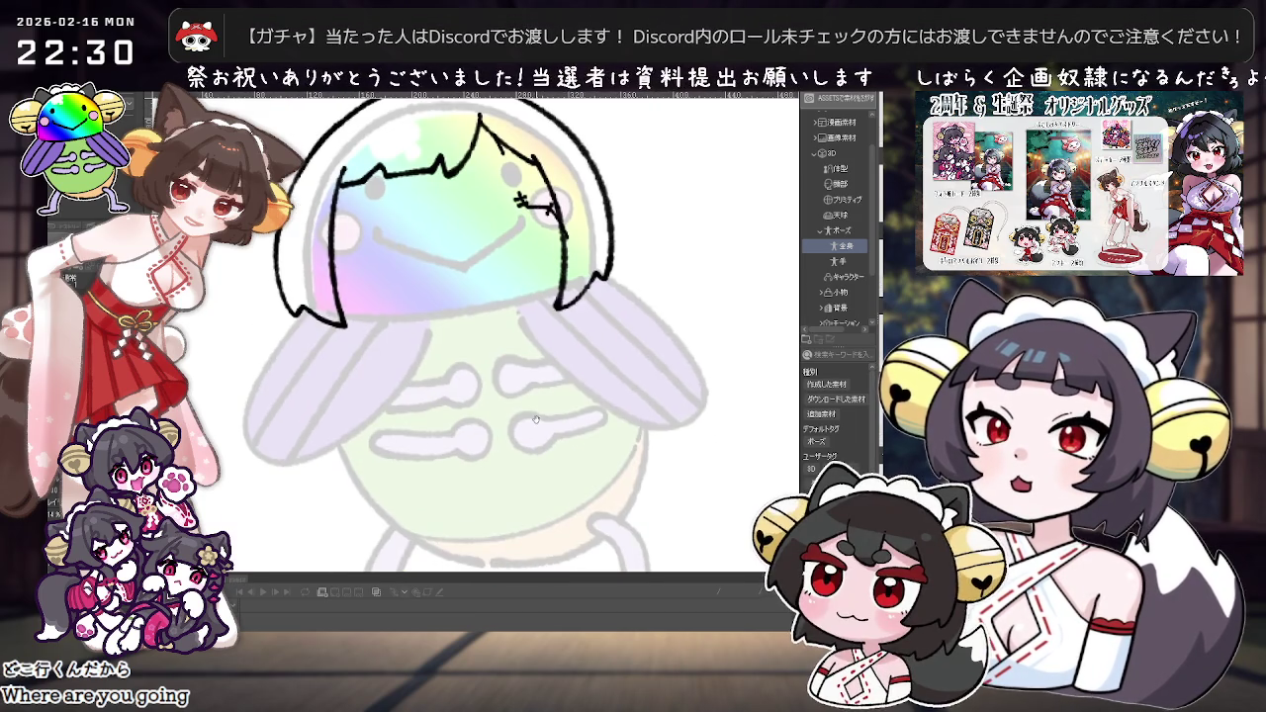
scroll(506, 445, down, 1)
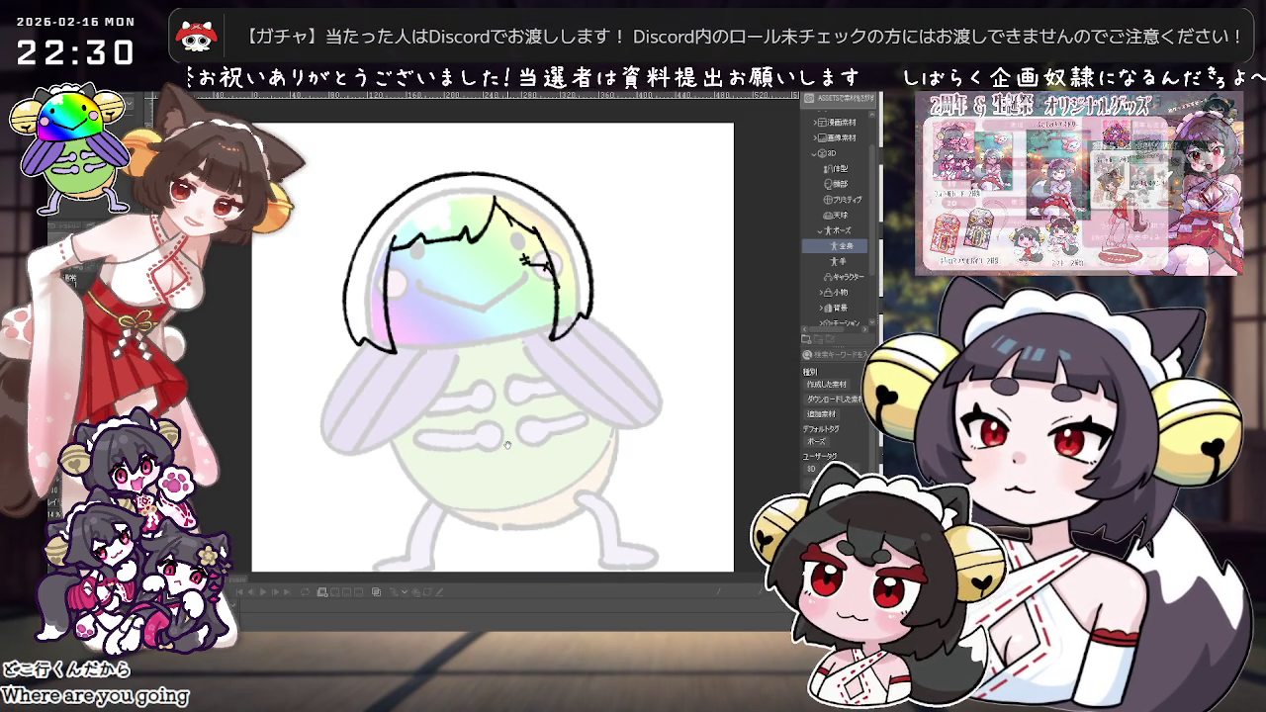
drag(511, 357, 489, 413)
scroll(488, 413, up, 2)
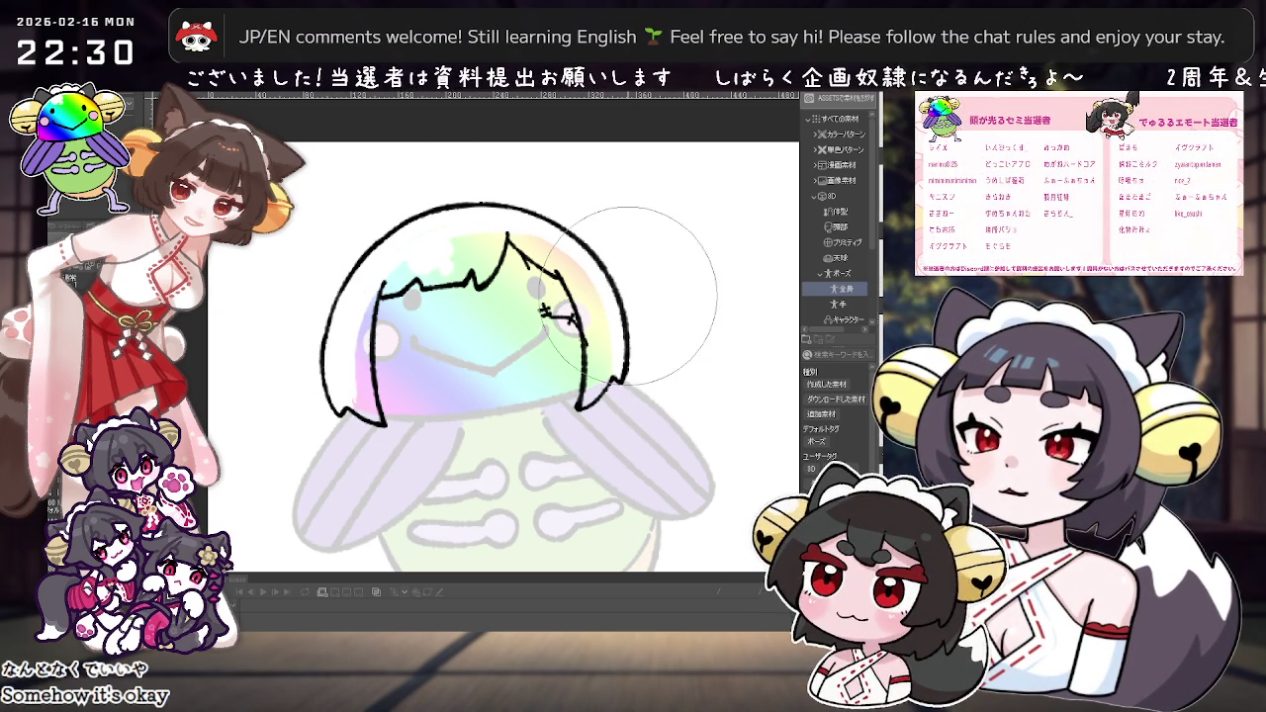
Step: Undo the rainbow colouring and white highlight, returning the head to yellow
scroll(631, 286, down, 2)
scroll(630, 299, up, 2)
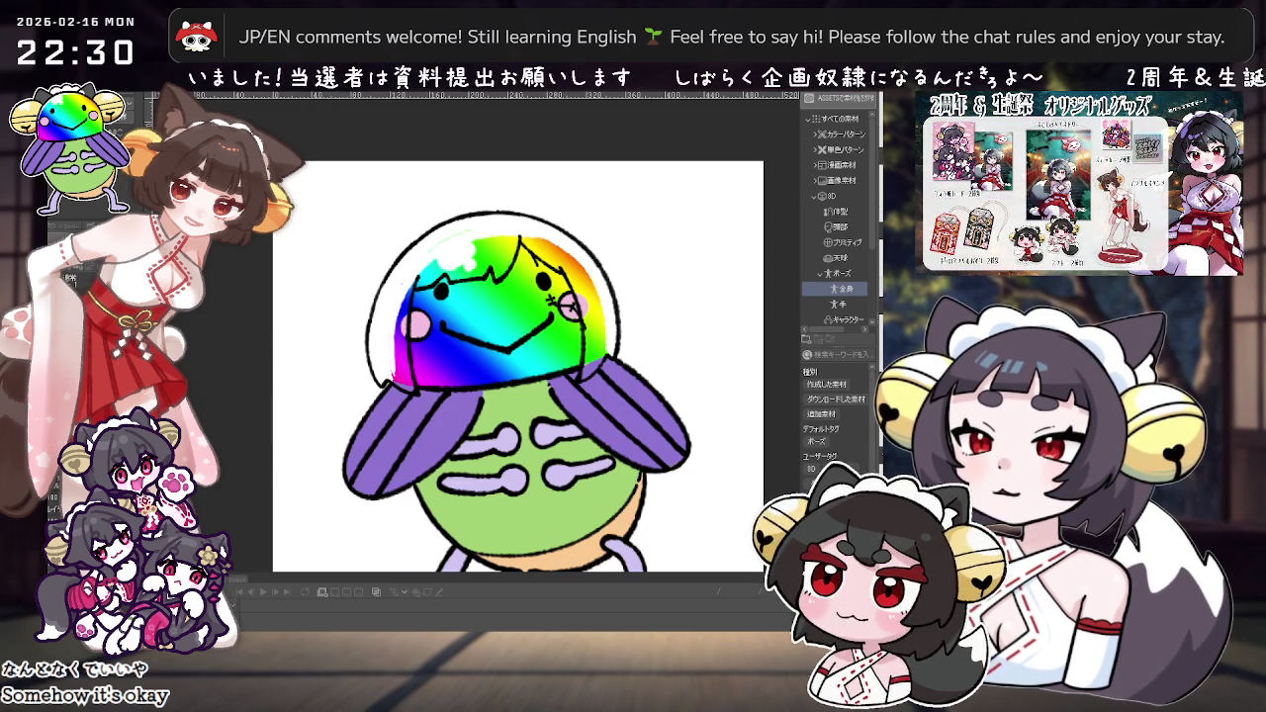
key(ctrl+z)
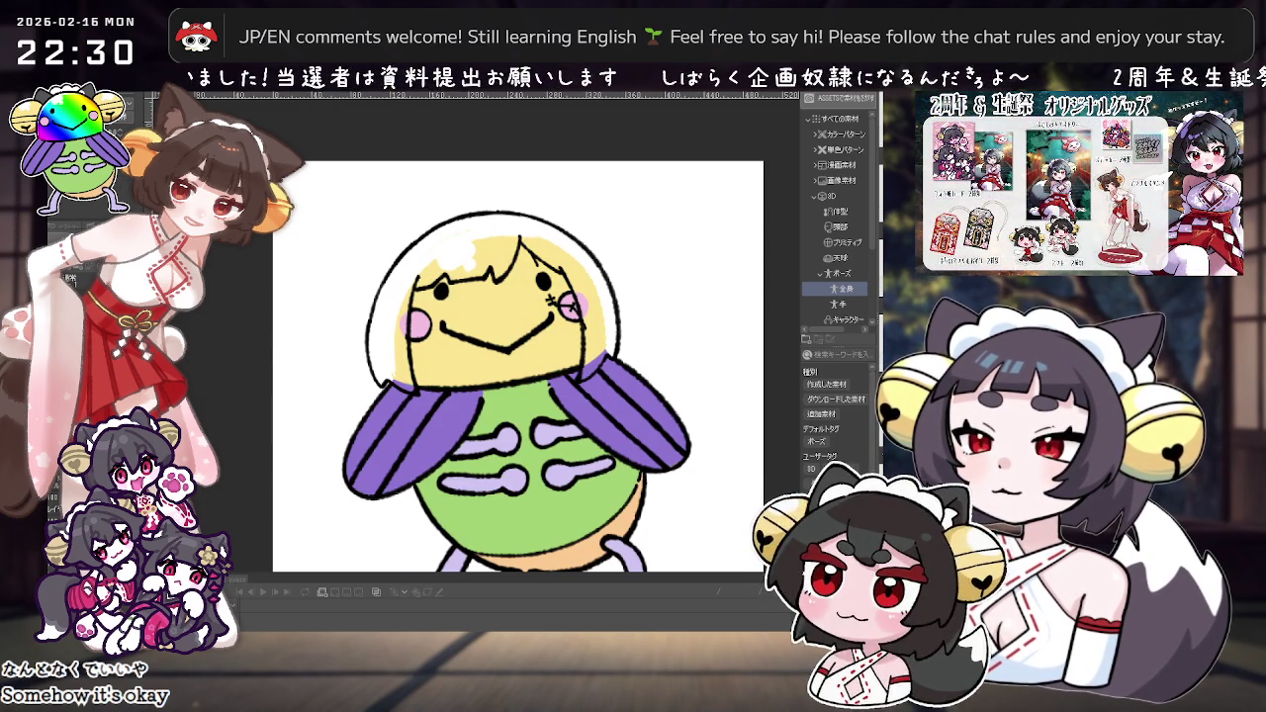
key(ctrl+z)
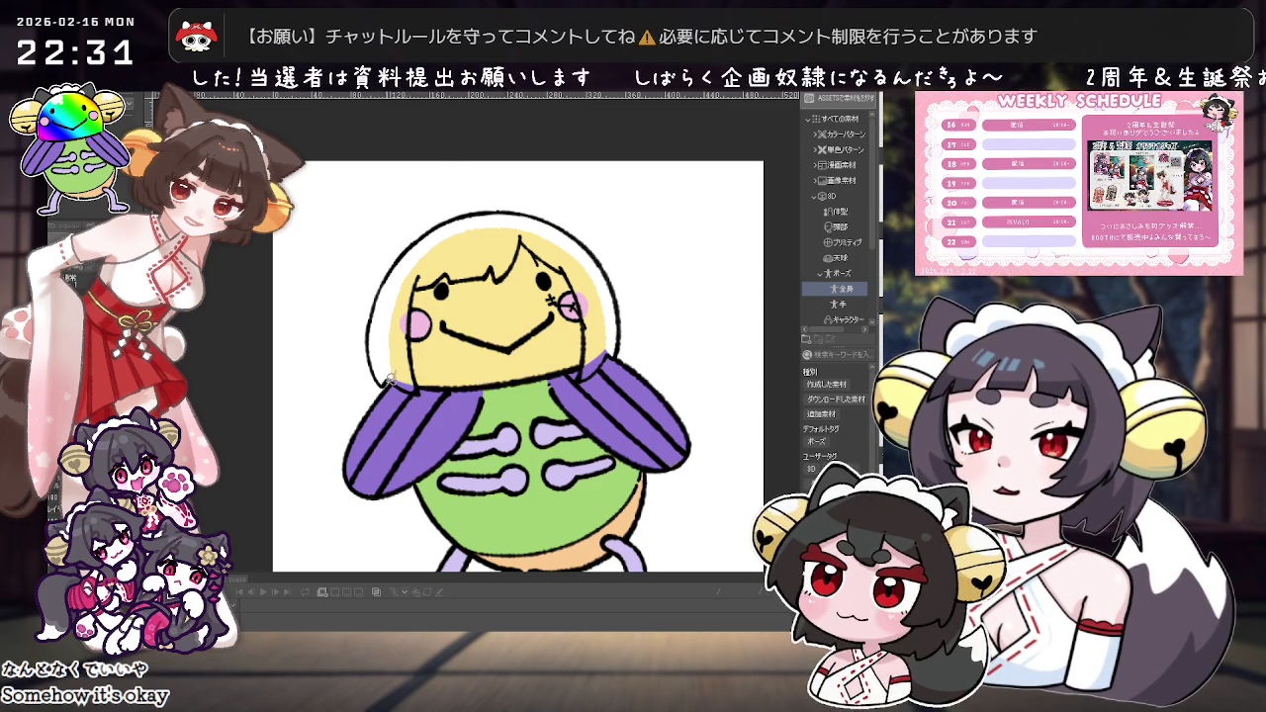
key(ctrl+z)
scroll(415, 262, up, 1)
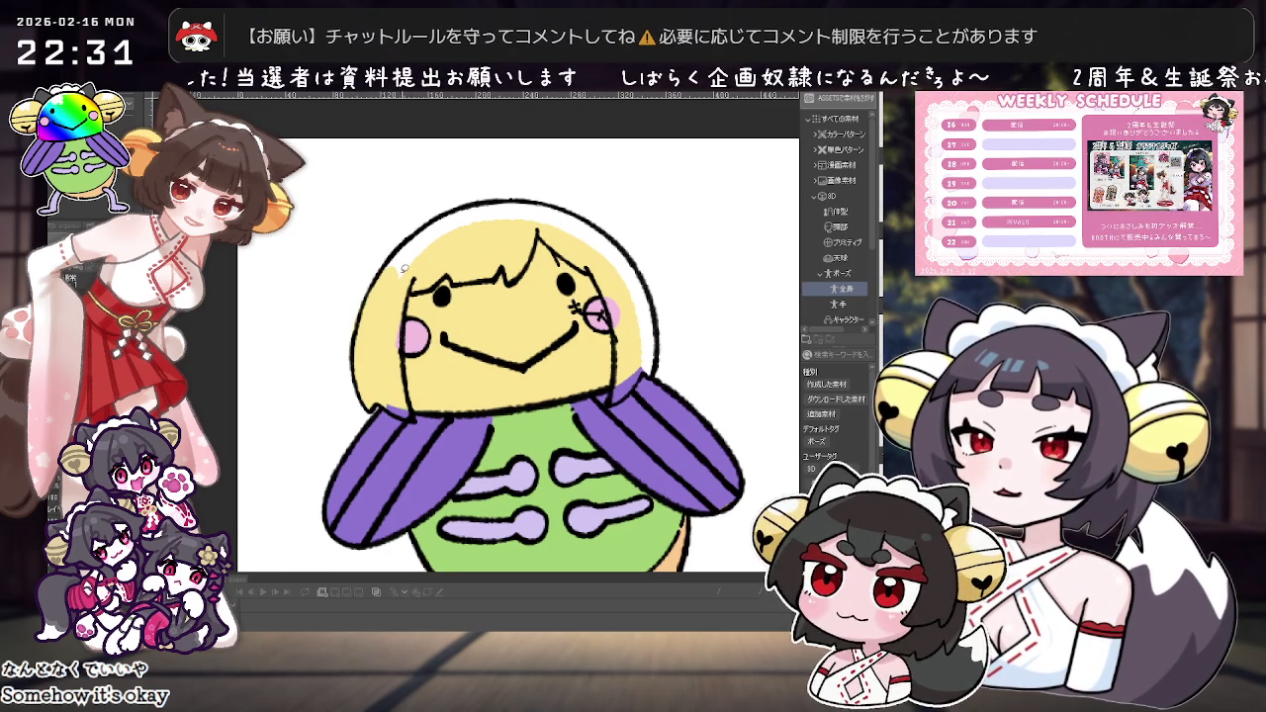
Step: Reset the view upright and fill the head with a diagonal rainbow gradient
drag(457, 245, 460, 281)
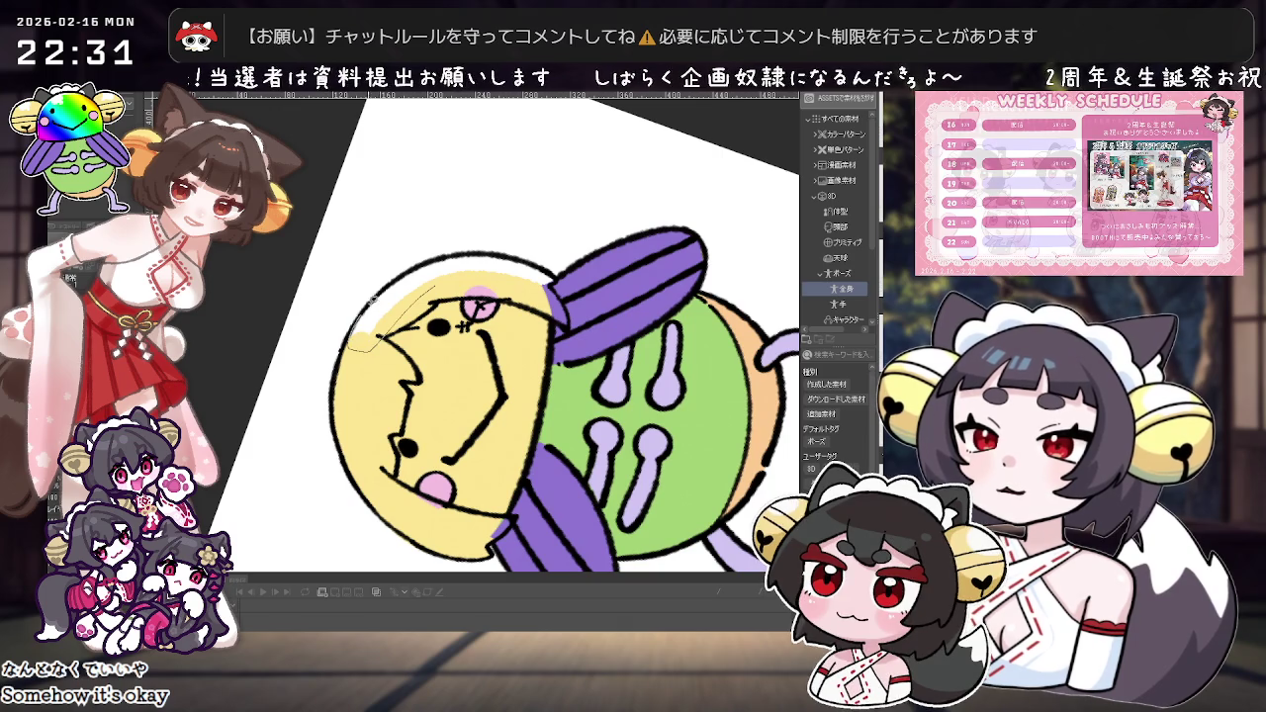
mouse_move(376, 344)
mouse_down()
mouse_move(464, 263)
mouse_move(635, 207)
mouse_up()
key(ctrl+0)
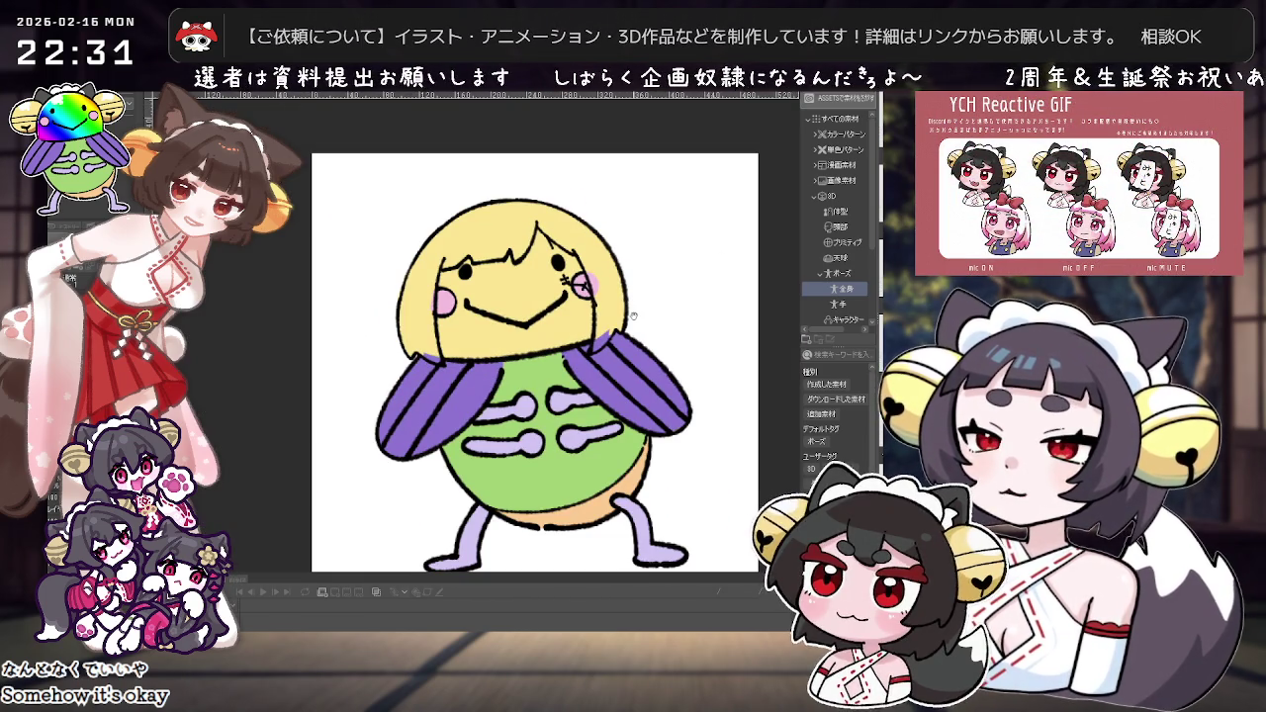
drag(593, 218, 425, 336)
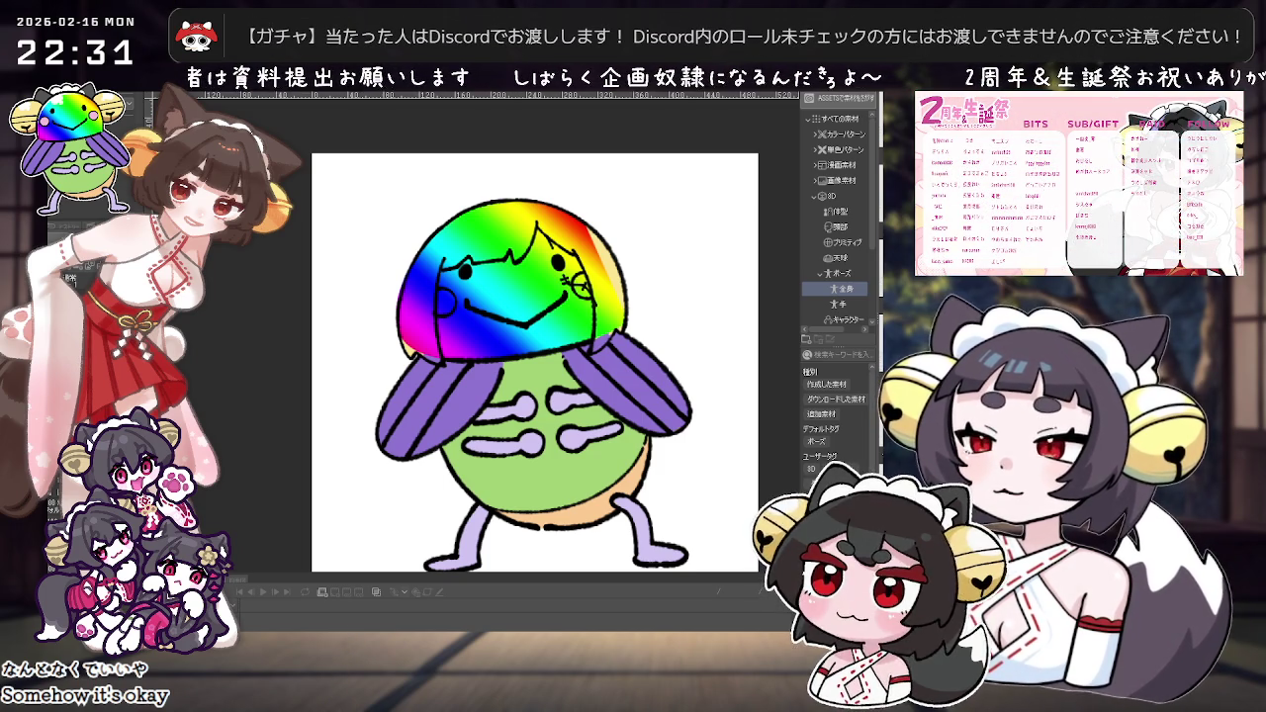
Step: Fill the head's left edge and upper-left area with grey along the top edge
scroll(496, 305, up, 1)
scroll(496, 304, up, 1)
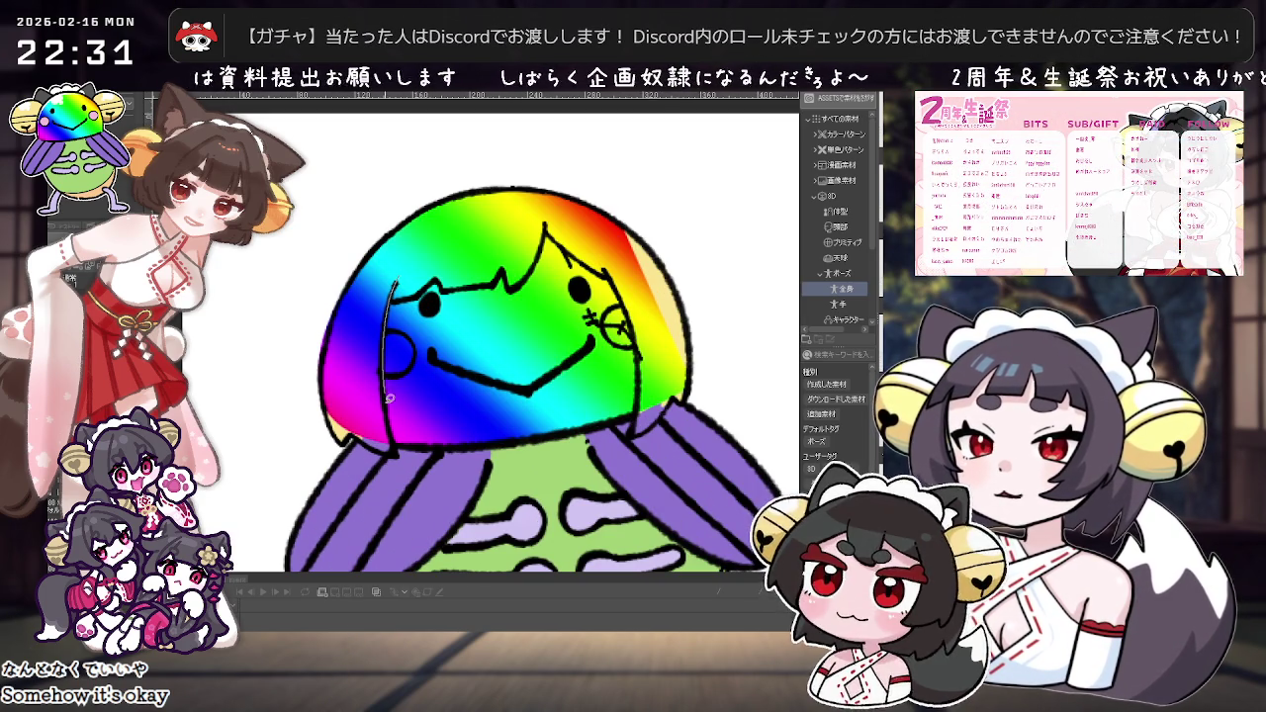
drag(373, 442, 376, 445)
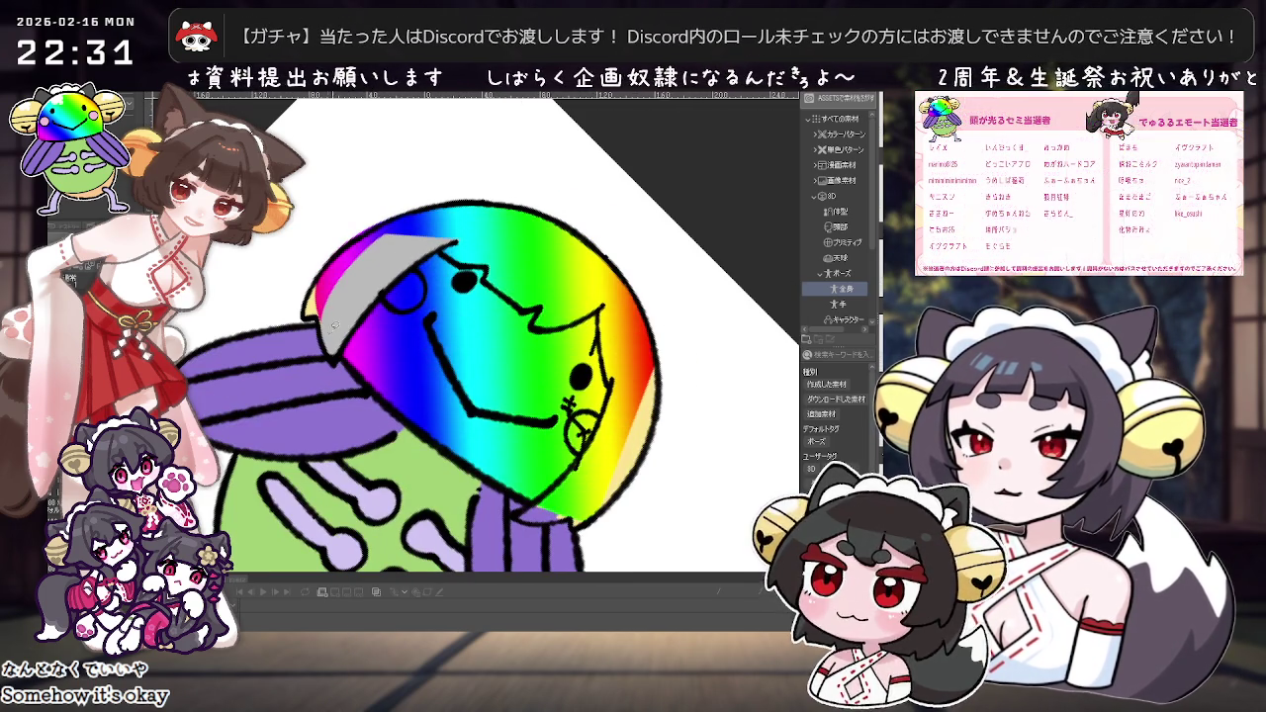
key(-)
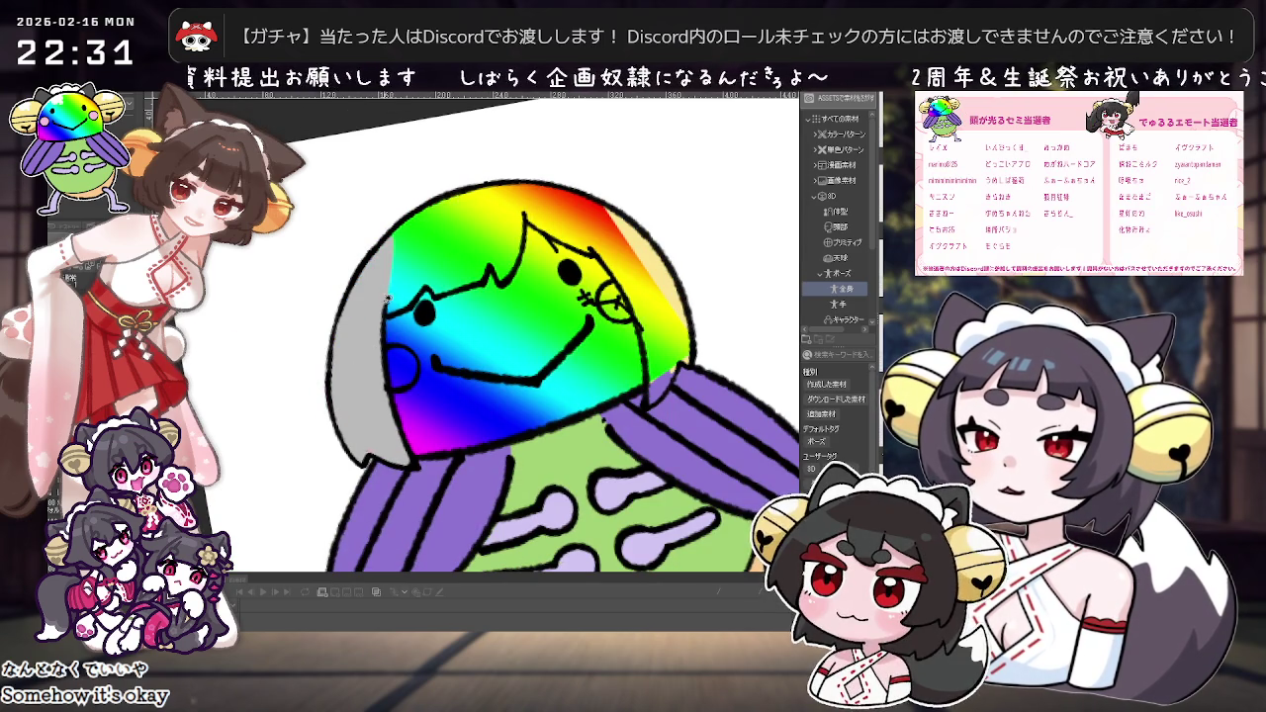
drag(339, 275, 346, 279)
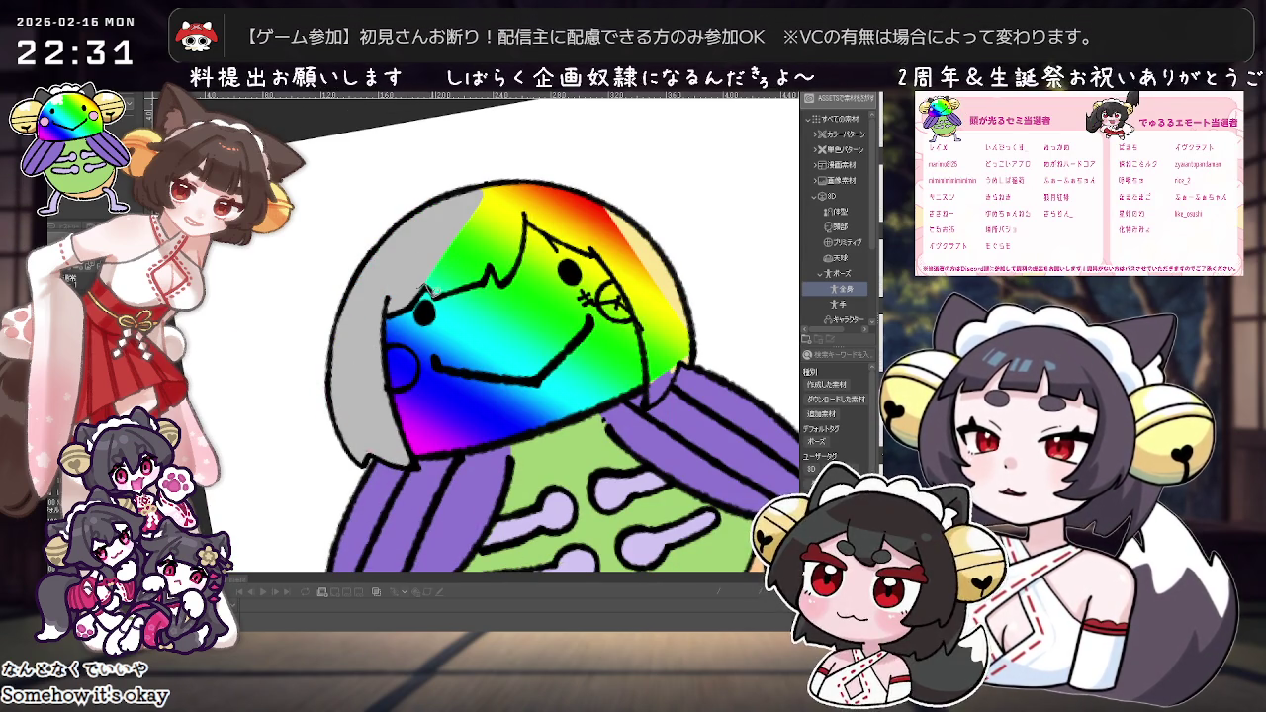
drag(490, 279, 510, 188)
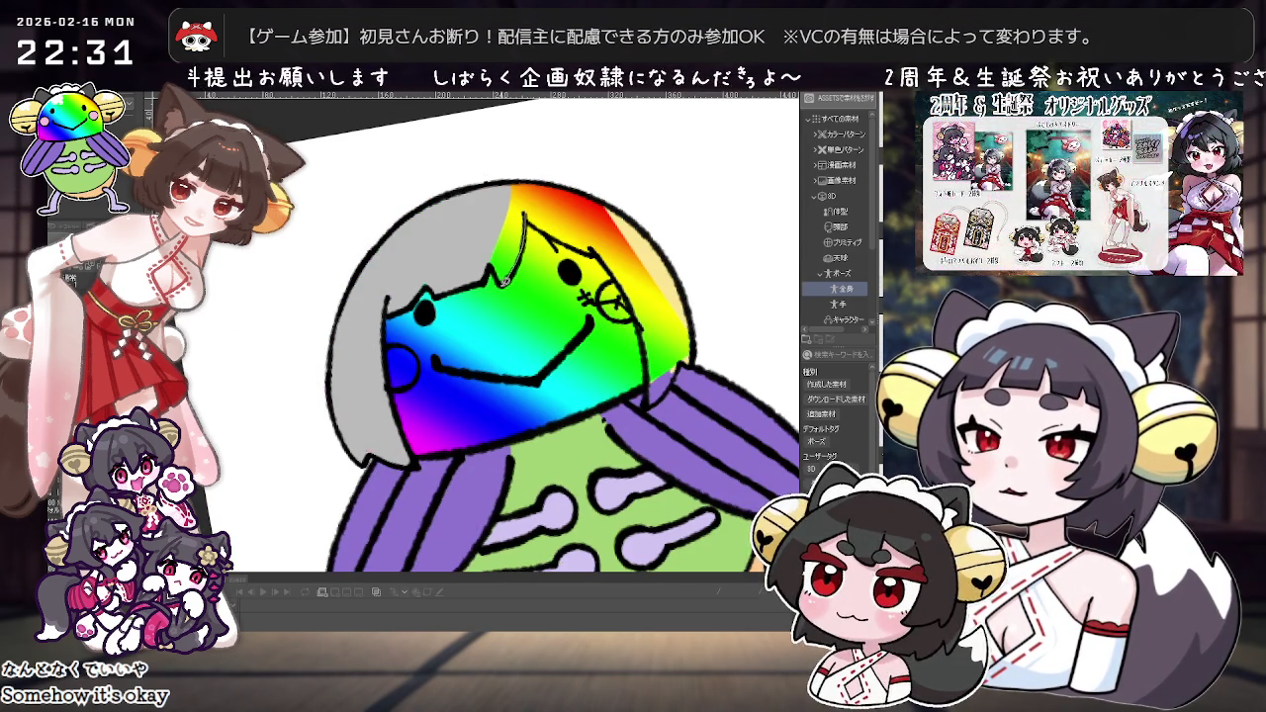
Step: Extend the grey fill further across the head's upper-left, rotating the view as needed
key(-)
key(-)
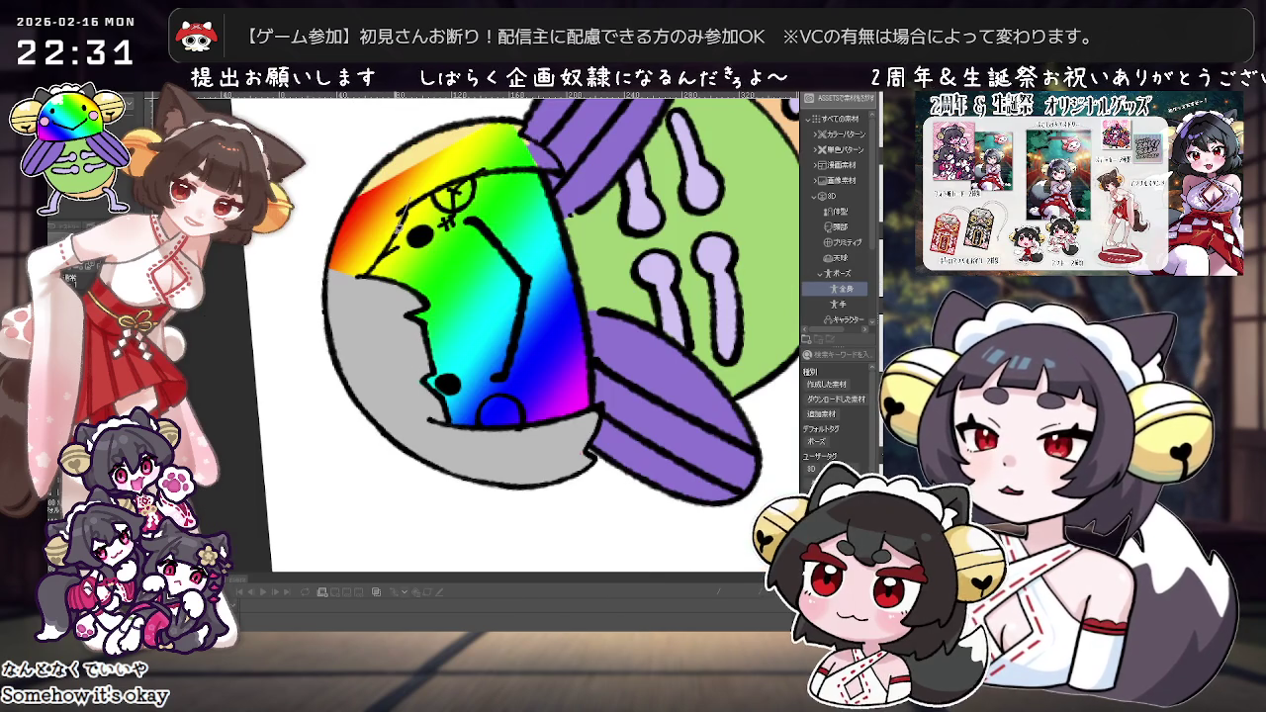
key(-)
key(-)
scroll(472, 265, down, 2)
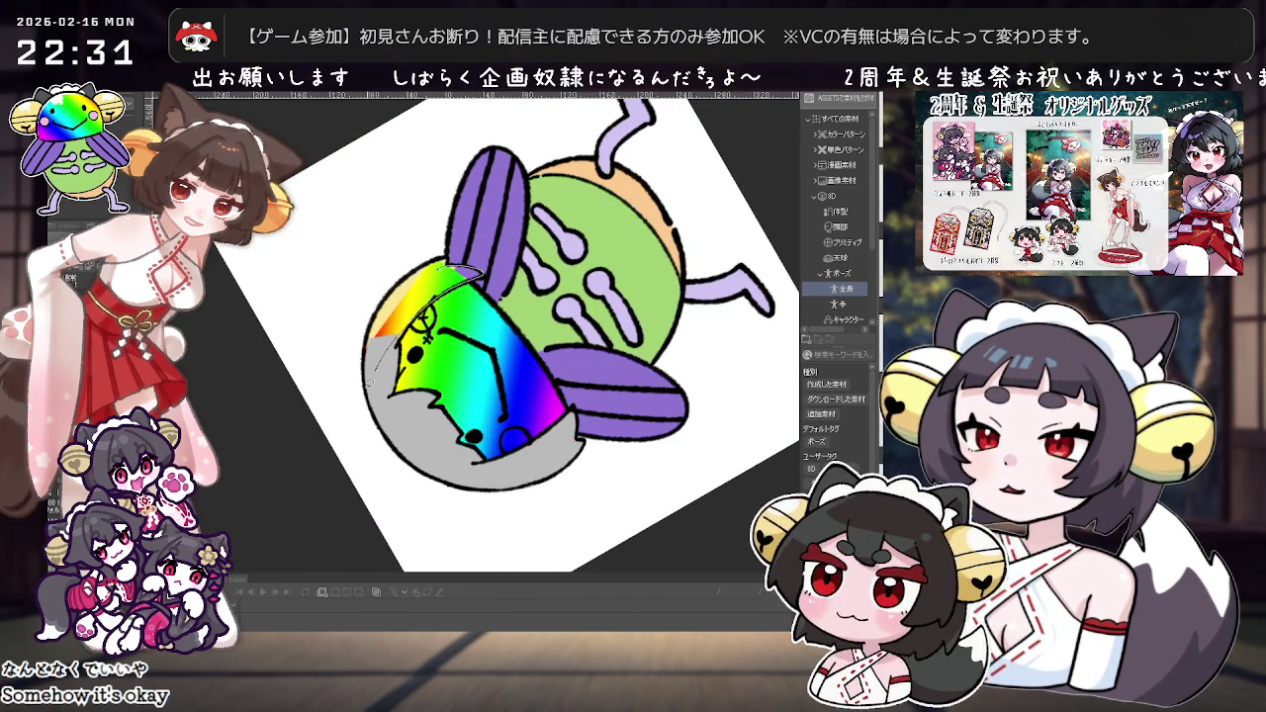
drag(375, 366, 474, 267)
key(-)
key(-)
scroll(475, 326, up, 3)
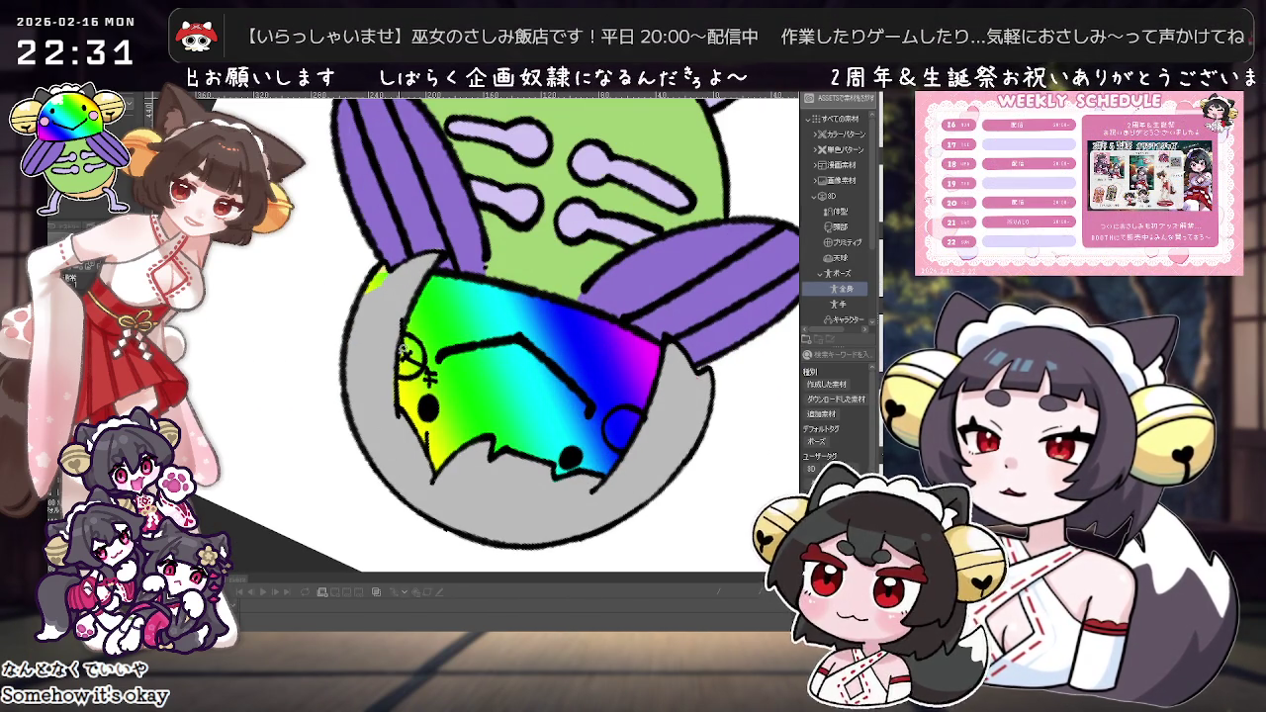
key(-)
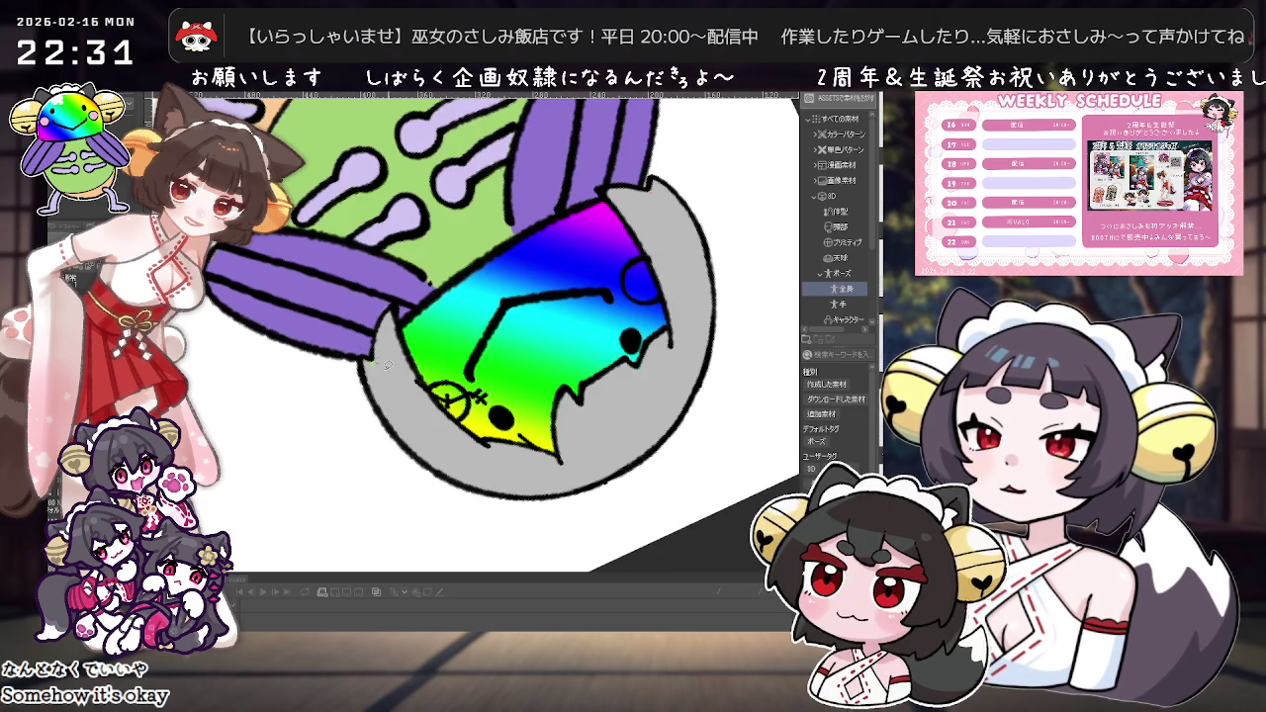
Step: Reset the rotation and fill the left cheek and right cheek circle with pink
key(-)
key(-)
key(-)
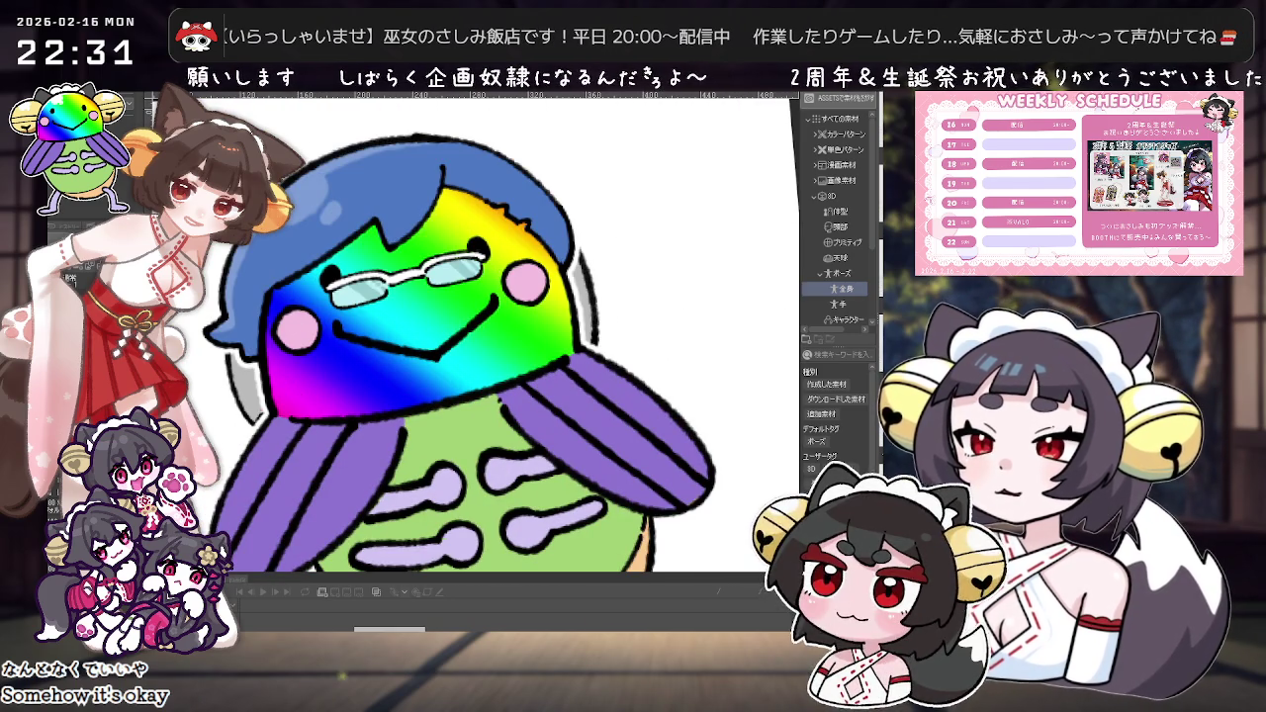
scroll(253, 367, up, 2)
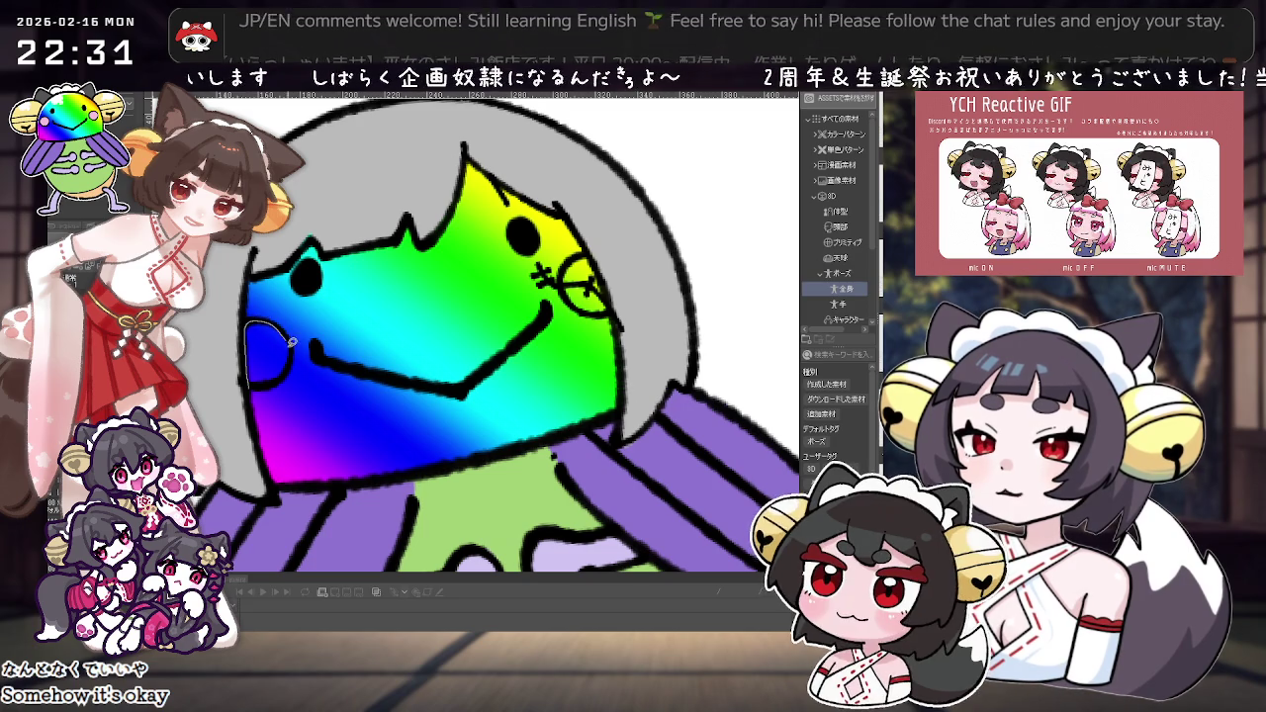
click(261, 356)
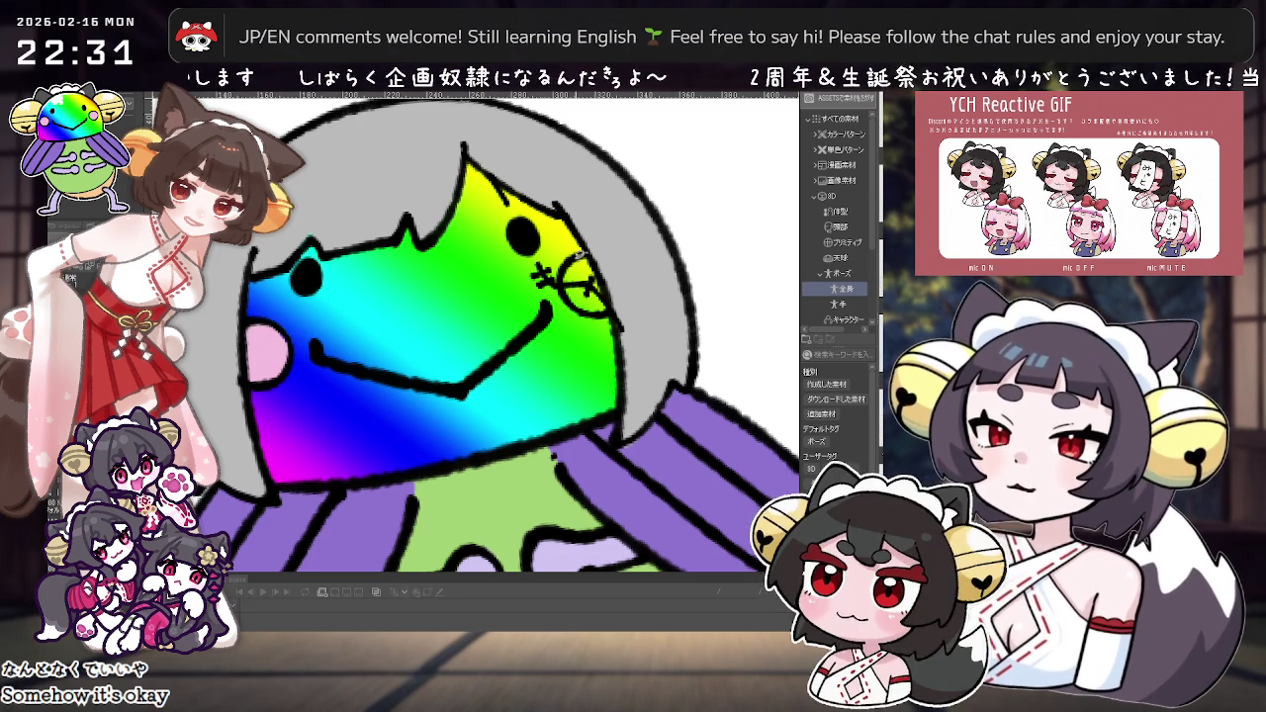
click(585, 279)
scroll(585, 279, down, 2)
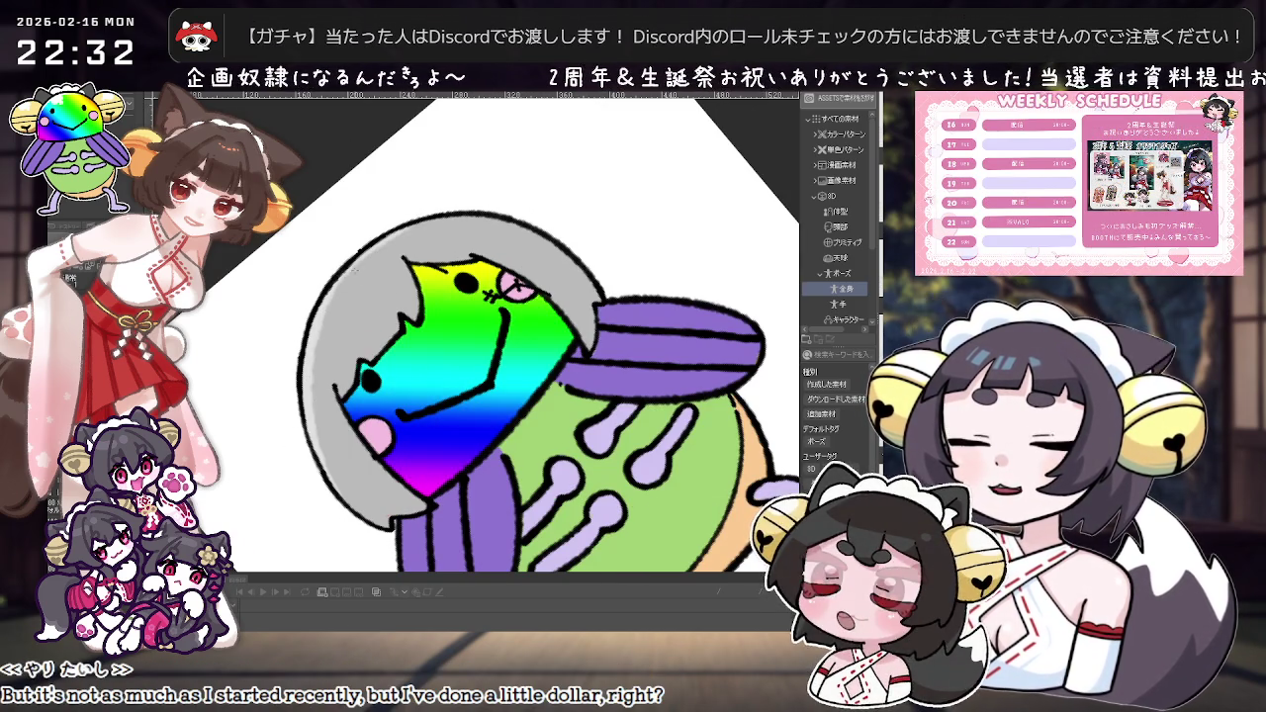
Step: Paint light and white highlight strokes on the helmet's left and upper-left
drag(315, 356, 337, 332)
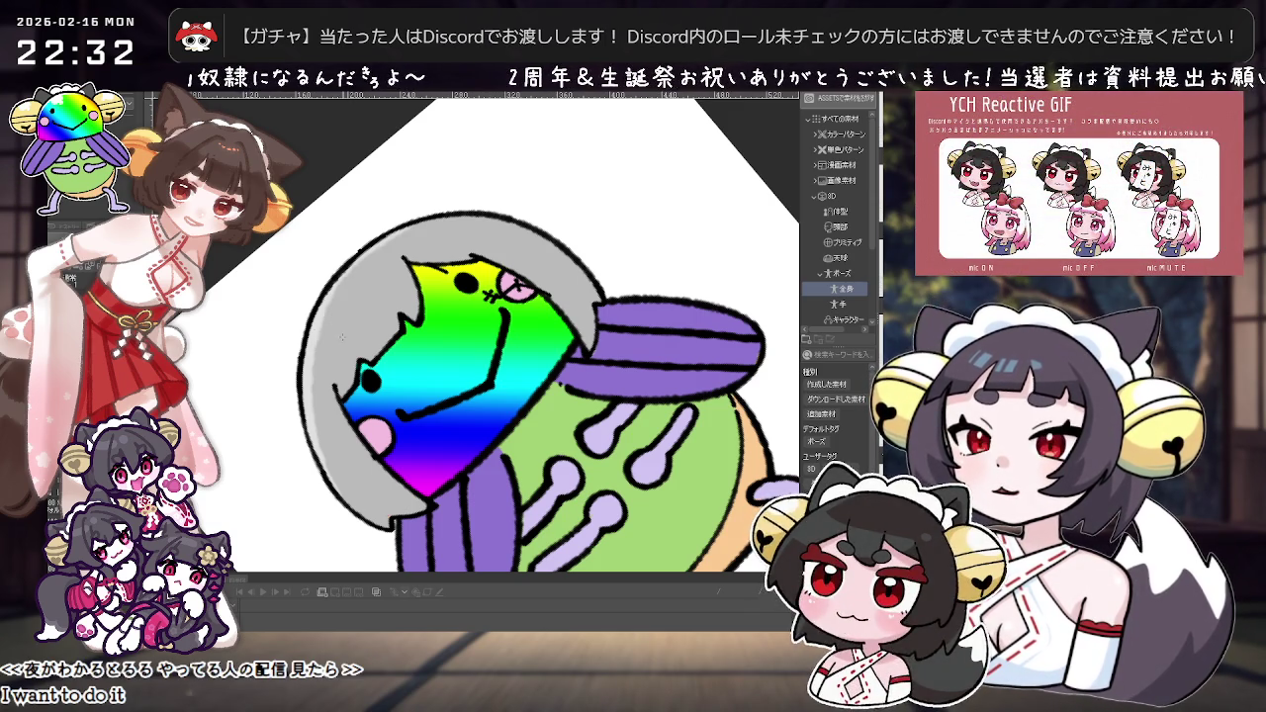
mouse_move(328, 326)
mouse_down()
mouse_move(342, 287)
mouse_move(338, 299)
mouse_move(362, 301)
mouse_up()
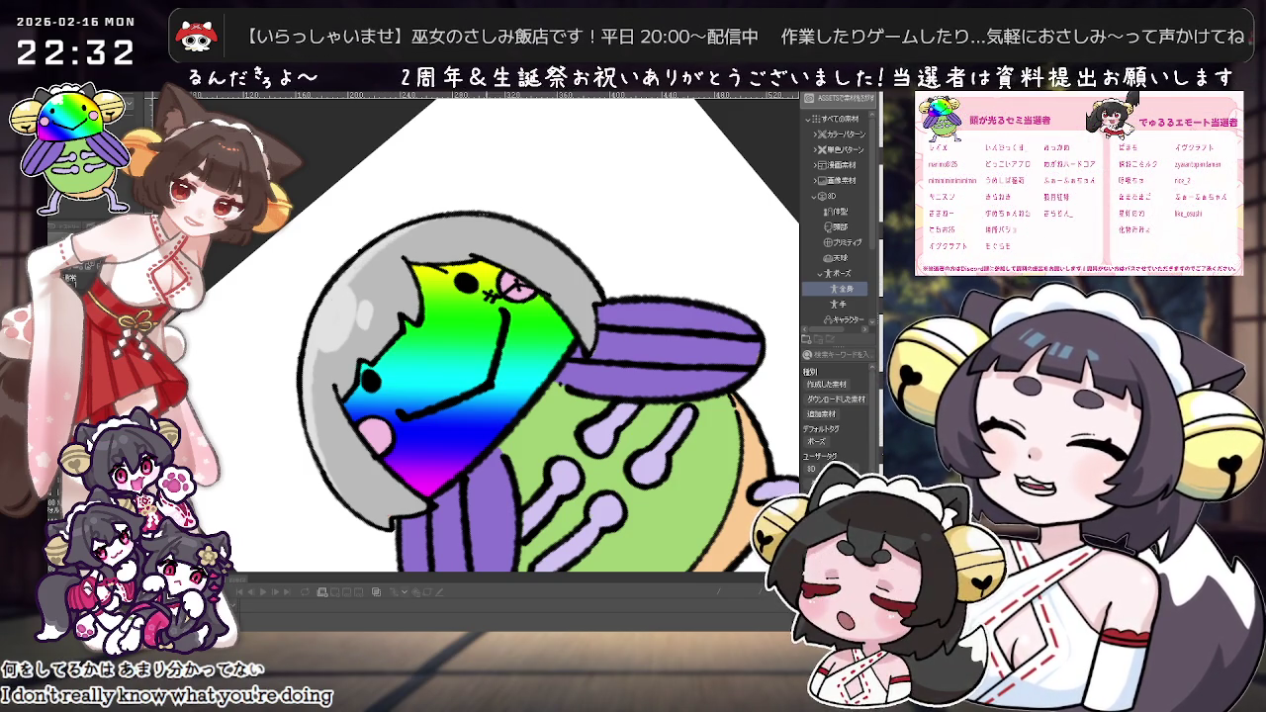
drag(348, 287, 447, 267)
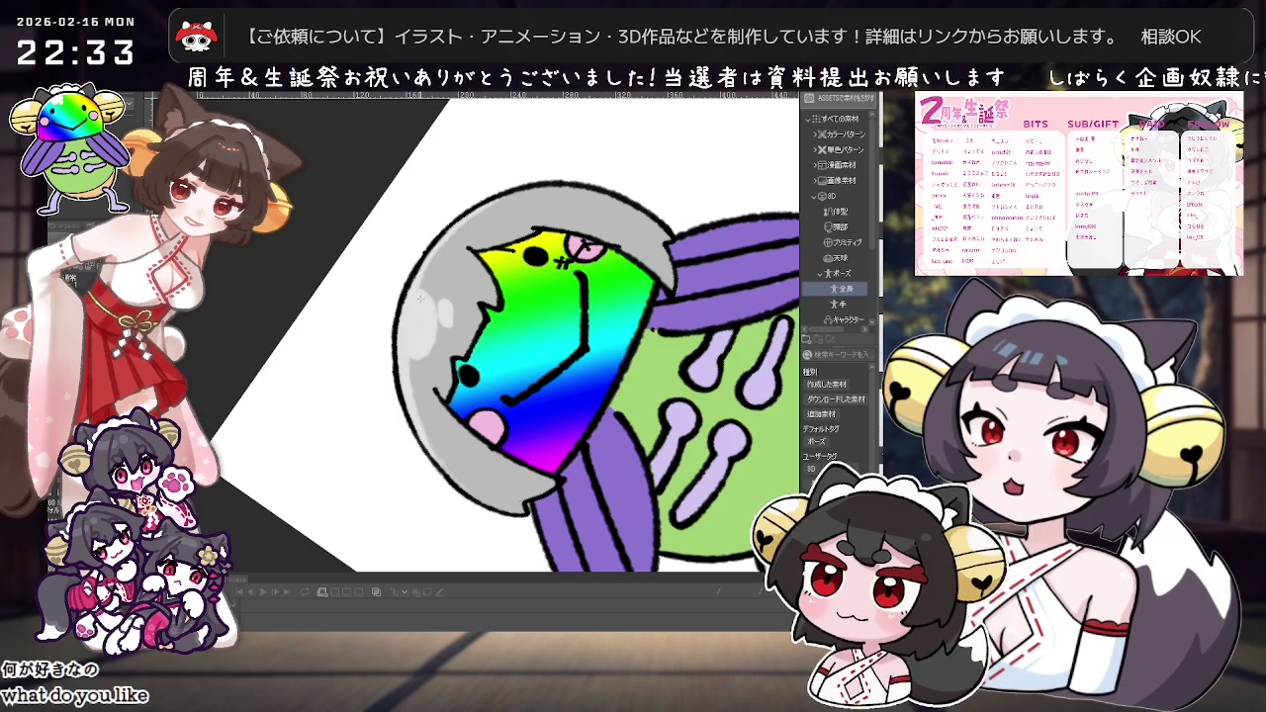
drag(487, 191, 517, 218)
scroll(552, 313, up, 2)
drag(552, 313, 584, 270)
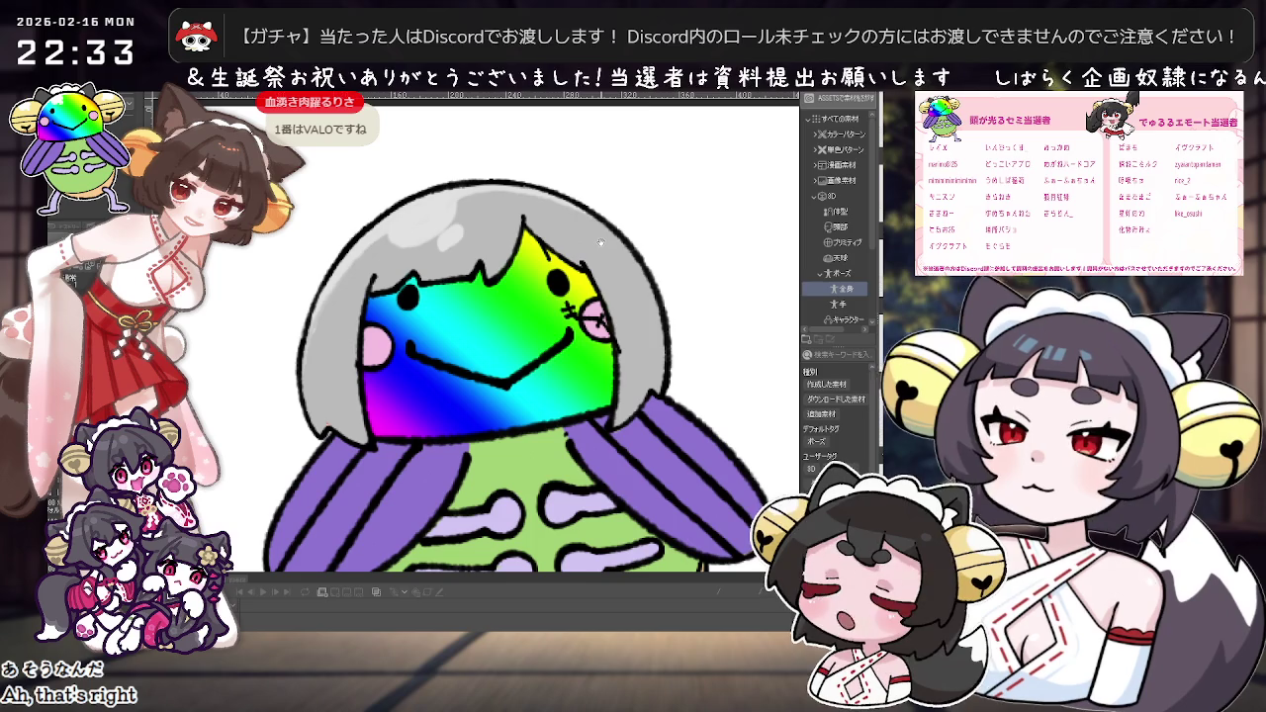
Step: Rotate the view back upright and fit the whole drawing in the window
scroll(626, 323, down, 3)
scroll(591, 284, up, 2)
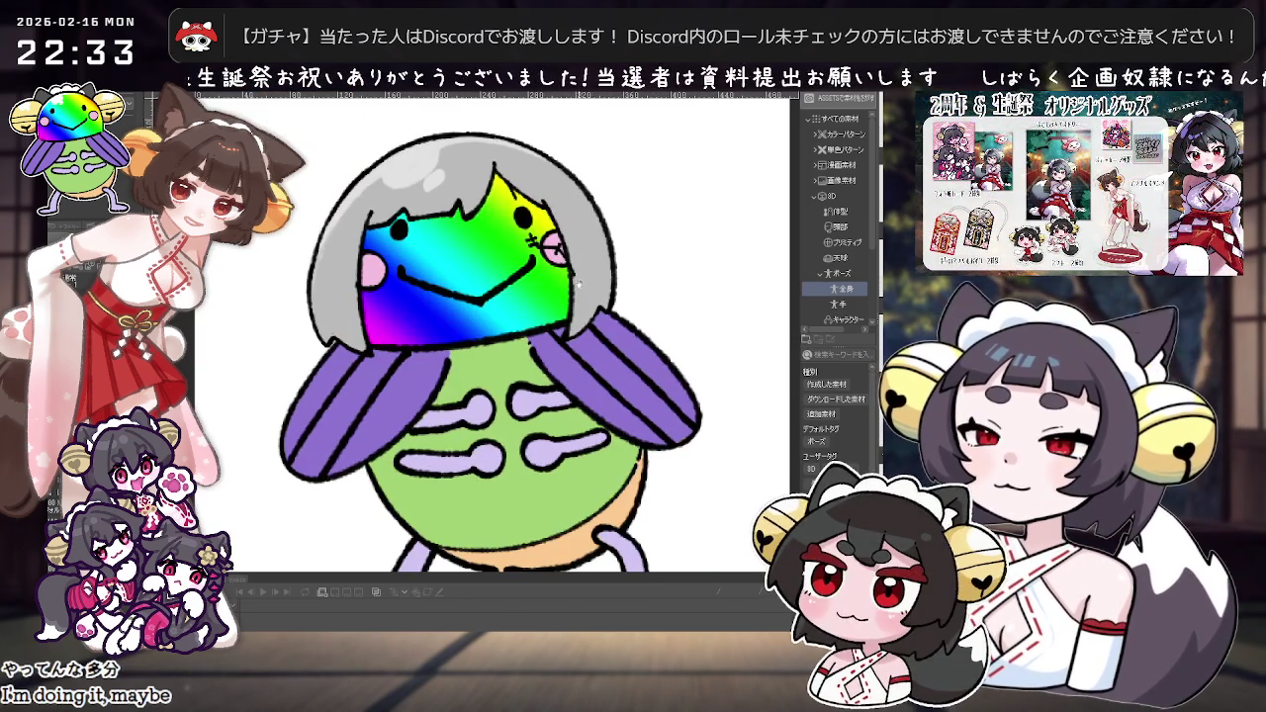
scroll(580, 278, up, 2)
drag(459, 231, 367, 314)
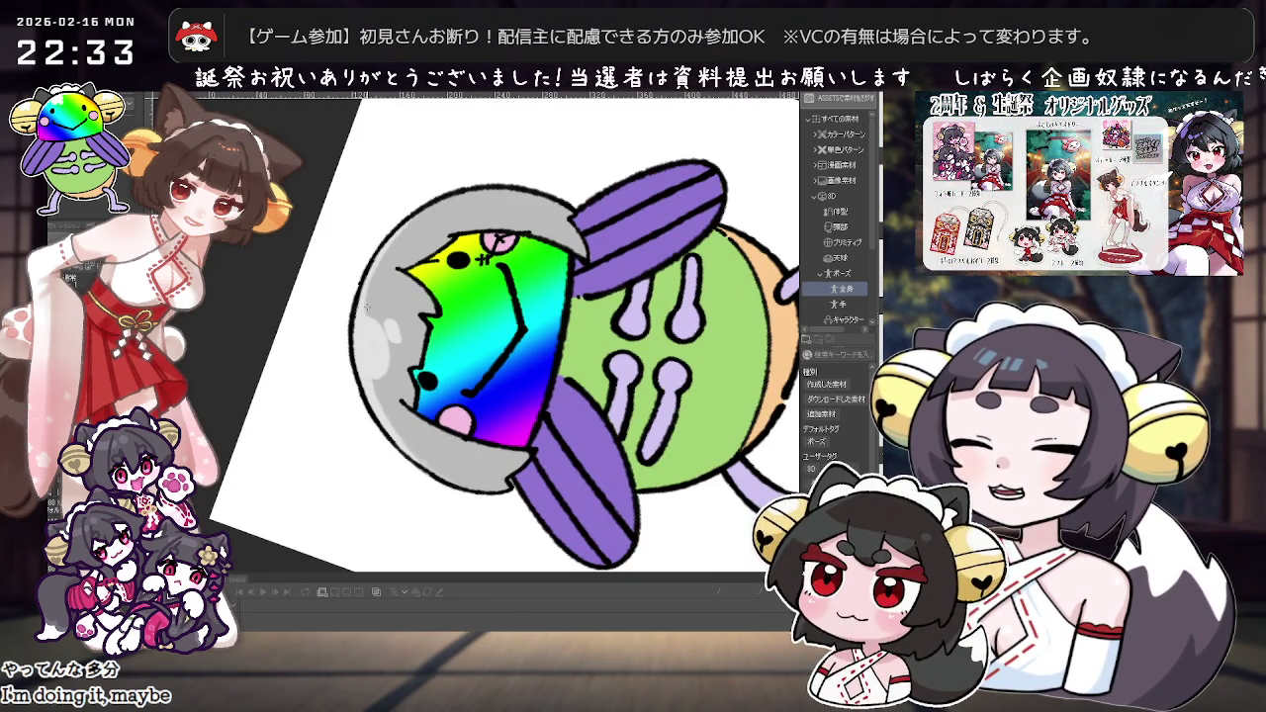
drag(623, 235, 634, 308)
key(ctrl+0)
scroll(635, 308, up, 2)
scroll(635, 308, up, 3)
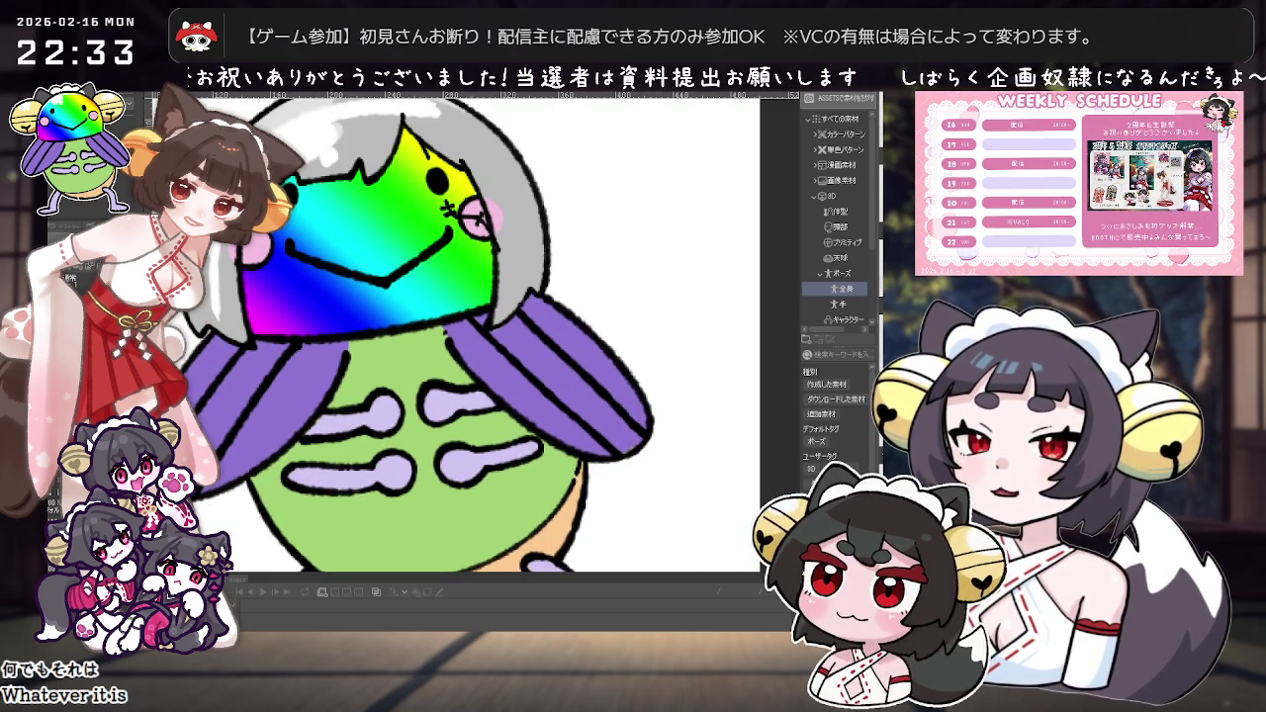
scroll(588, 321, down, 1)
scroll(588, 321, down, 1)
scroll(589, 322, down, 3)
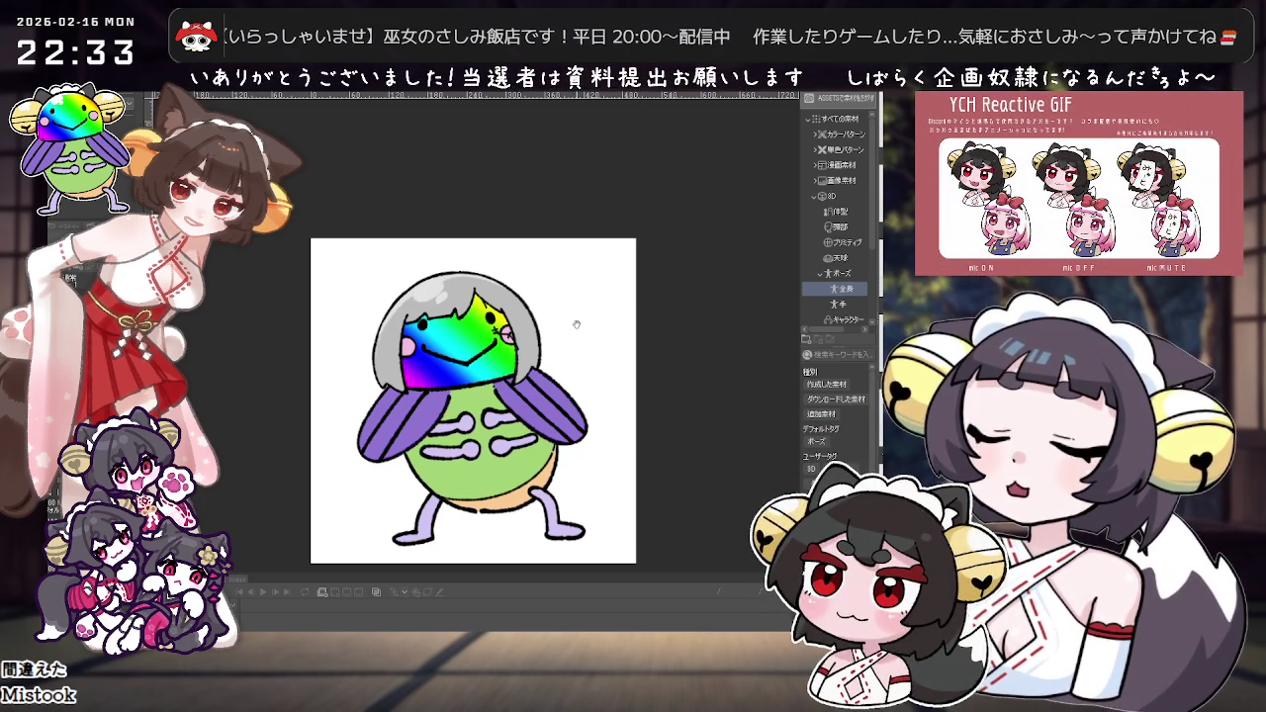
key(ctrl+plus)
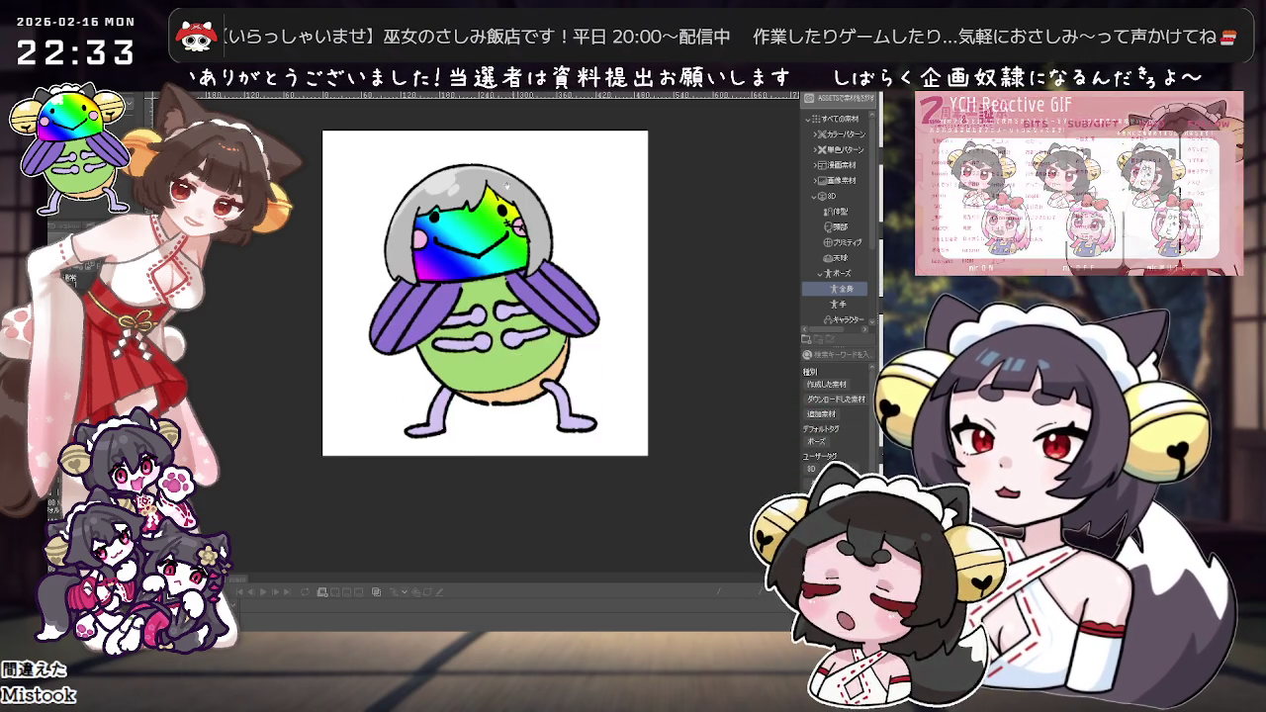
key(ctrl+plus)
scroll(455, 258, up, 2)
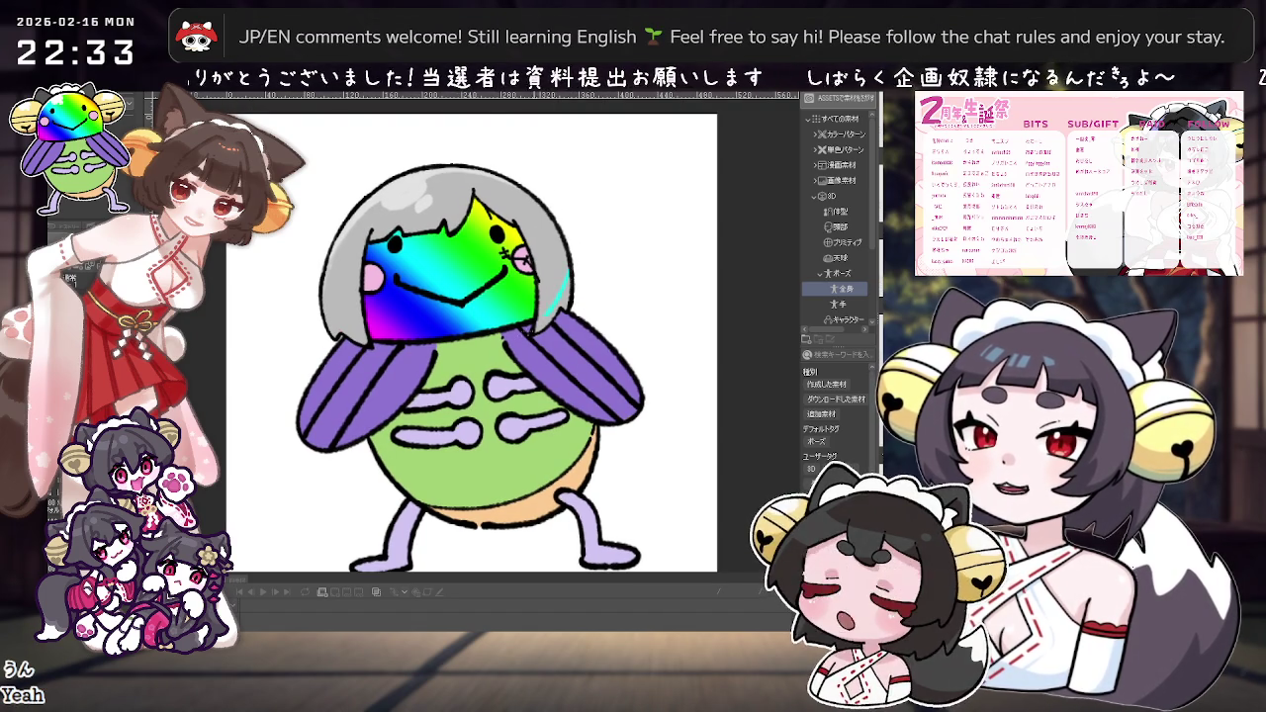
key(minus)
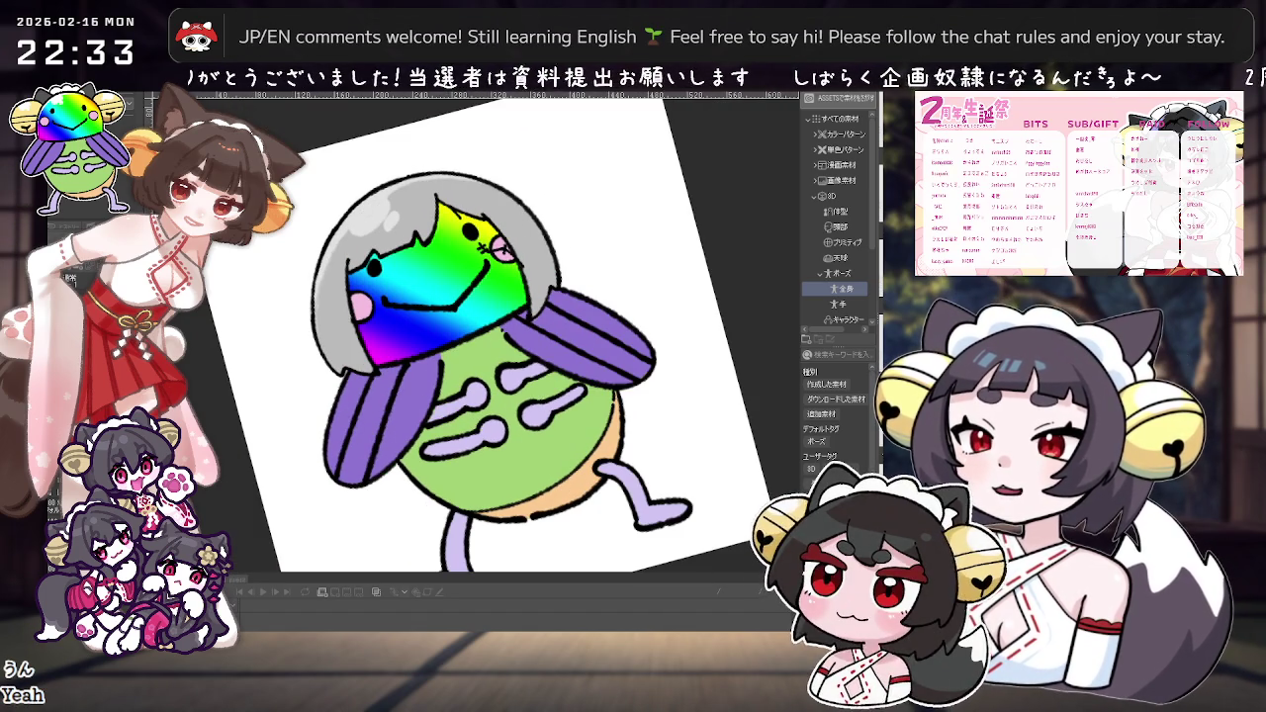
key(minus)
key(minus)
key(minus)
key(minus)
key(minus)
key(minus)
key(minus)
key(minus)
key(minus)
key(minus)
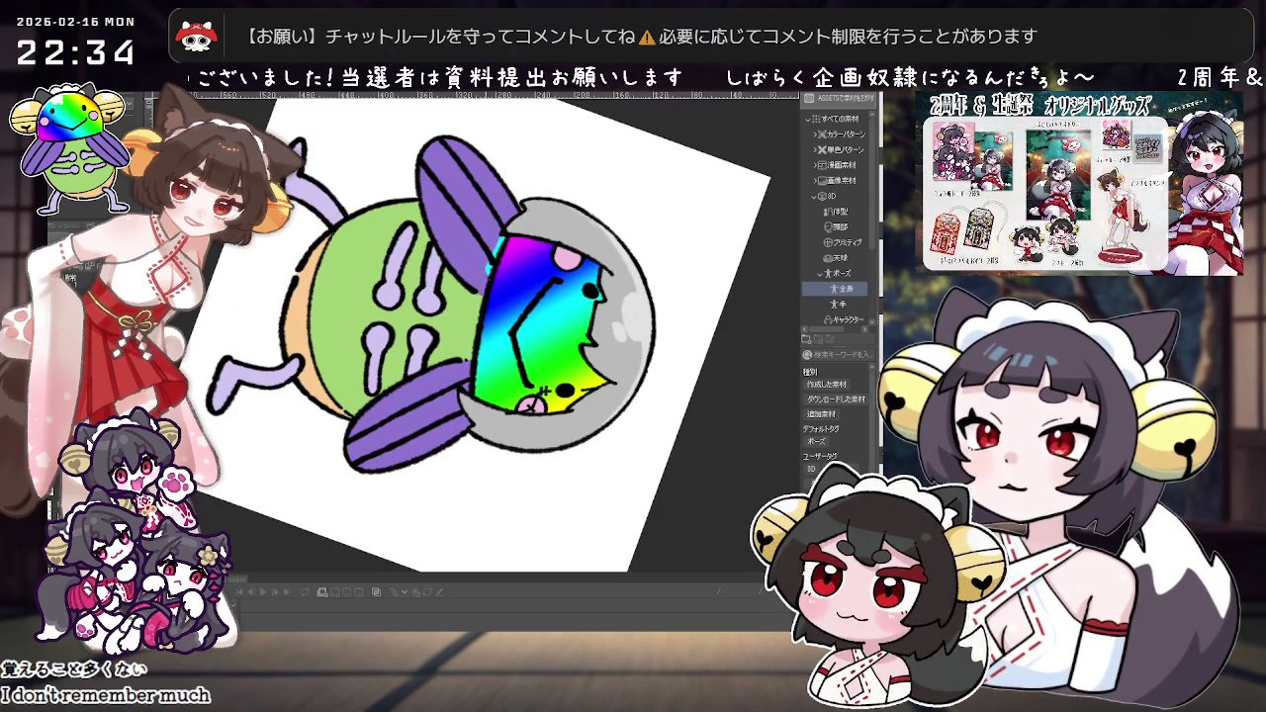
drag(594, 197, 643, 445)
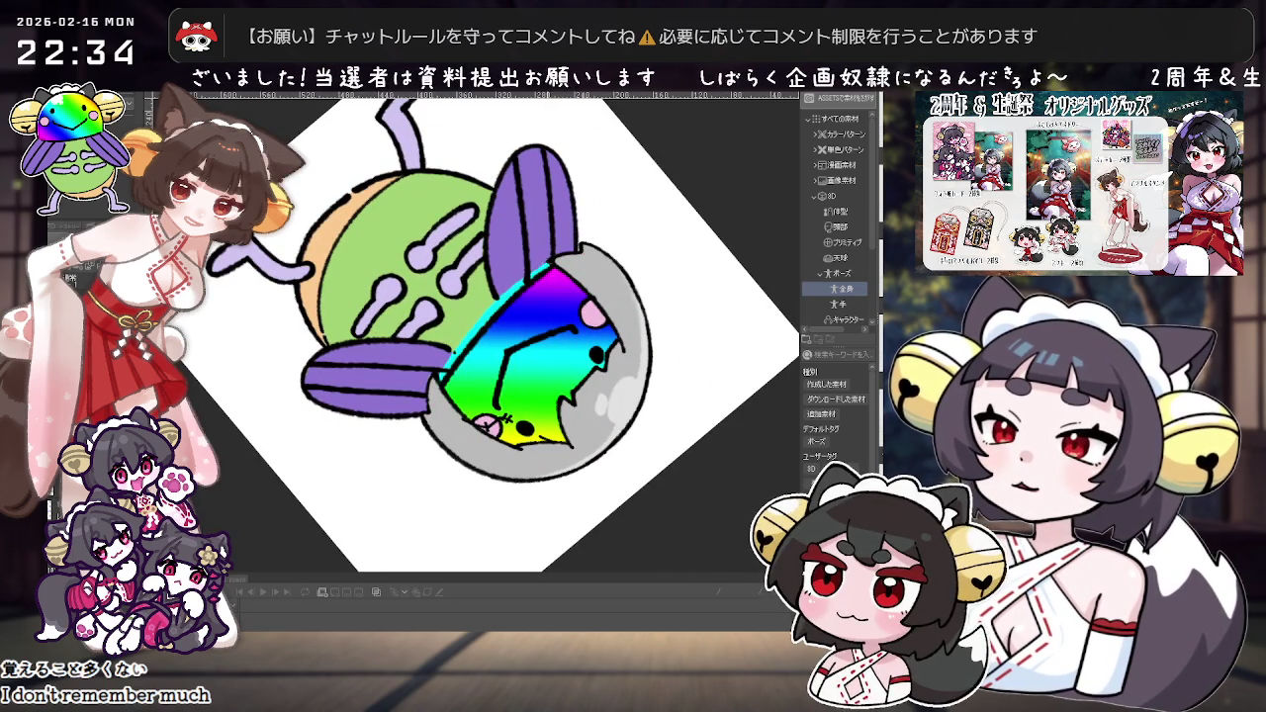
drag(554, 326, 606, 260)
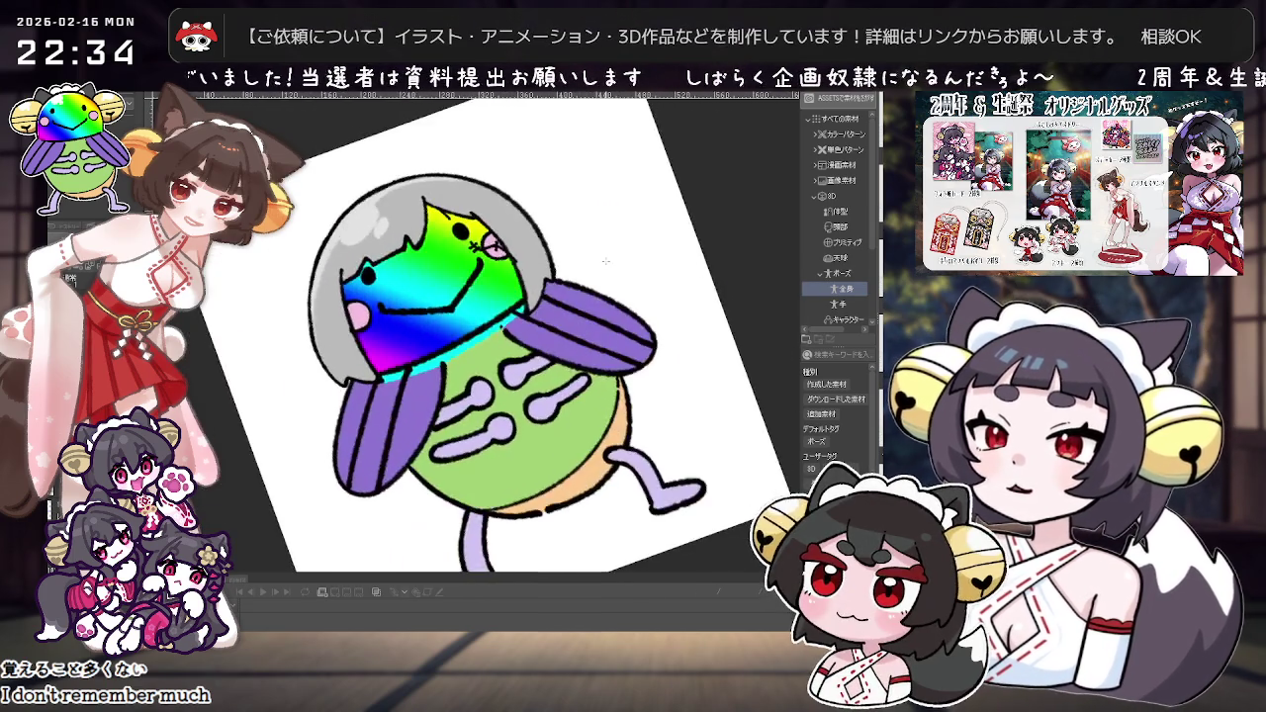
Step: Rotate the canvas view and zoom in closer on the drawing
scroll(606, 260, down, 3)
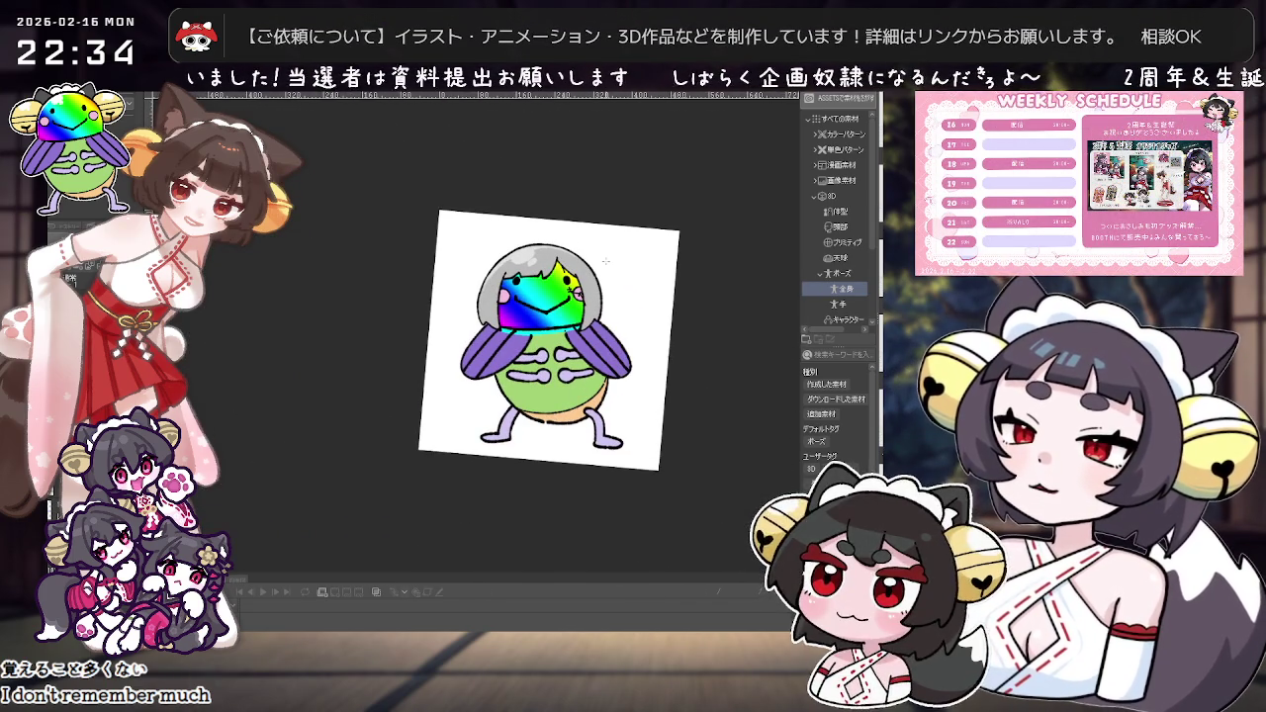
key(asciicircum)
key(asciicircum)
key(asciicircum)
key(asciicircum)
key(asciicircum)
key(asciicircum)
key(asciicircum)
key(asciicircum)
key(asciicircum)
key(ctrl+plus)
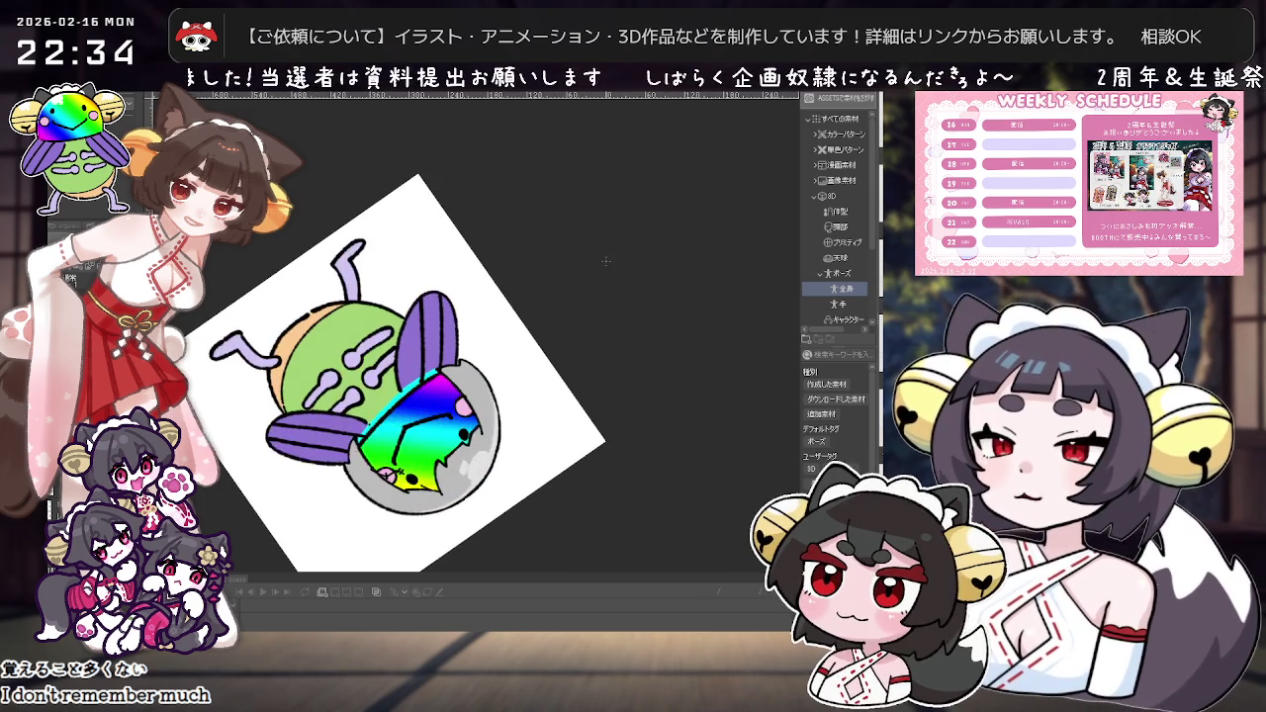
key(ctrl+plus)
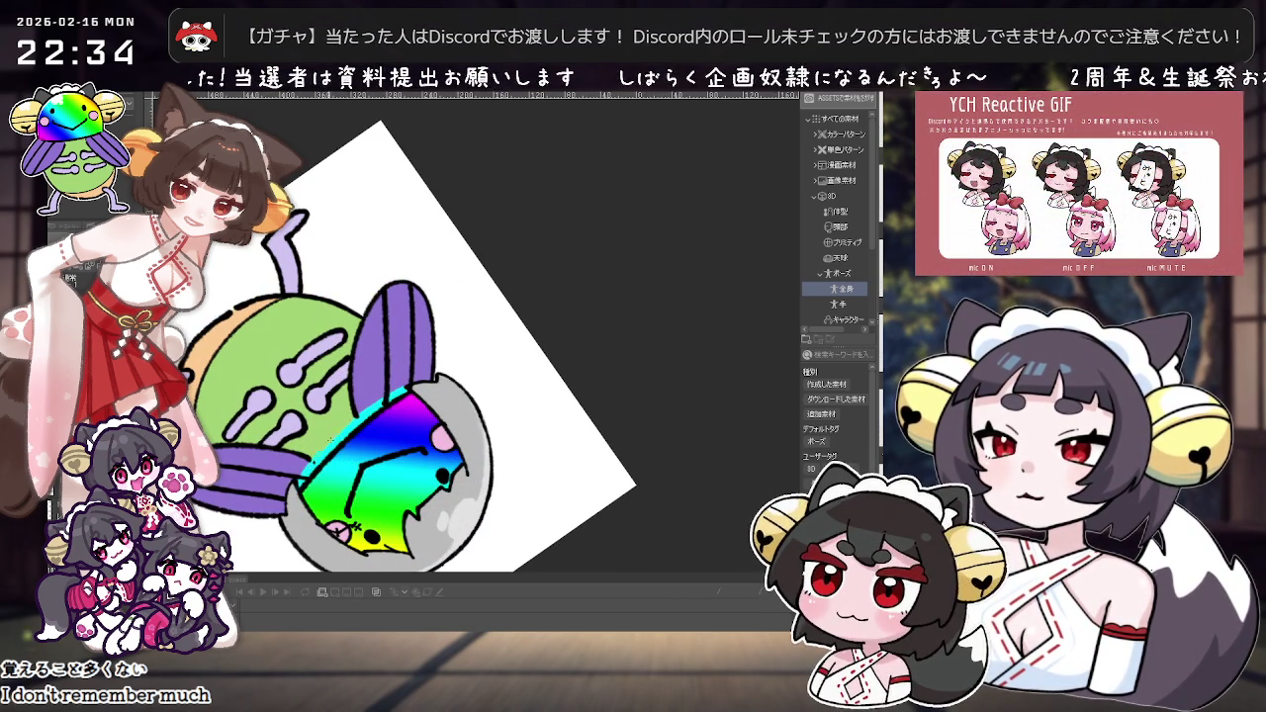
key(minus)
key(minus)
key(minus)
key(asciicircum)
key(asciicircum)
key(asciicircum)
key(asciicircum)
key(asciicircum)
key(asciicircum)
key(asciicircum)
key(asciicircum)
key(asciicircum)
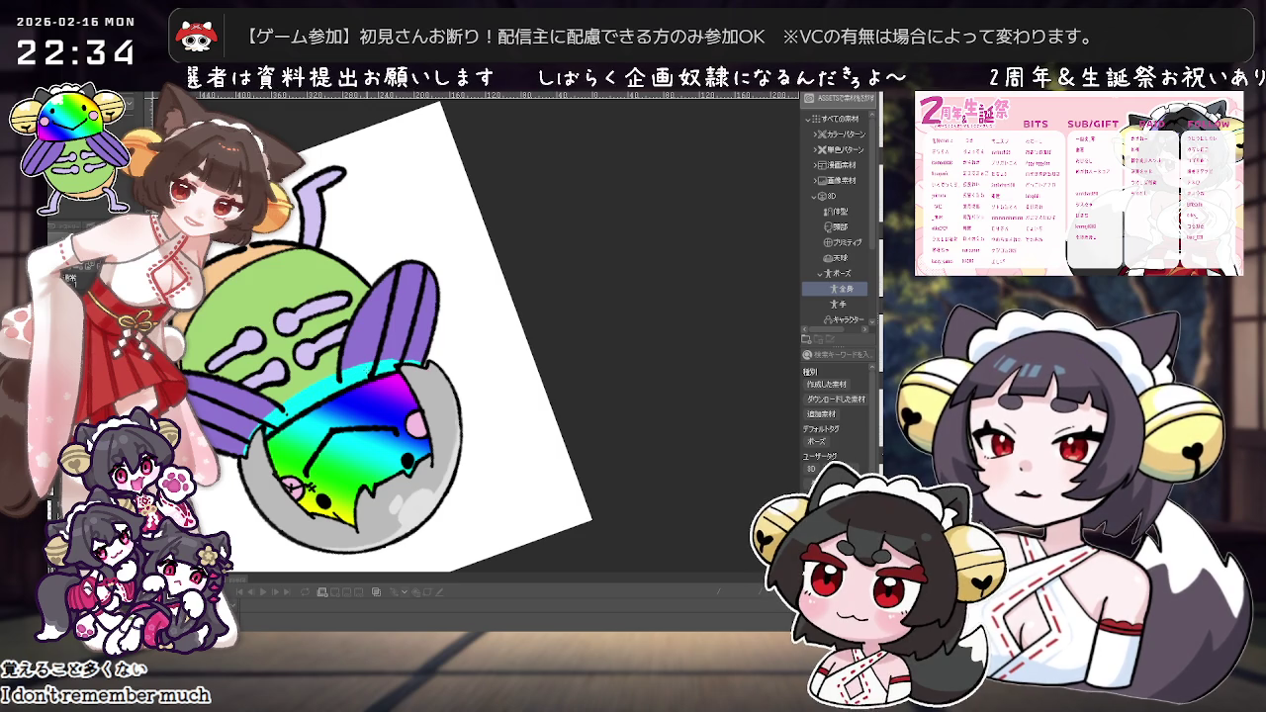
Step: Return the view upright and paint the cyan band below the rainbow face
mouse_move(446, 341)
mouse_down()
mouse_move(621, 481)
mouse_move(688, 403)
mouse_up()
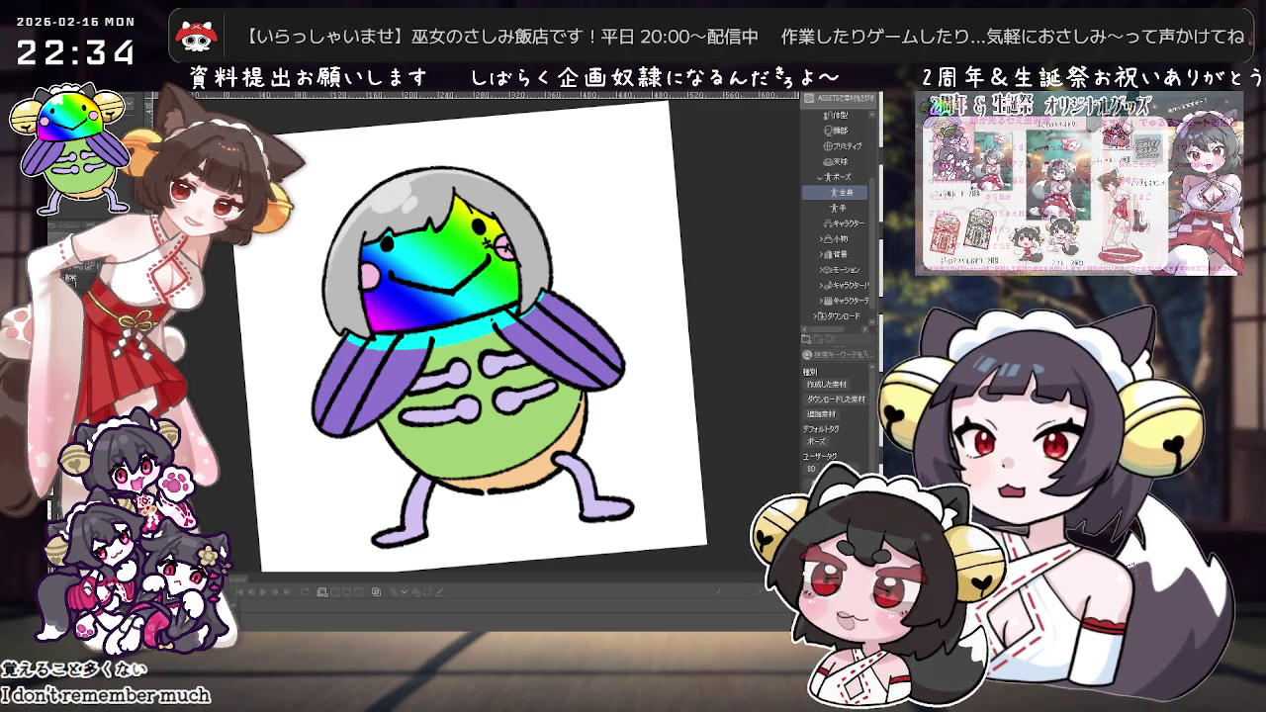
drag(508, 317, 521, 417)
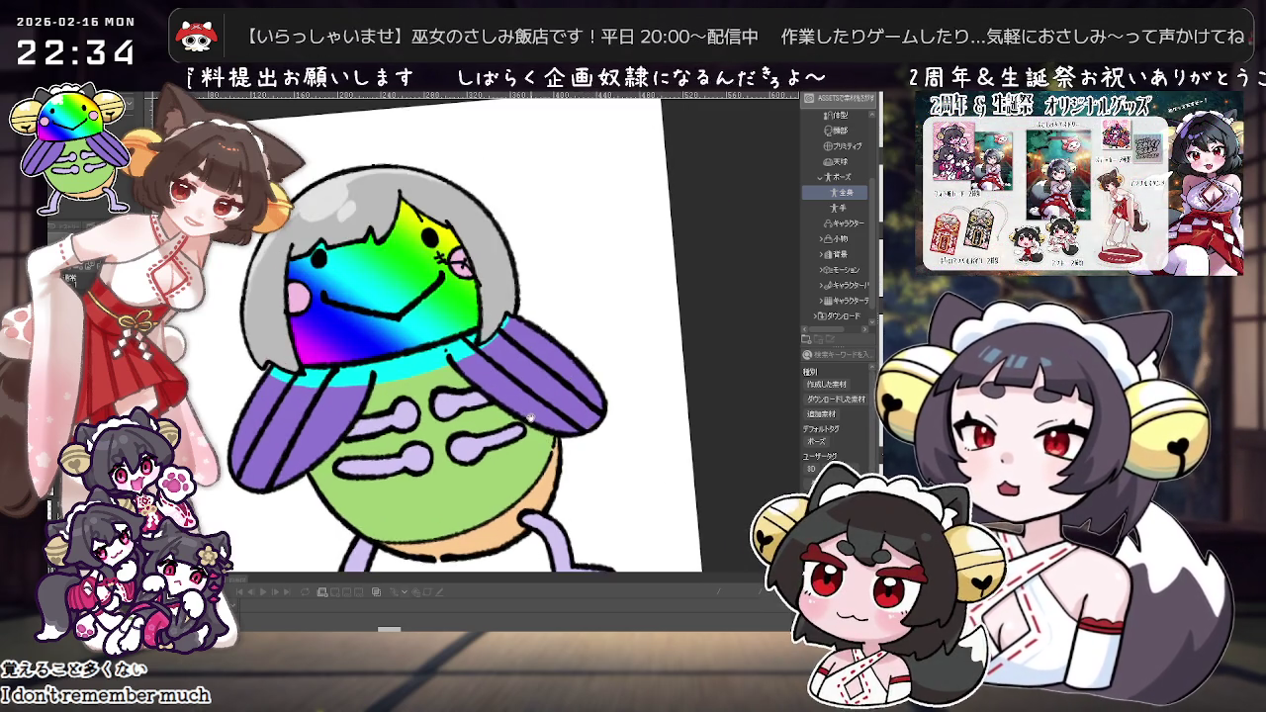
scroll(534, 415, up, 2)
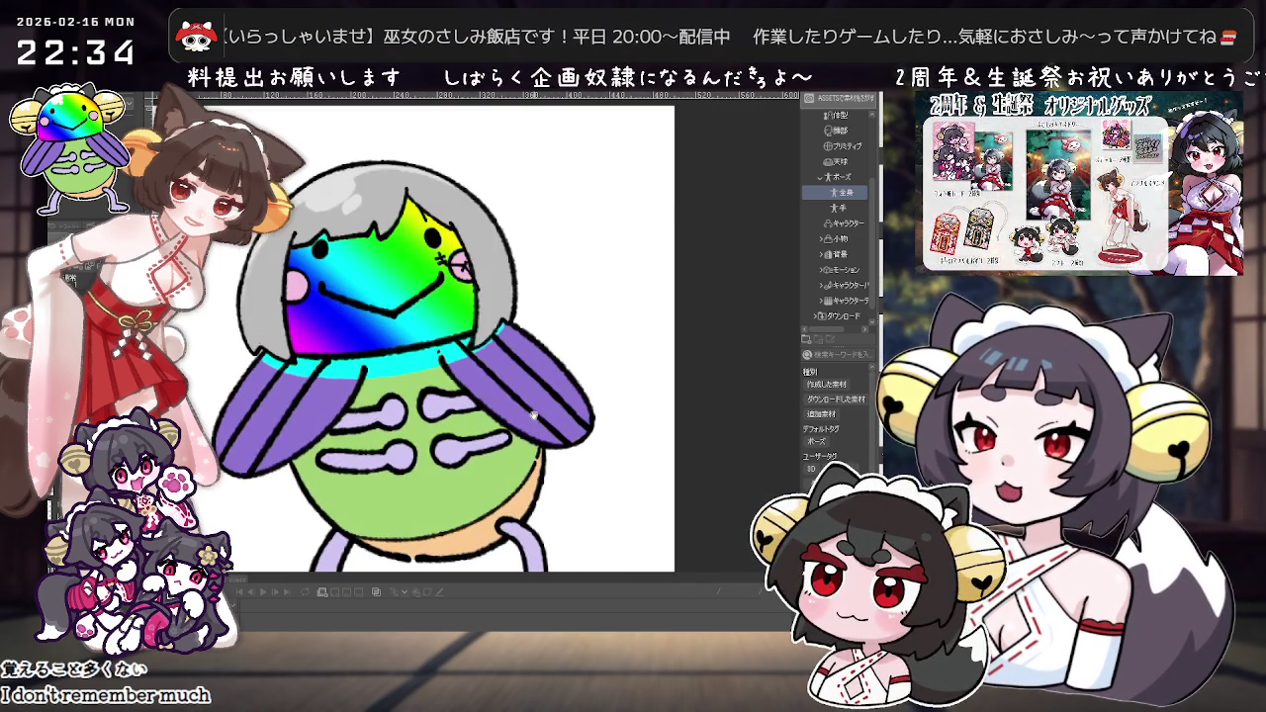
scroll(393, 425, down, 2)
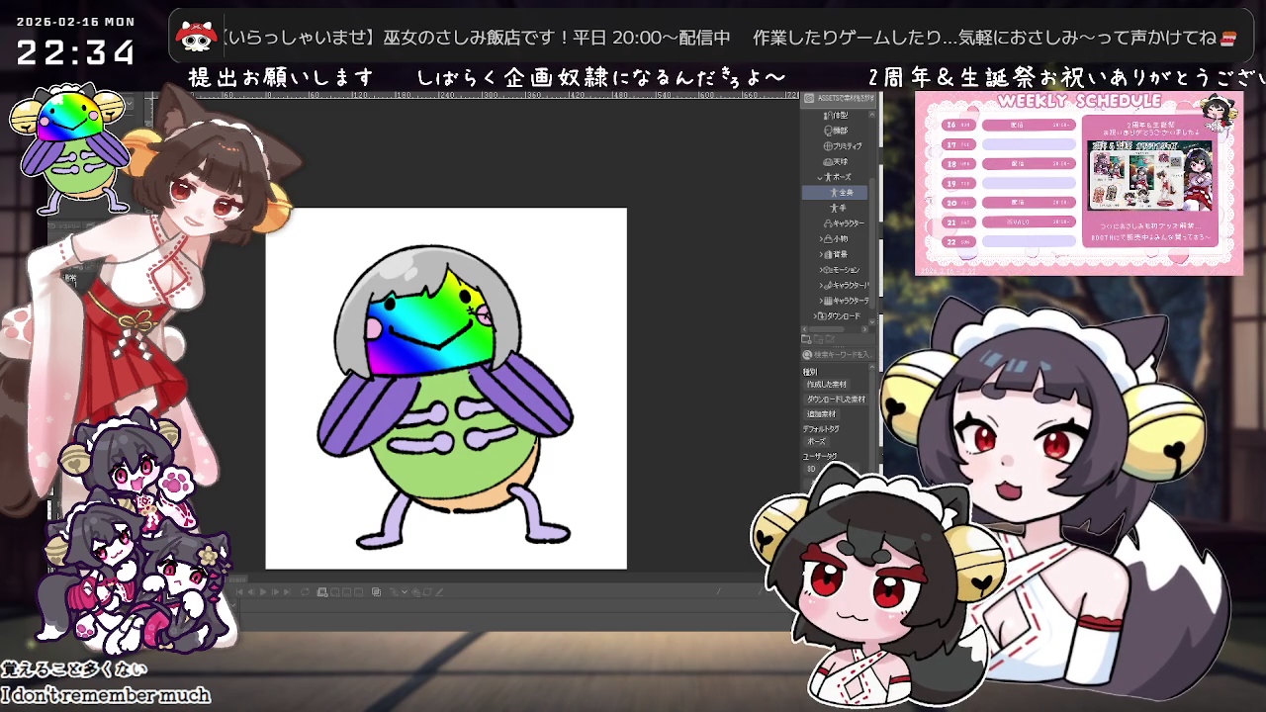
scroll(477, 365, up, 3)
drag(372, 336, 436, 336)
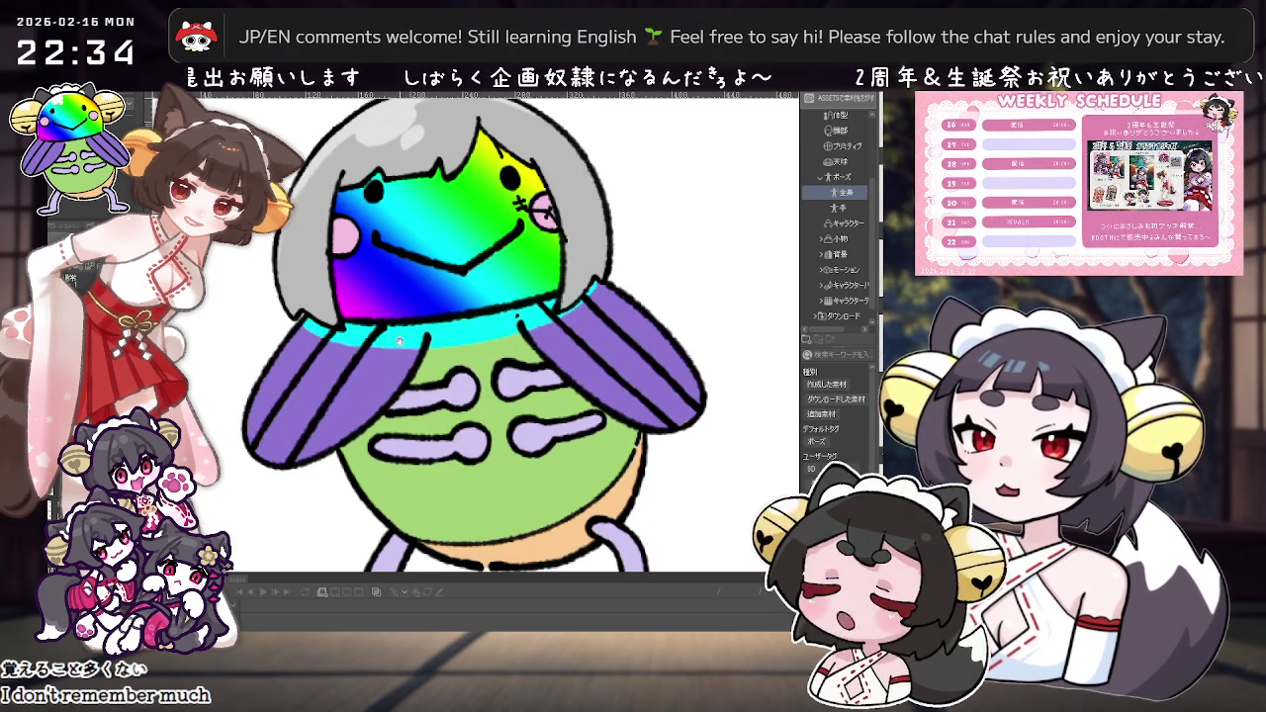
Step: Zoom in on the helmet and redraw a longer cyan stroke beneath it
scroll(395, 420, up, 2)
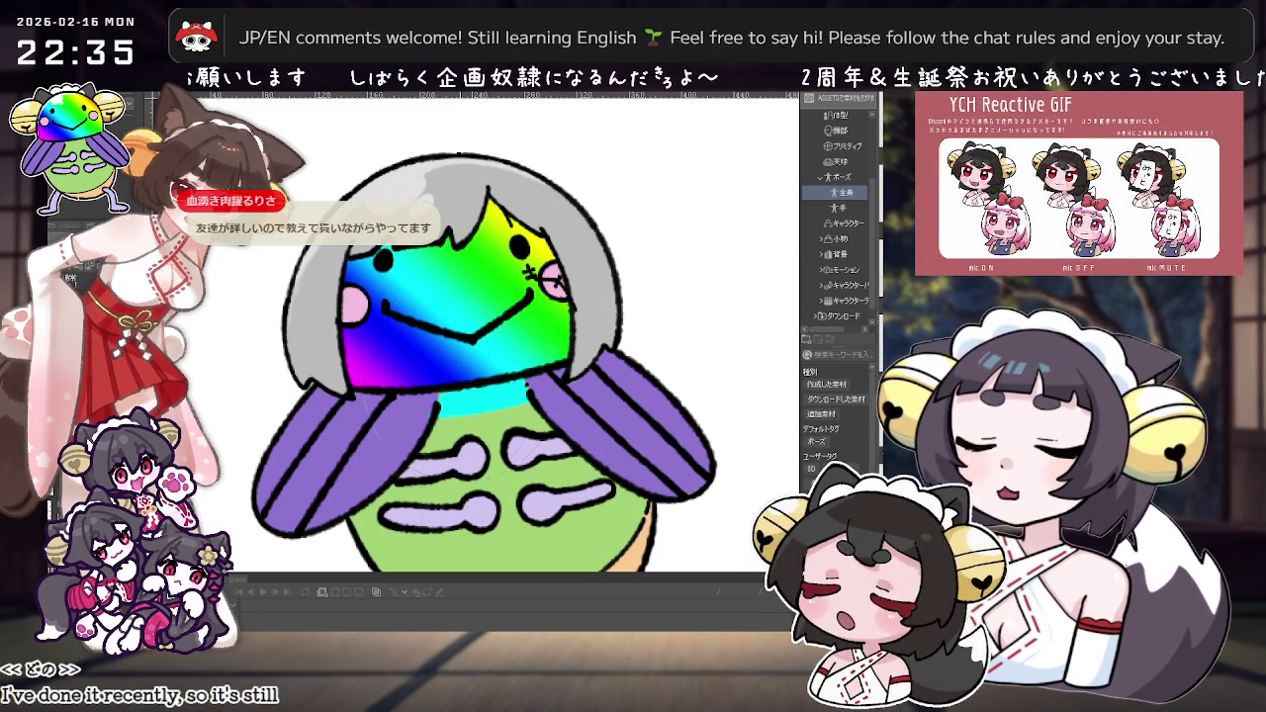
scroll(420, 433, down, 2)
scroll(431, 432, up, 2)
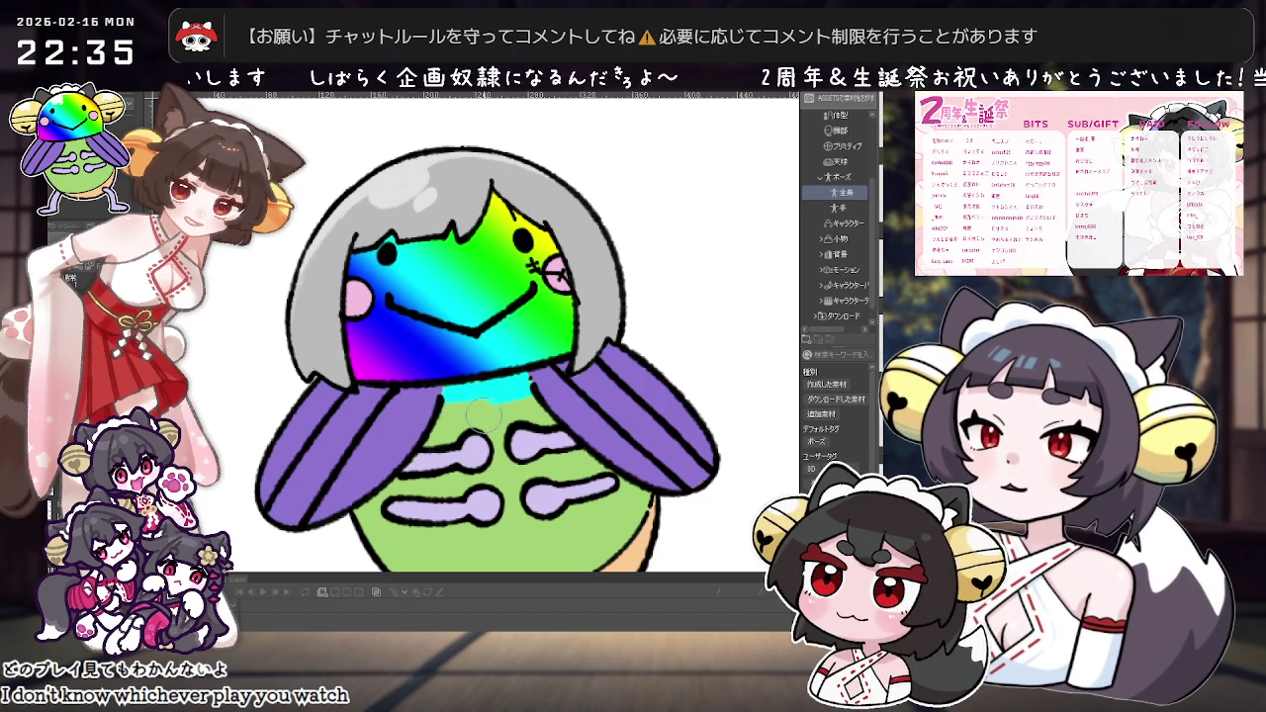
drag(505, 407, 386, 319)
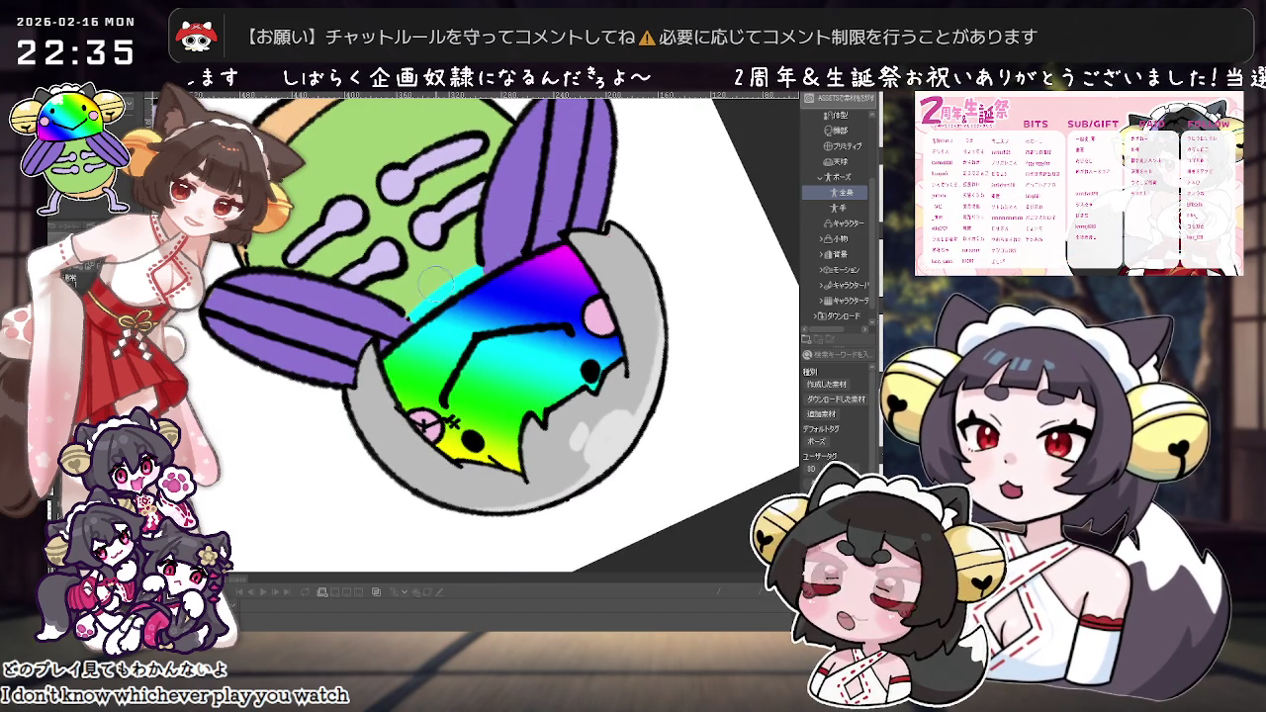
mouse_move(374, 322)
mouse_down()
mouse_move(535, 353)
mouse_move(540, 330)
mouse_move(351, 342)
mouse_up()
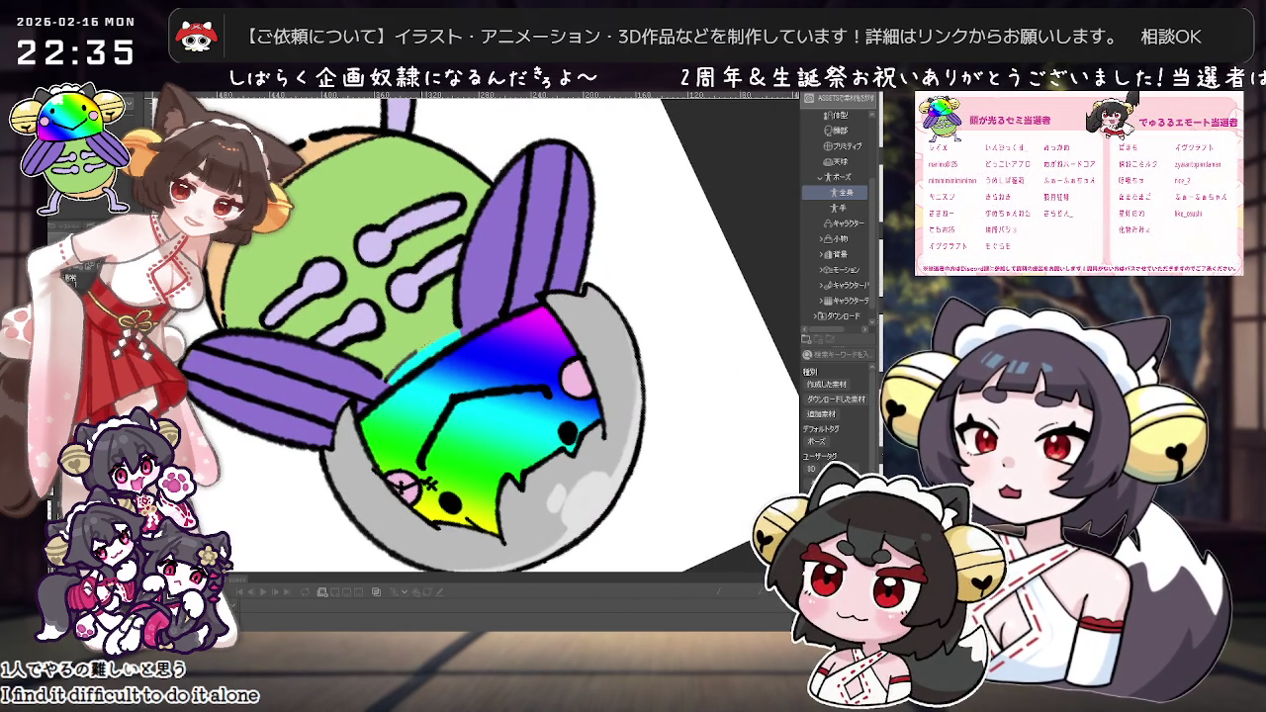
mouse_move(351, 341)
mouse_down()
mouse_move(712, 356)
mouse_move(515, 415)
mouse_up()
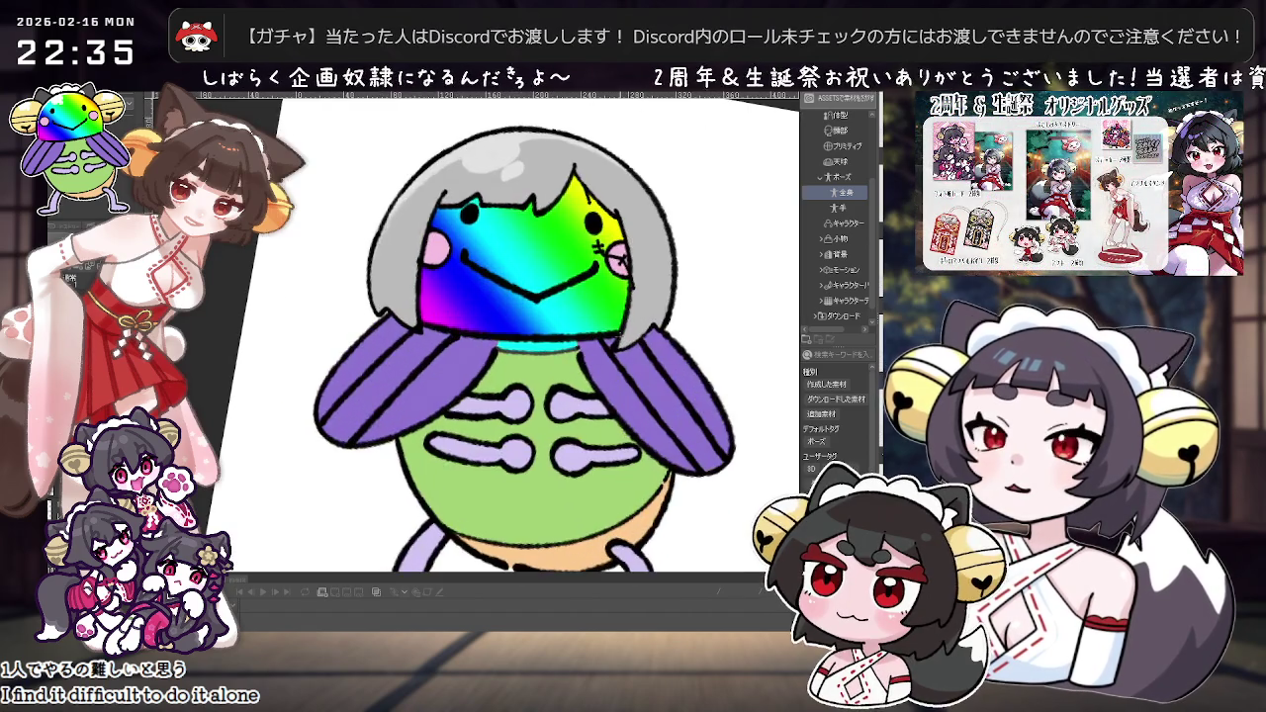
drag(445, 337, 416, 396)
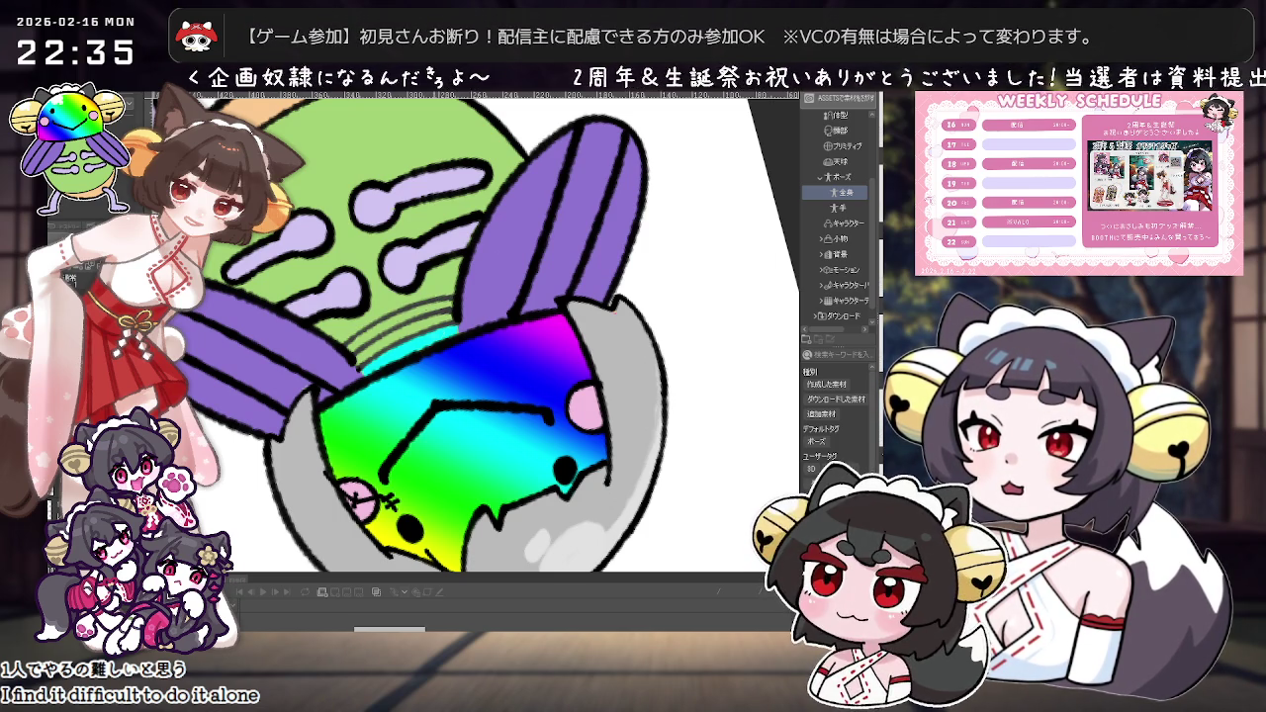
drag(398, 317, 442, 302)
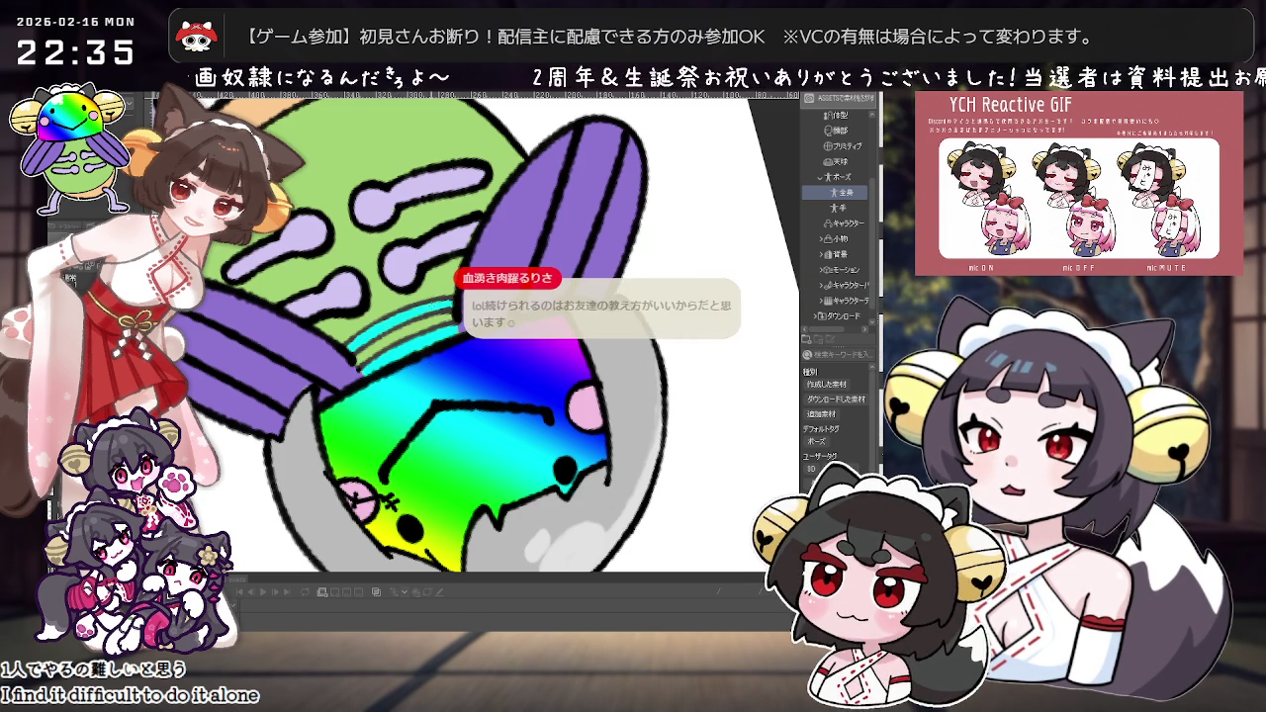
Step: Zoom in on the rainbow helmet and rotate the view to inspect it
key(ctrl+minus)
key(ctrl+plus)
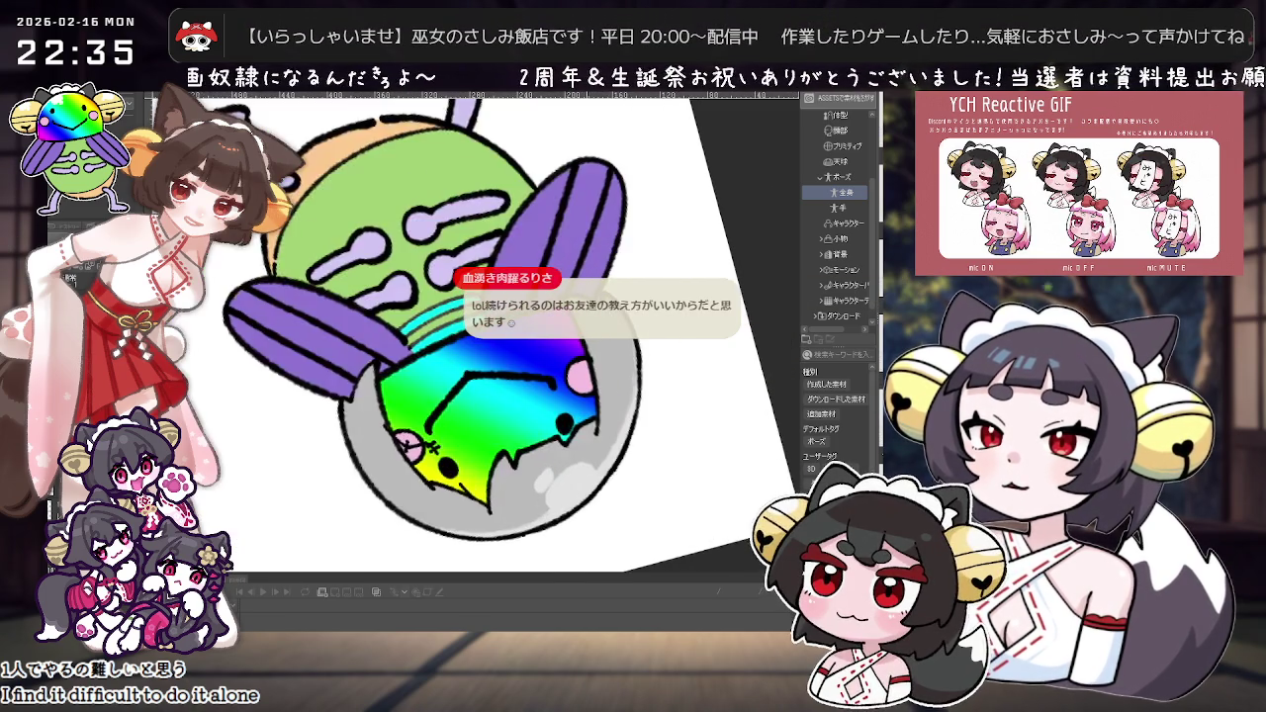
key(ctrl+plus)
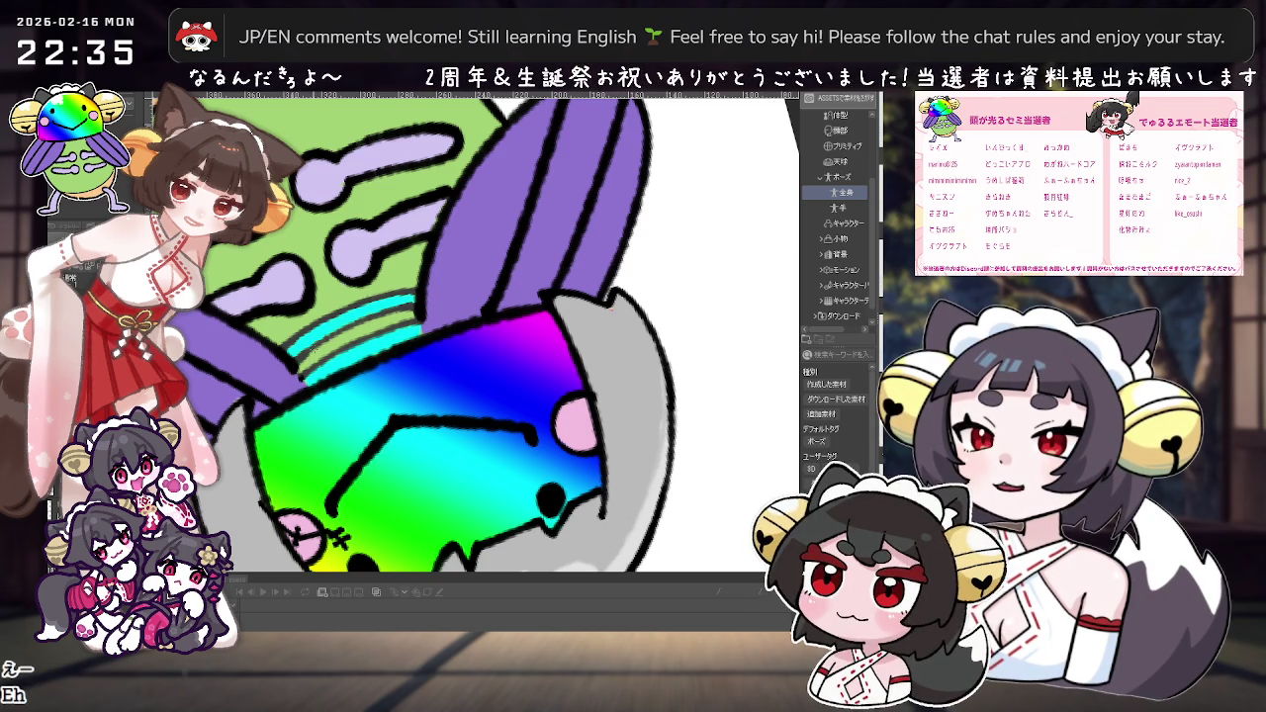
mouse_move(593, 297)
mouse_down()
mouse_move(527, 317)
mouse_move(524, 424)
mouse_up()
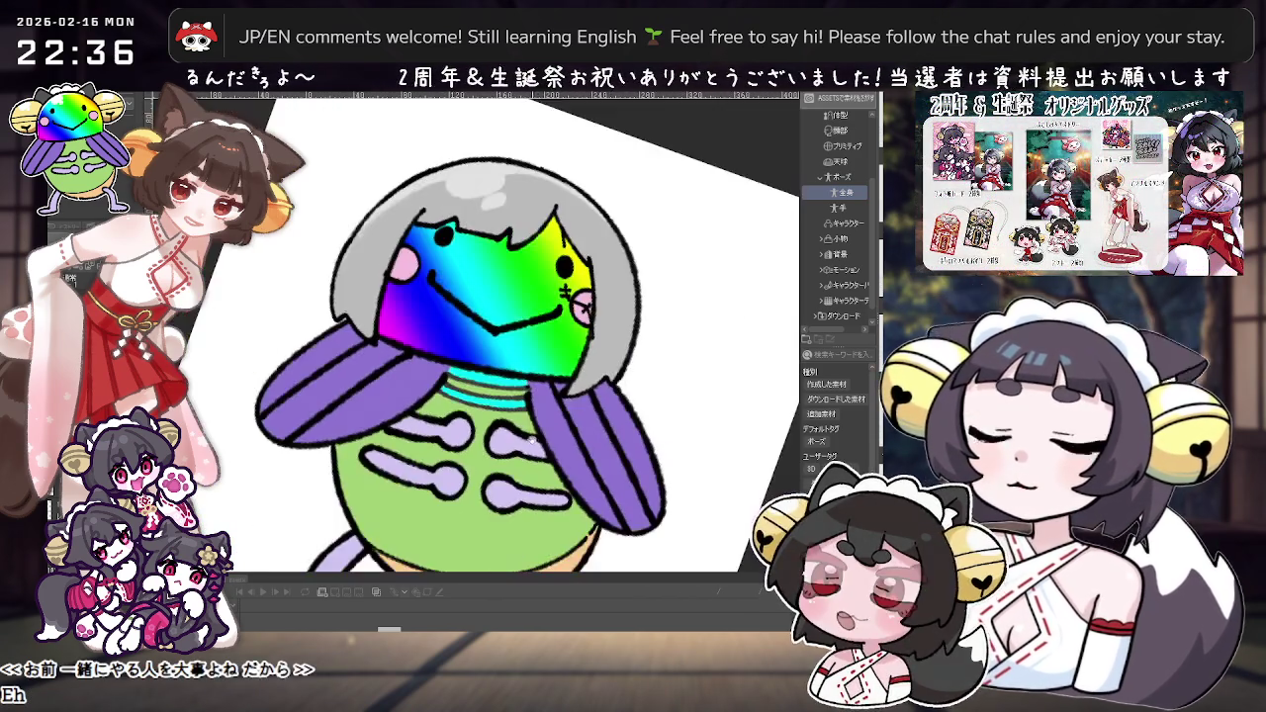
scroll(434, 224, up, 2)
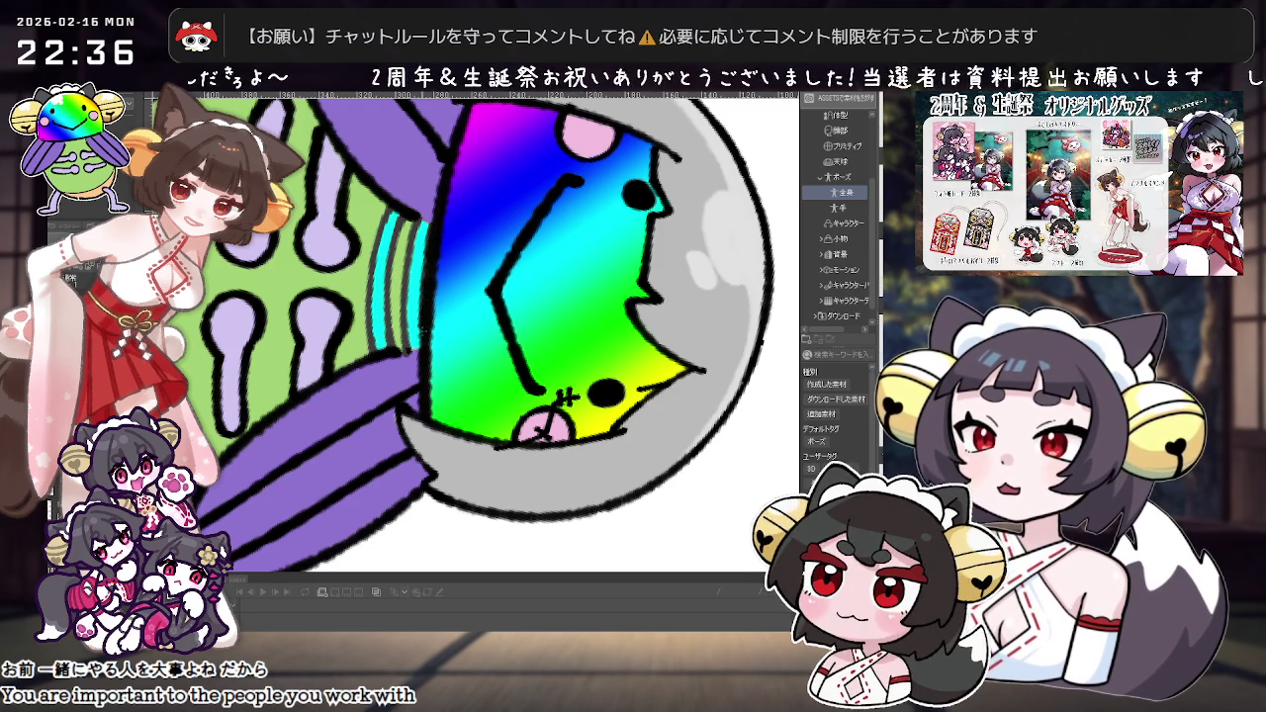
drag(424, 349, 495, 416)
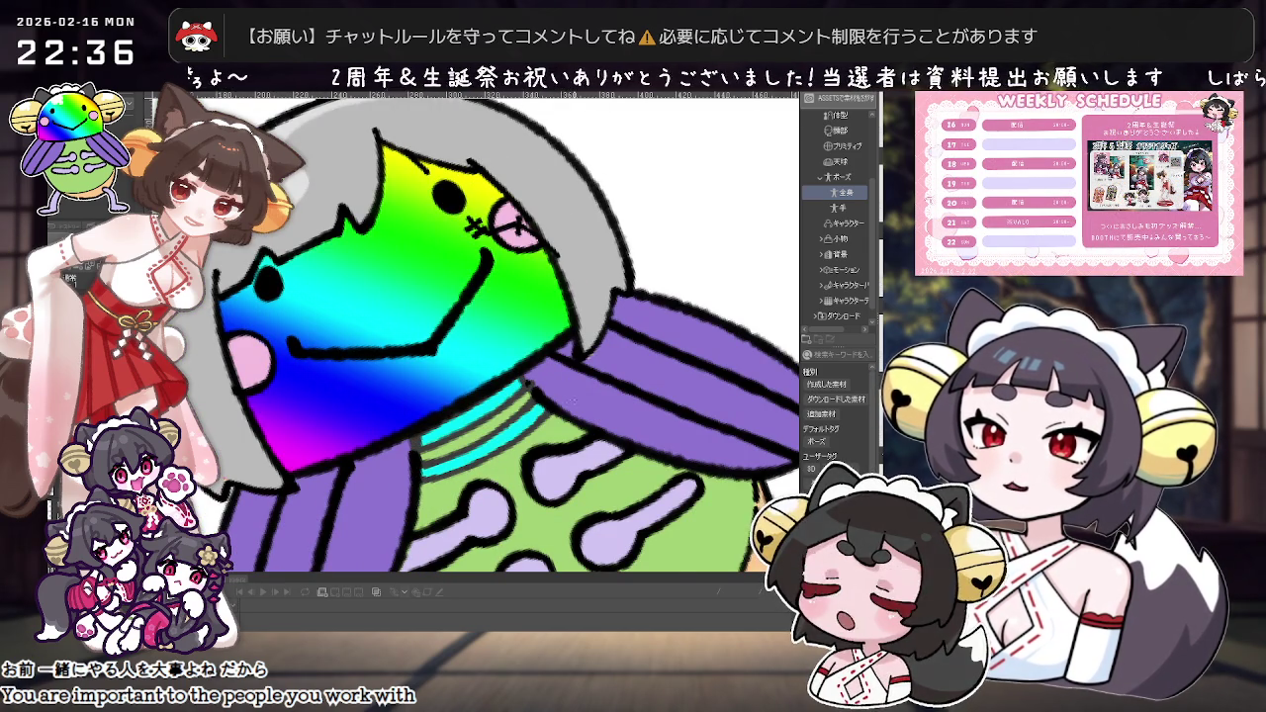
drag(494, 416, 554, 475)
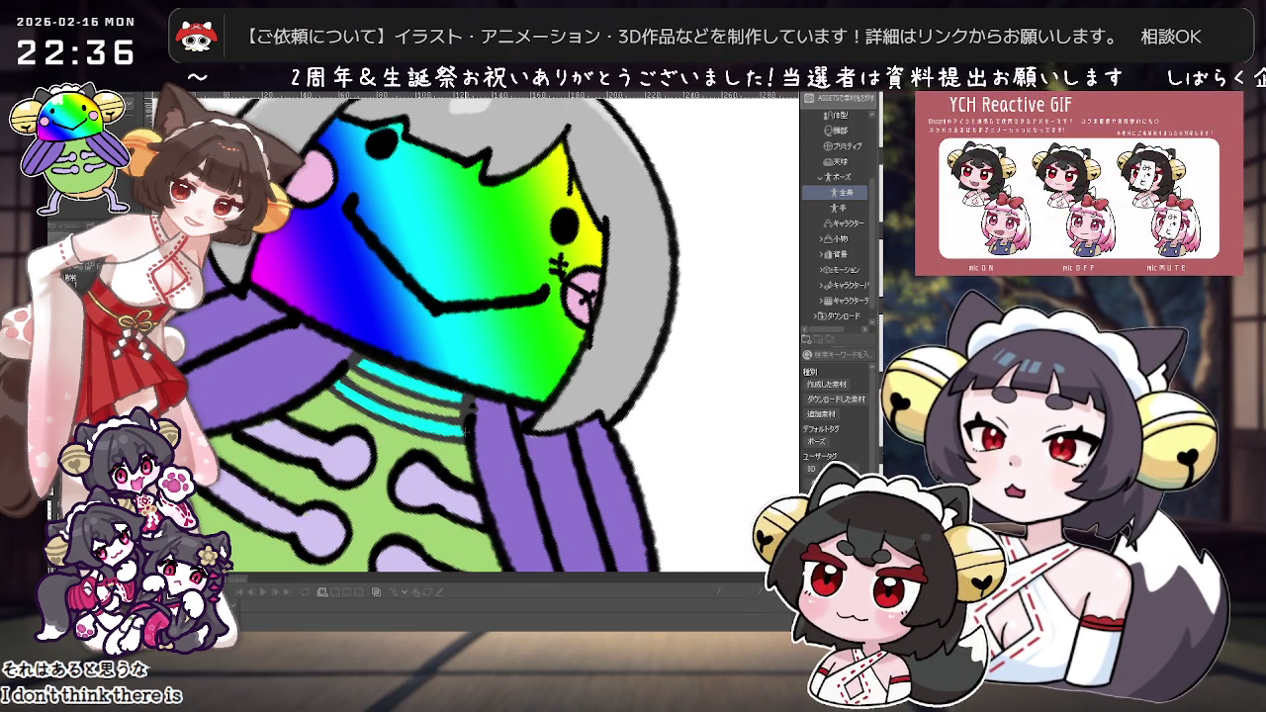
scroll(590, 364, down, 5)
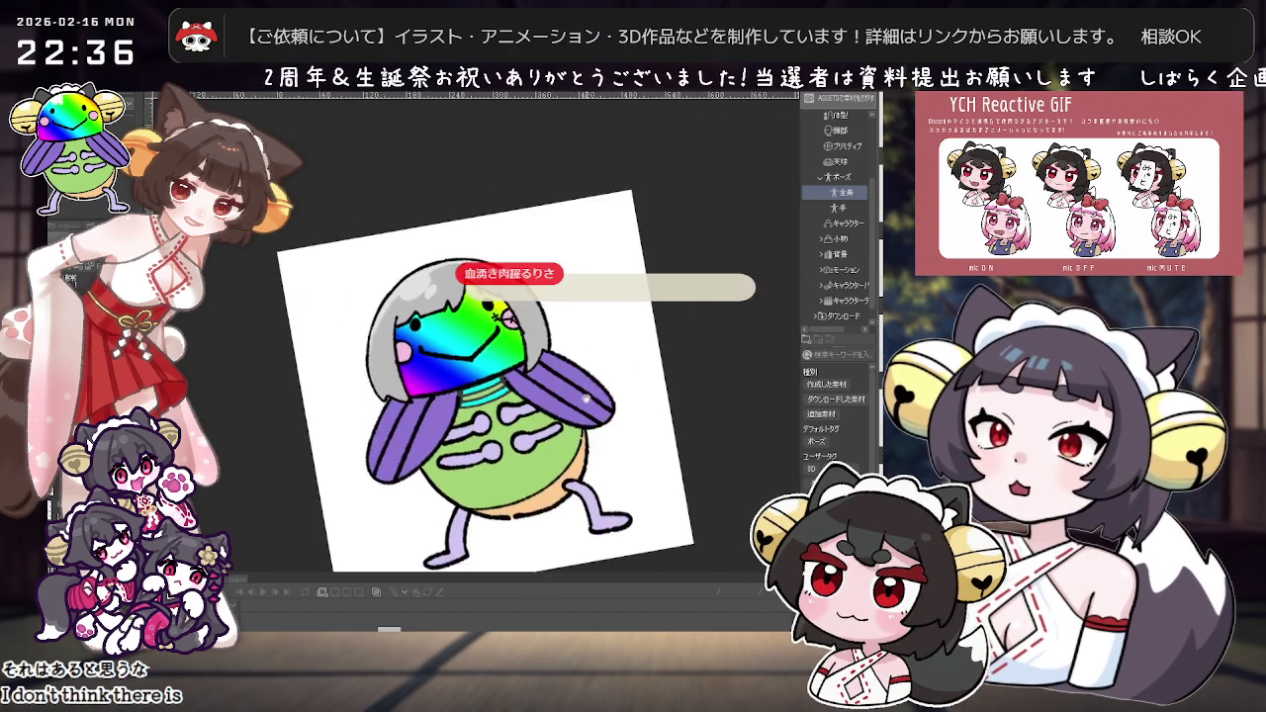
Step: Hide the helmeted cicada drawing to reveal the plain rainbow-dome head version
drag(590, 364, 606, 388)
scroll(606, 384, up, 3)
scroll(634, 393, up, 1)
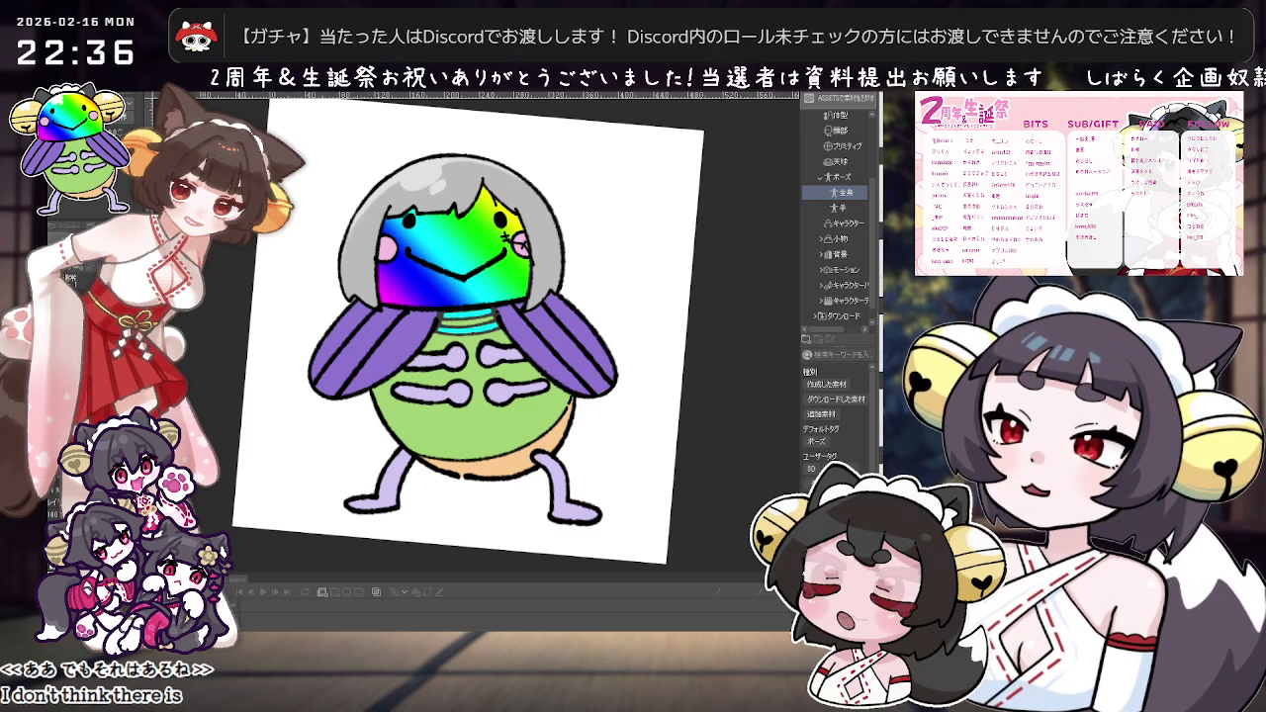
key(Delete)
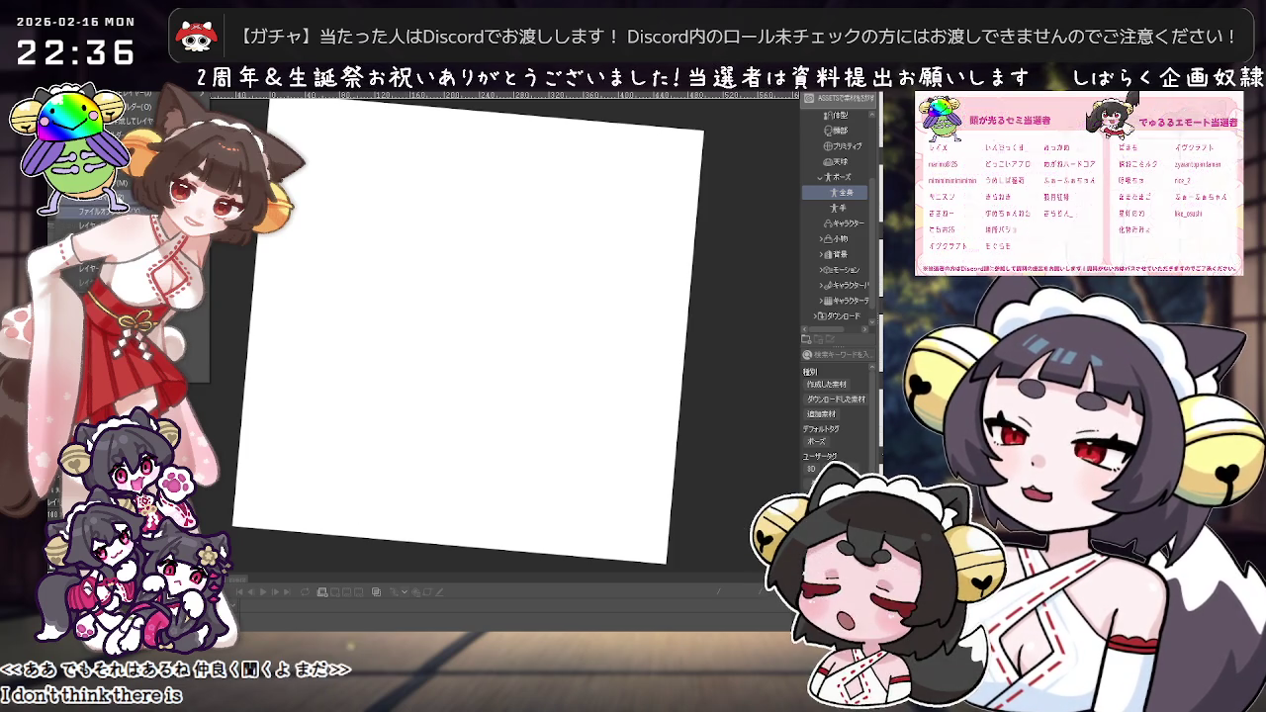
key(ctrl+z)
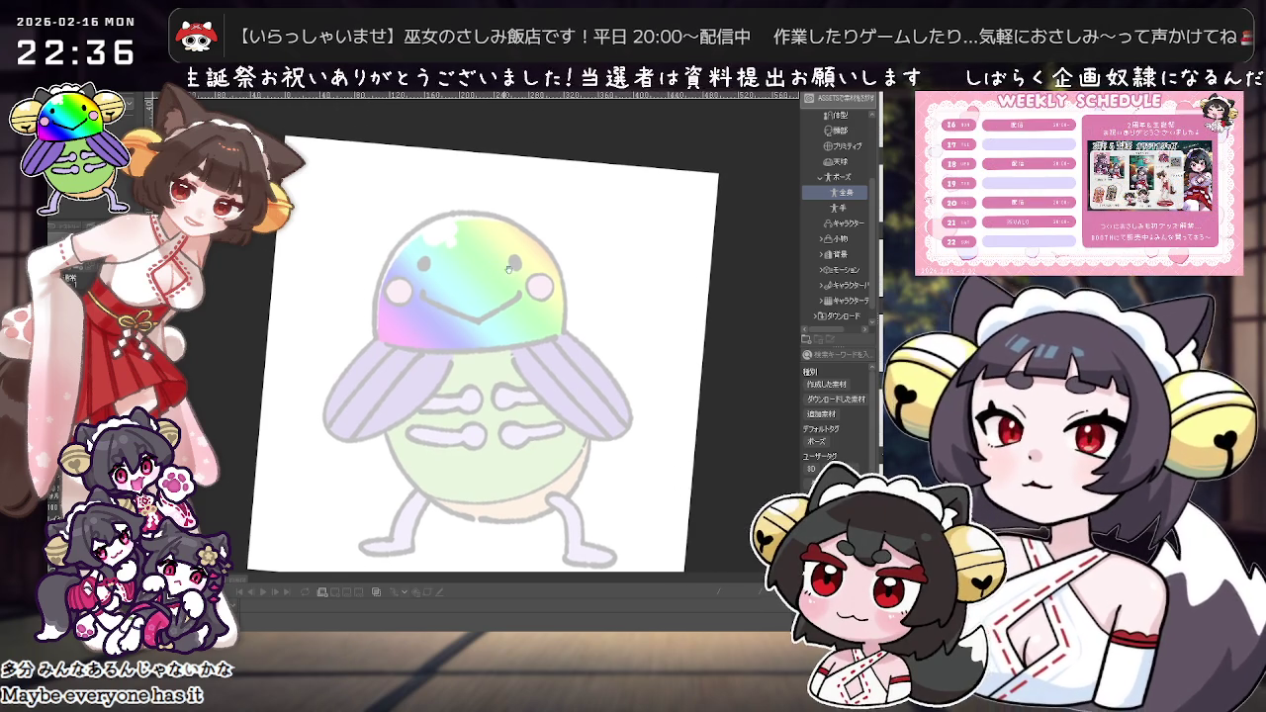
Step: Reset the view on the cicada and try dark lines down the head's sides, undoing them
key(ctrl+@)
scroll(528, 260, up, 1)
drag(548, 297, 506, 323)
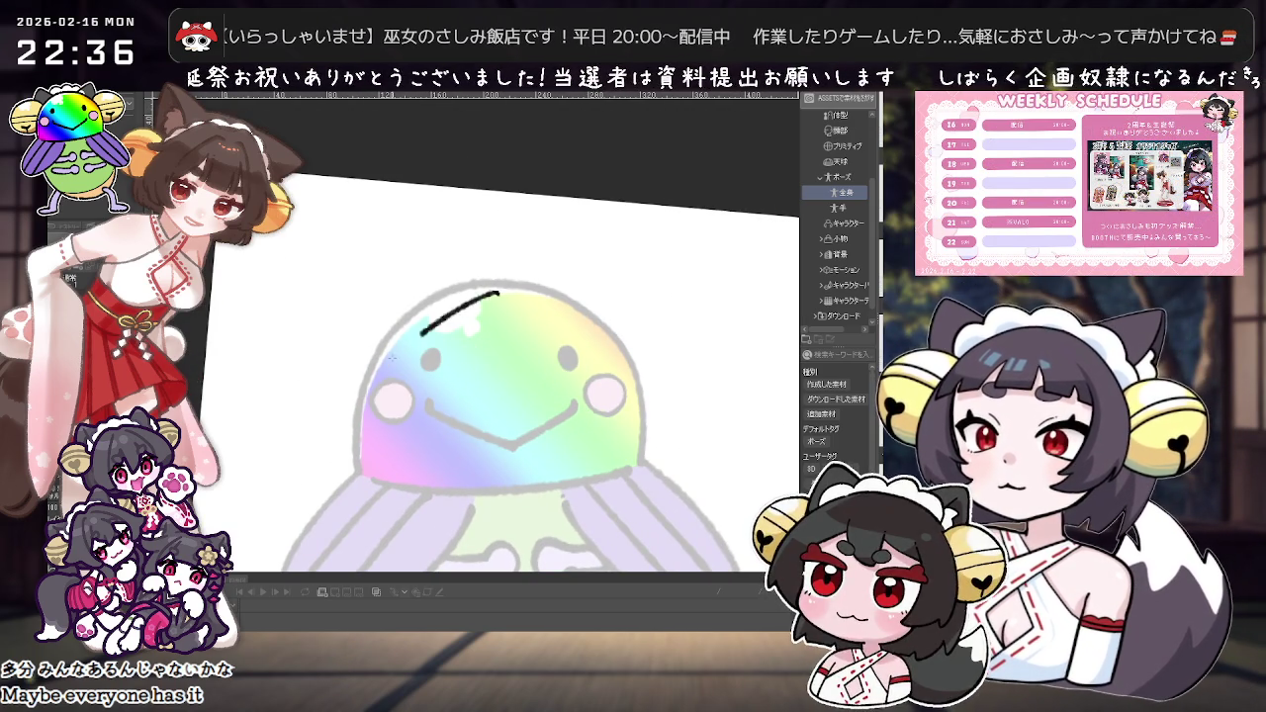
mouse_move(496, 290)
mouse_down()
mouse_move(389, 372)
mouse_move(591, 346)
mouse_up()
key(ctrl+z)
drag(498, 289, 605, 334)
key(ctrl+z)
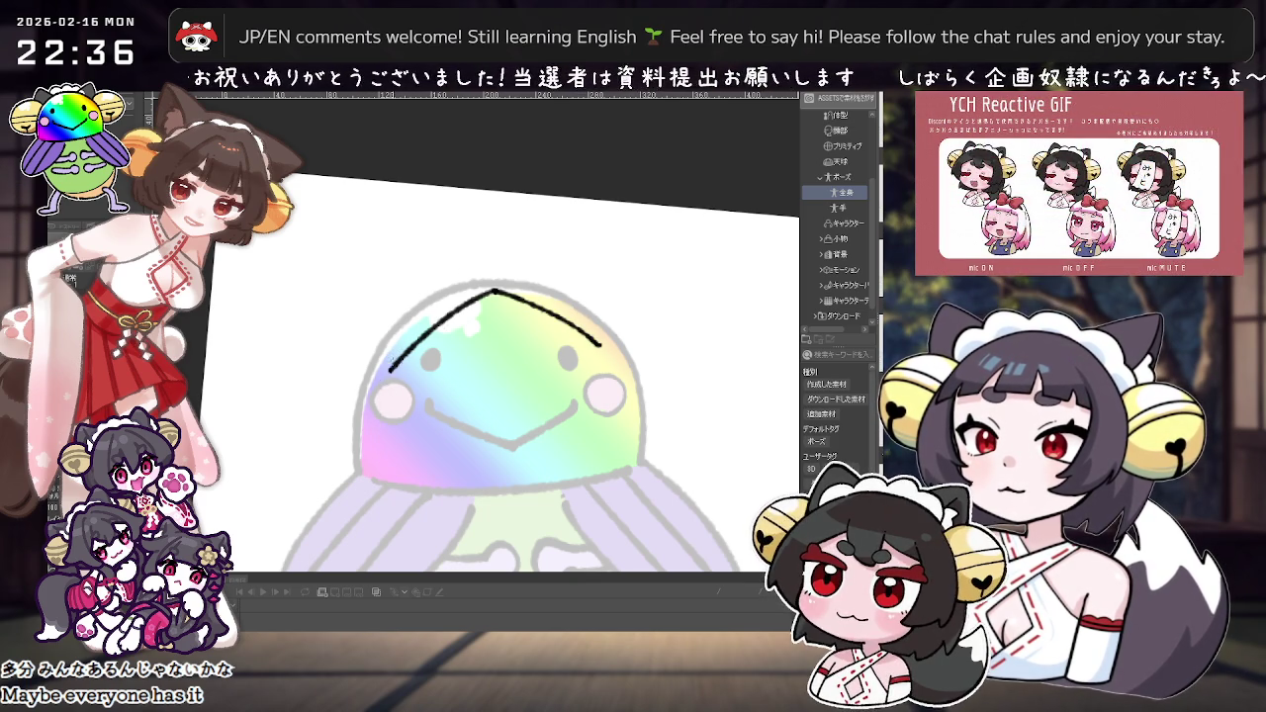
Step: Draw the black hair arc over the upper left and top of the rainbow head
mouse_move(622, 331)
mouse_down()
mouse_move(433, 234)
mouse_move(562, 160)
mouse_move(707, 331)
mouse_move(605, 321)
mouse_up()
scroll(707, 331, down, 2)
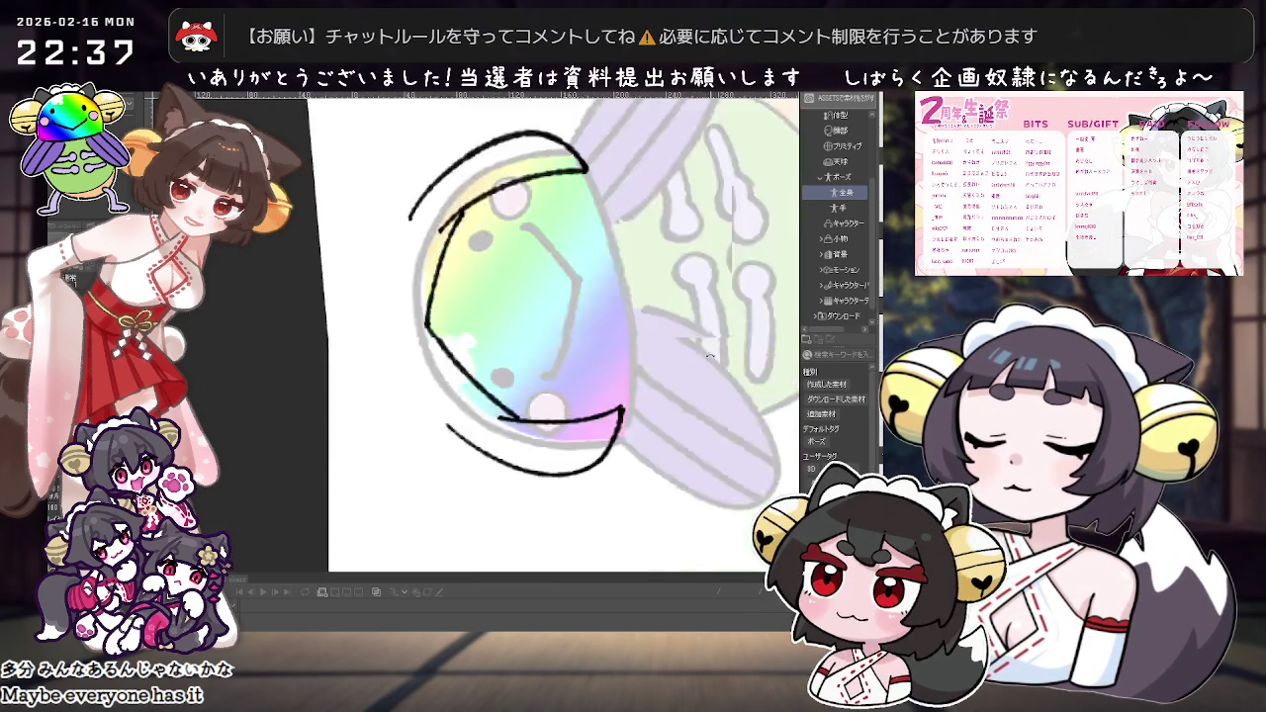
drag(654, 273, 405, 325)
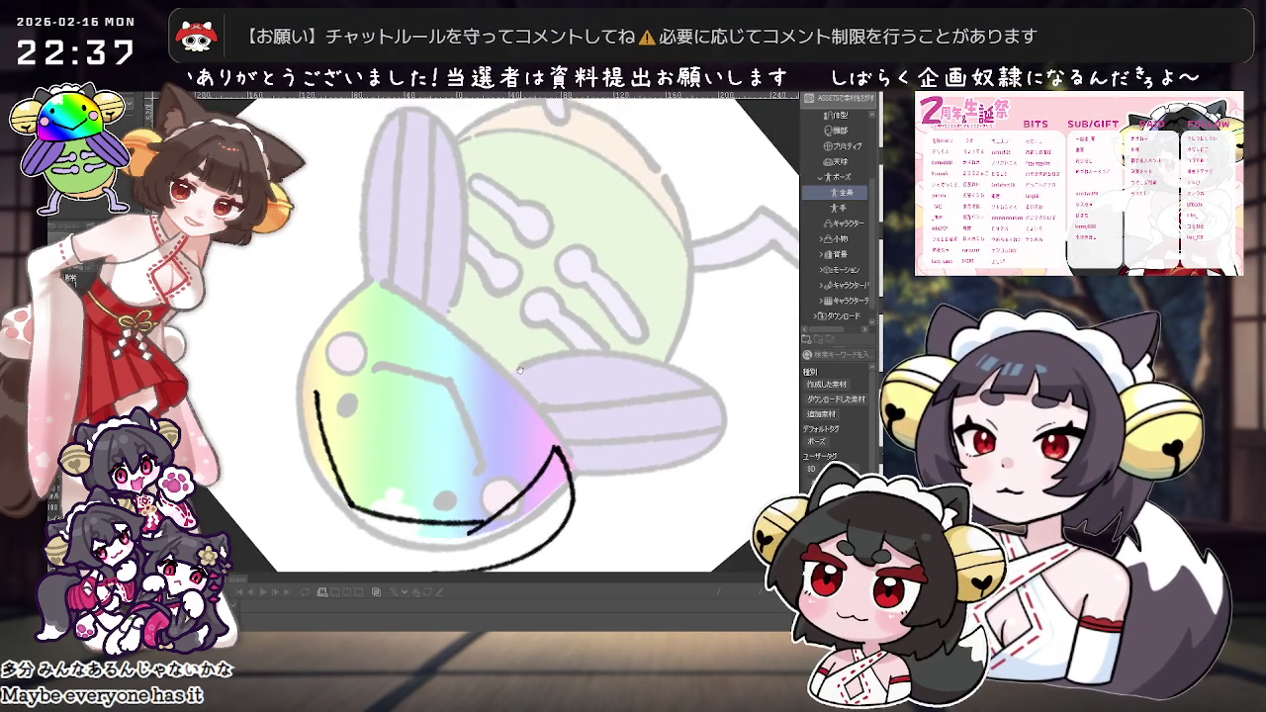
key(ctrl+z)
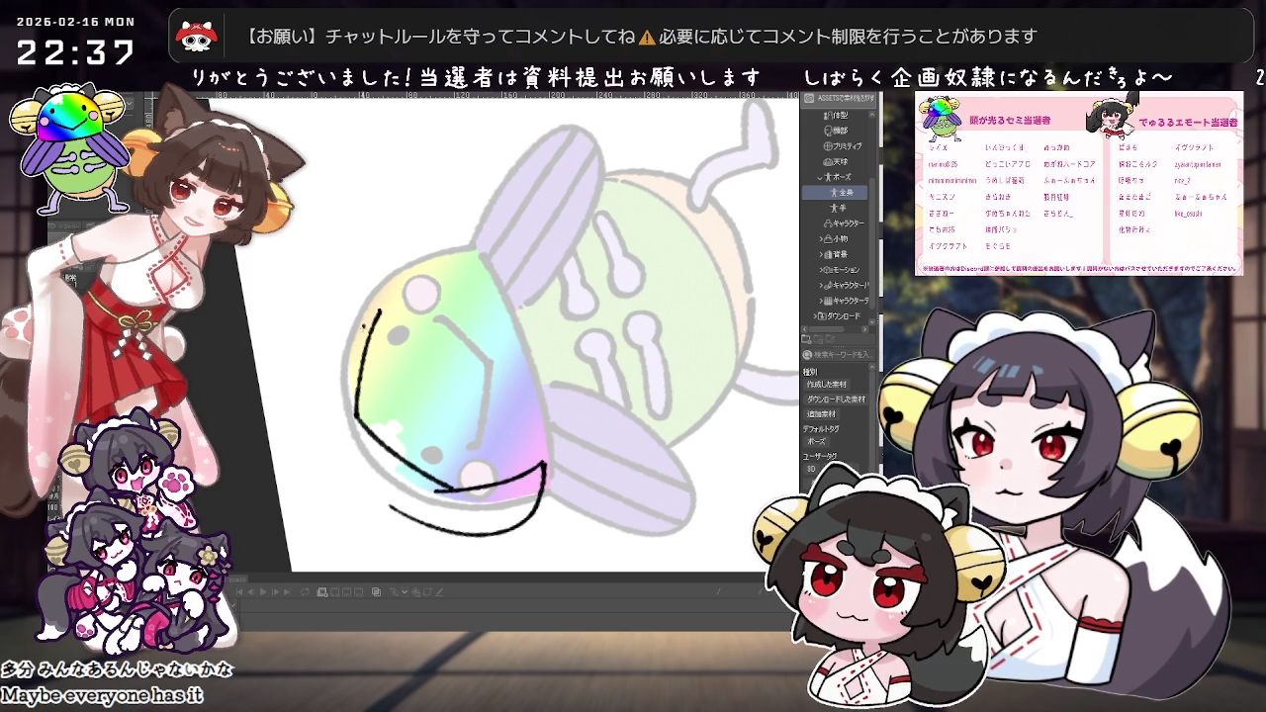
mouse_move(326, 338)
mouse_down()
mouse_move(433, 237)
mouse_move(647, 250)
mouse_up()
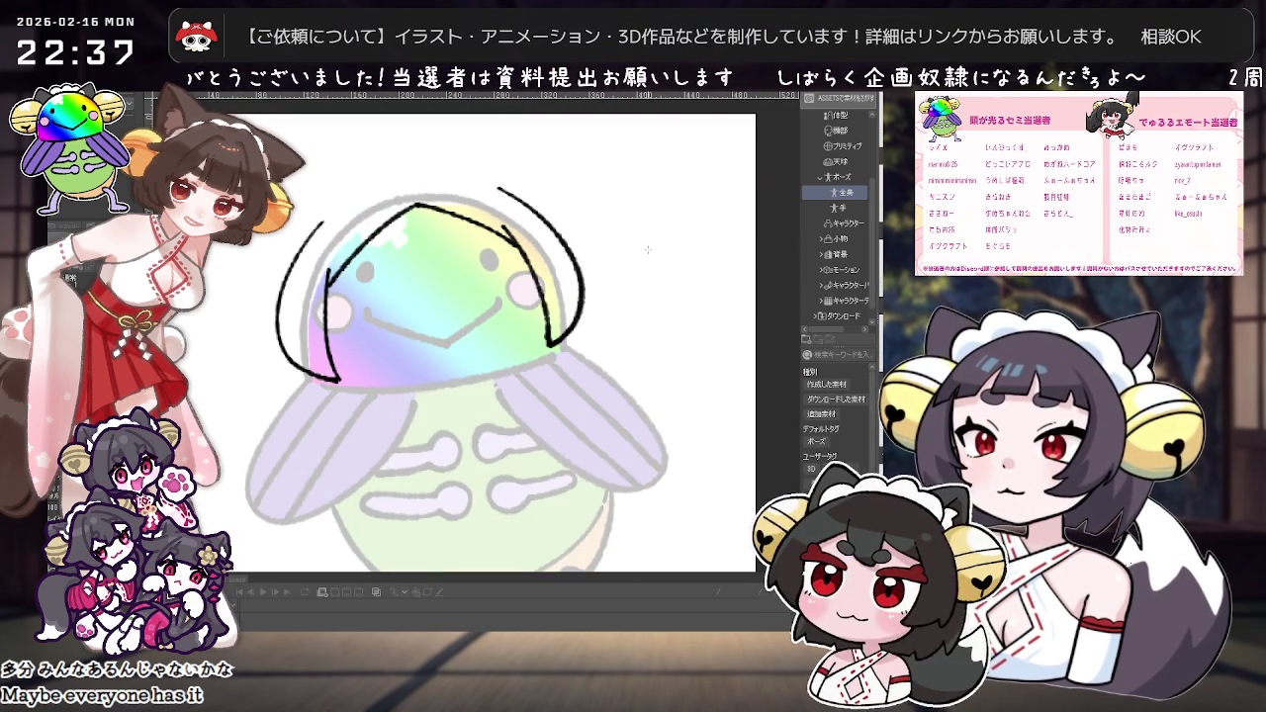
drag(294, 265, 475, 170)
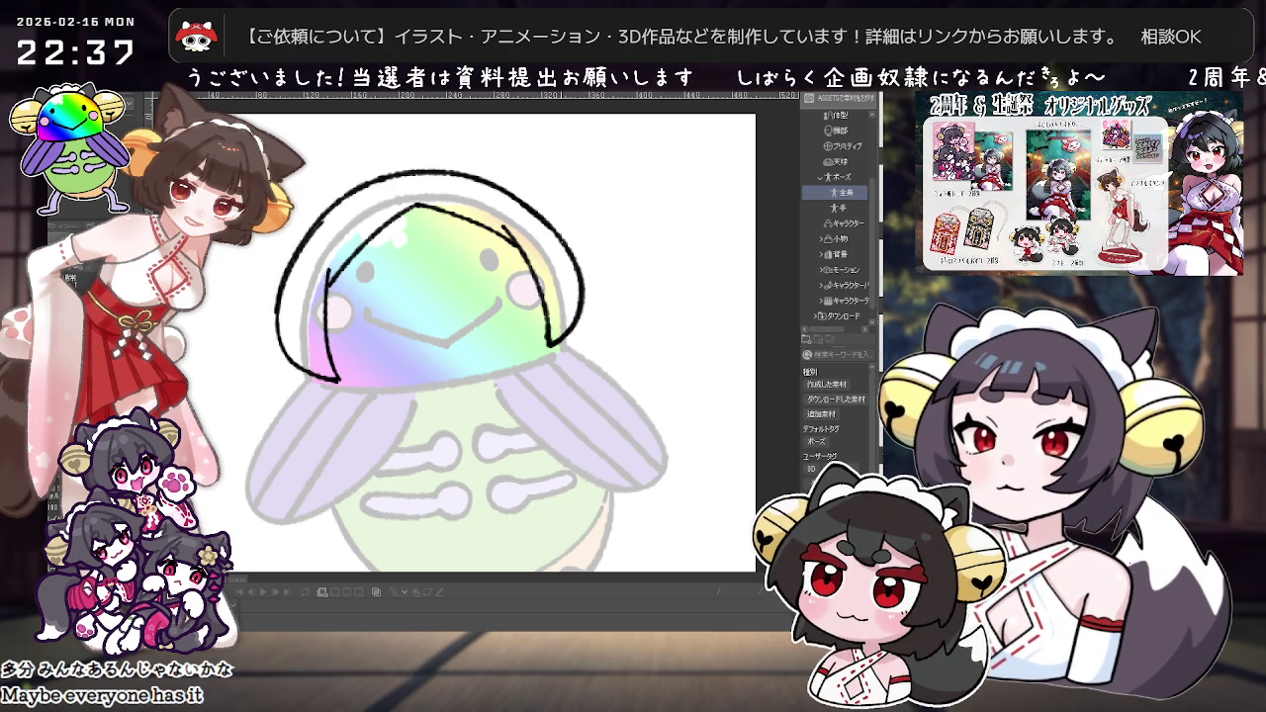
drag(561, 263, 591, 377)
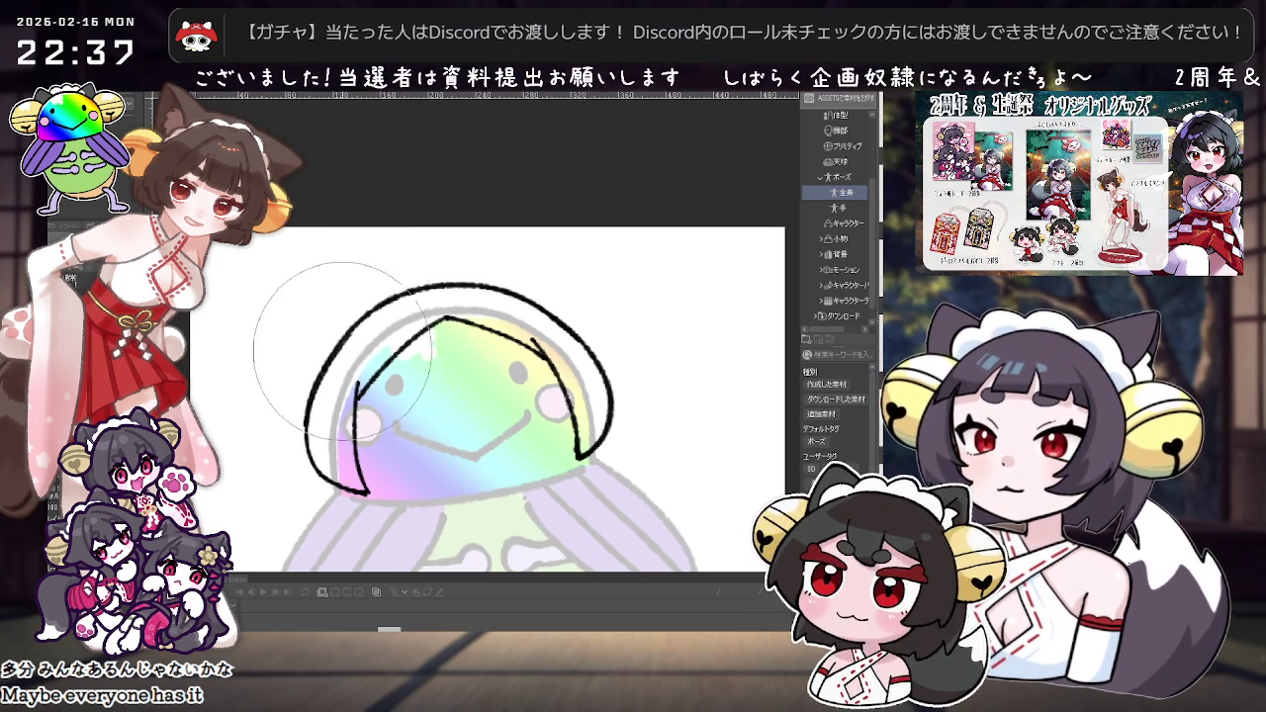
drag(319, 427, 451, 245)
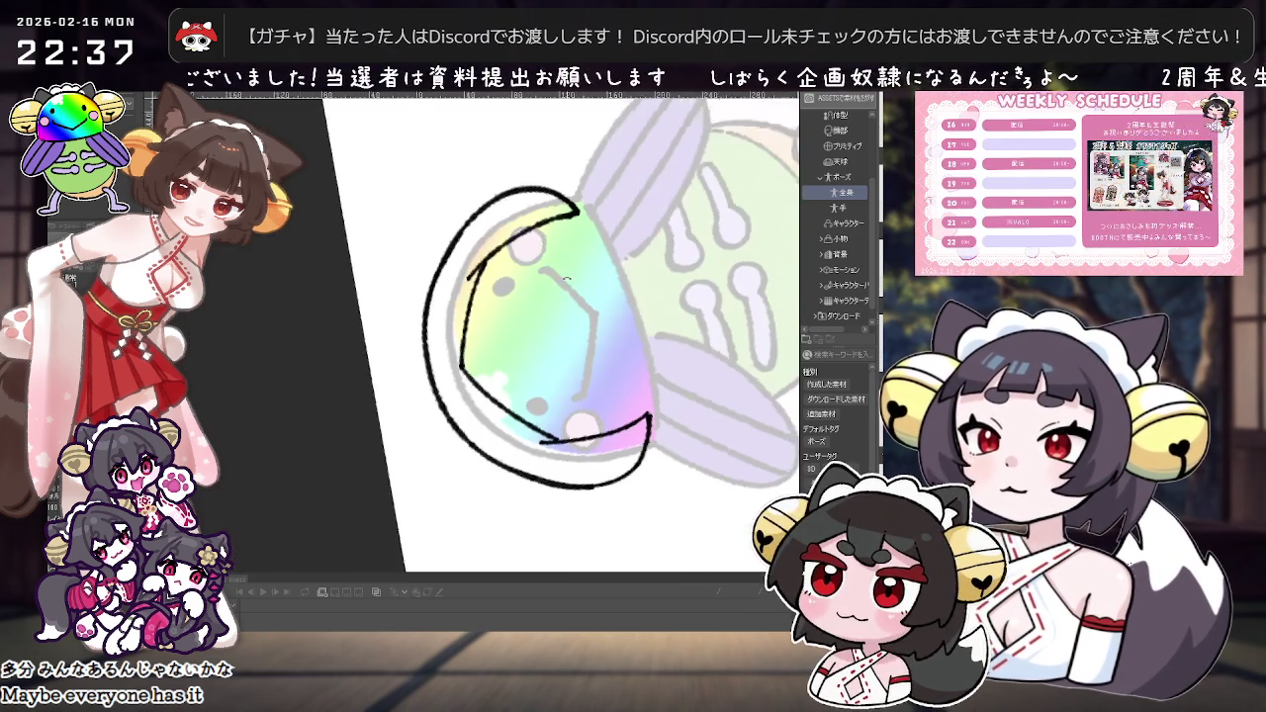
mouse_move(435, 425)
mouse_down()
mouse_move(439, 380)
mouse_move(396, 436)
mouse_up()
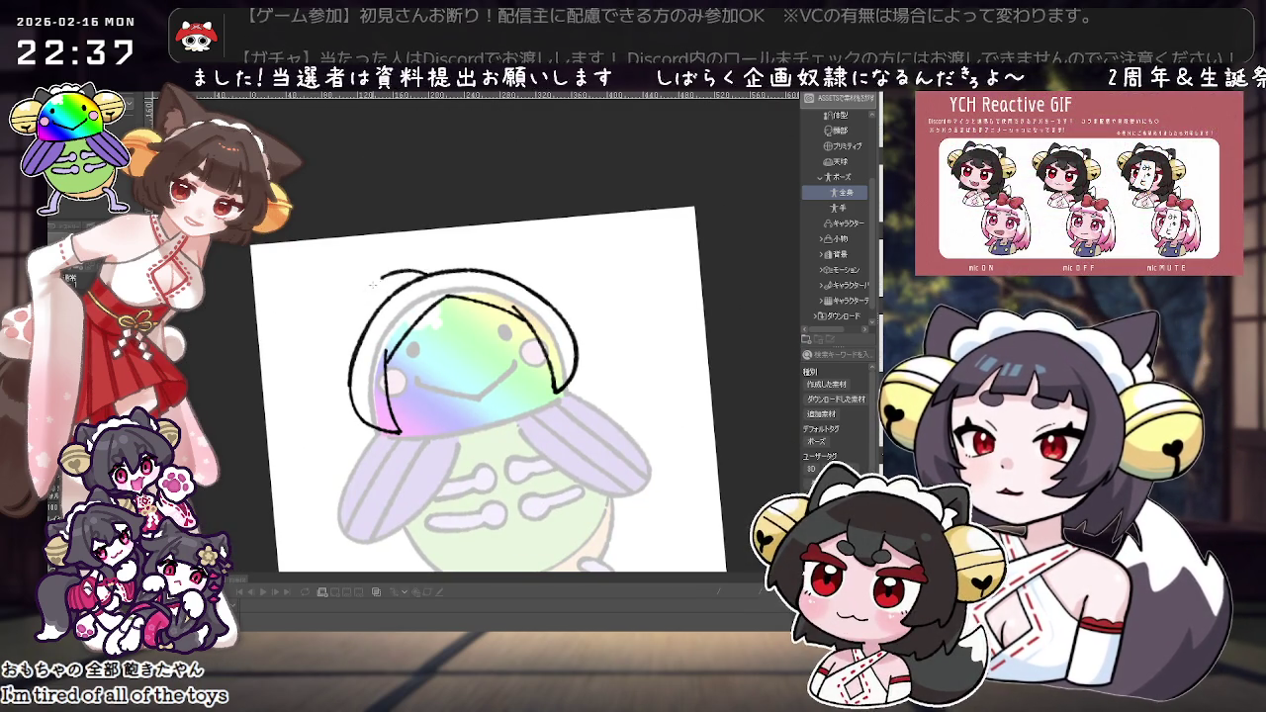
Step: Try several left side-lock strokes from the head top, undoing each attempt
drag(393, 271, 358, 318)
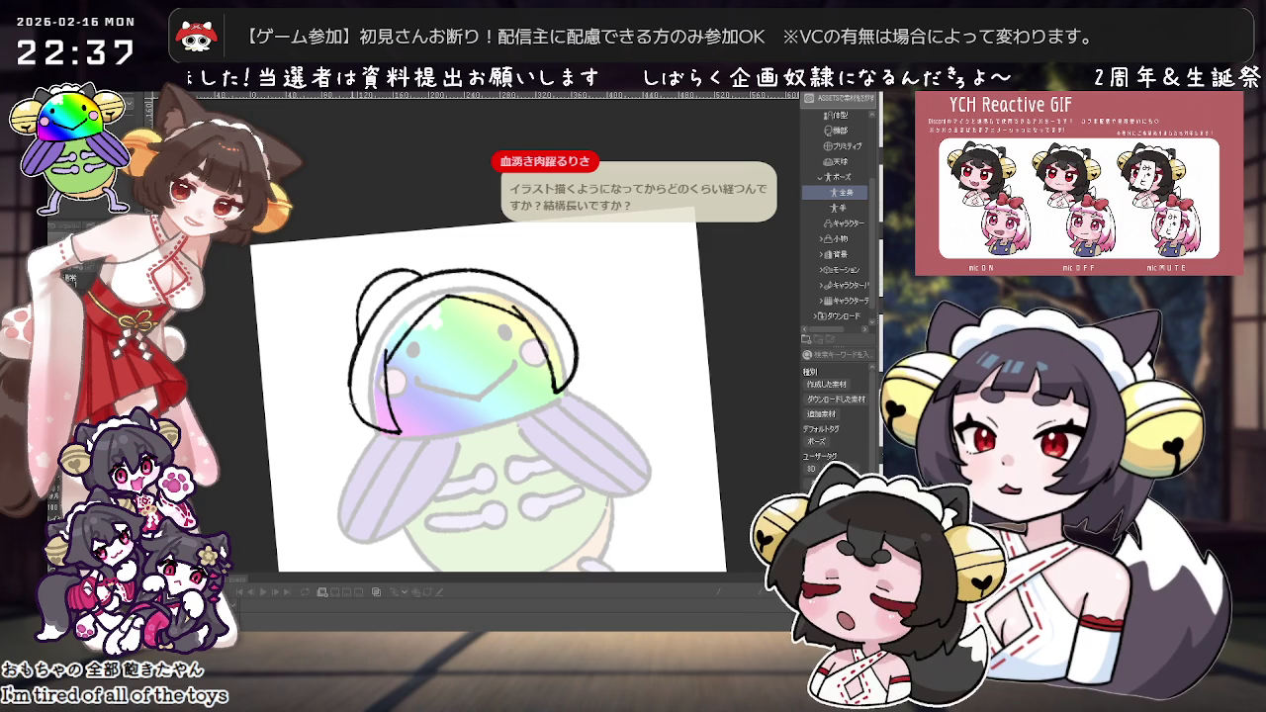
key(ctrl+z)
drag(396, 271, 289, 423)
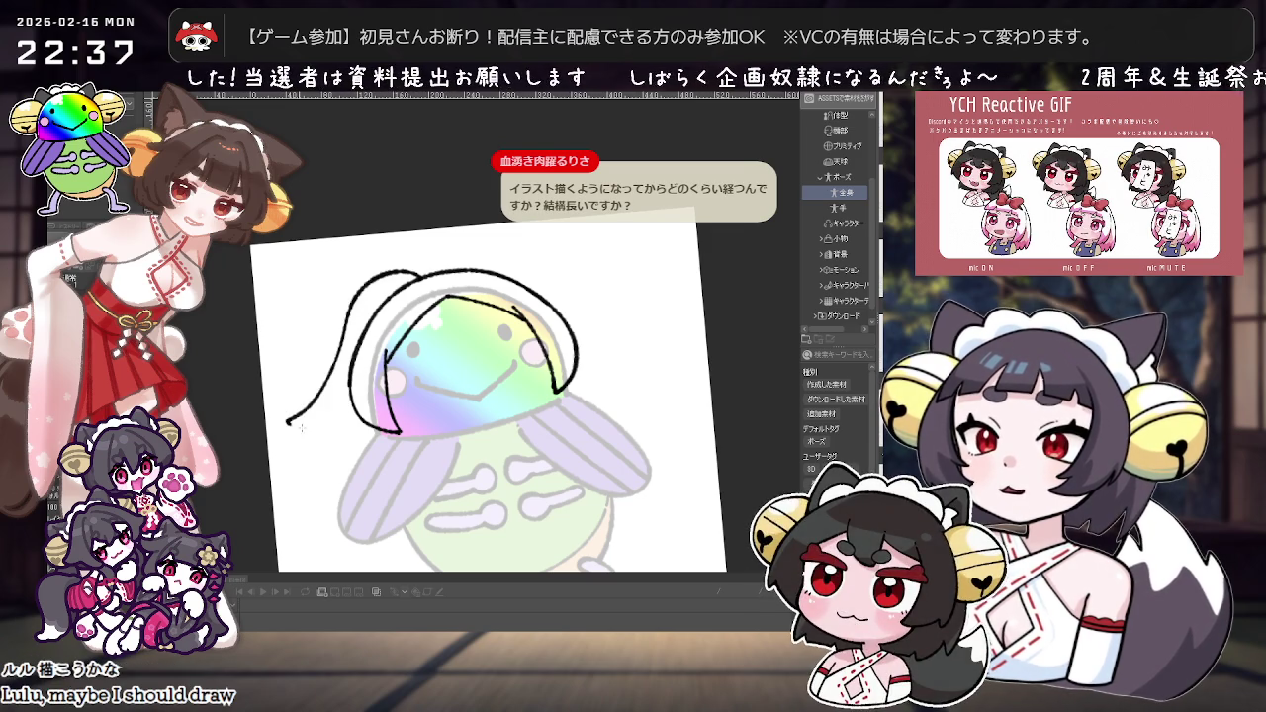
drag(333, 373, 331, 433)
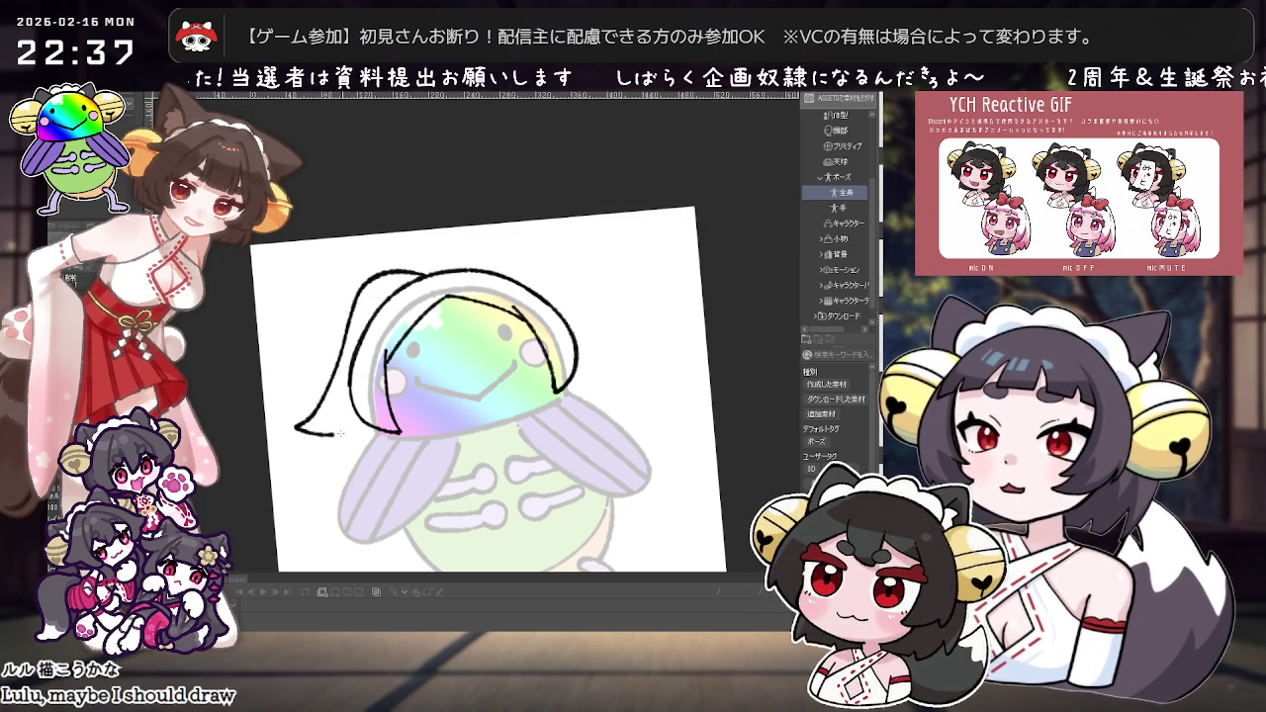
key(ctrl+z)
key(ctrl+z)
key(ctrl+z)
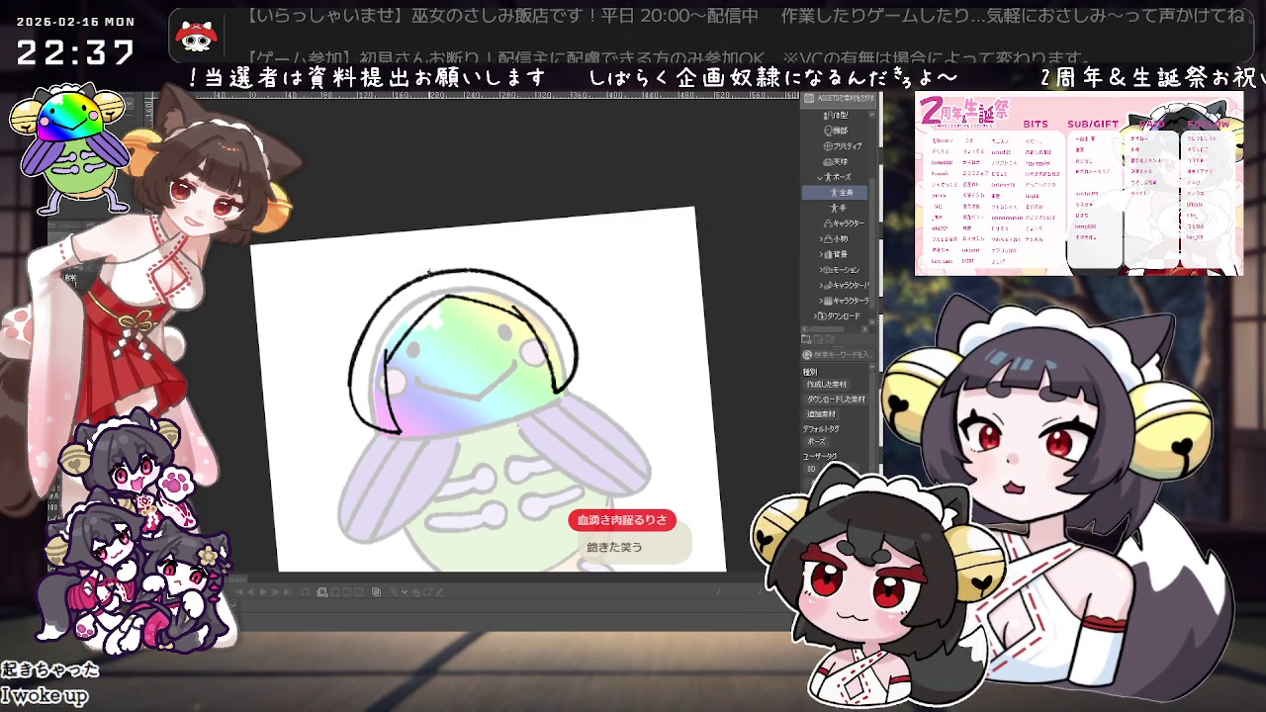
drag(416, 269, 326, 435)
key(ctrl+z)
drag(346, 304, 431, 280)
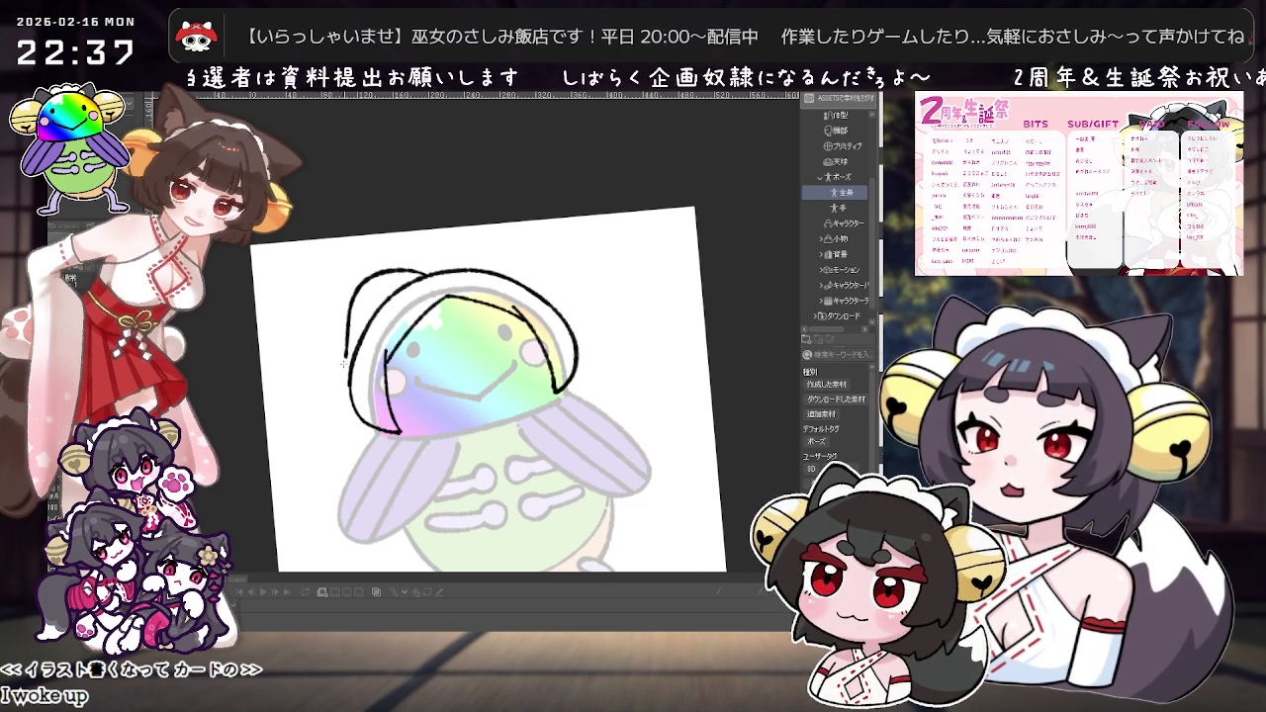
key(ctrl+z)
drag(427, 269, 302, 426)
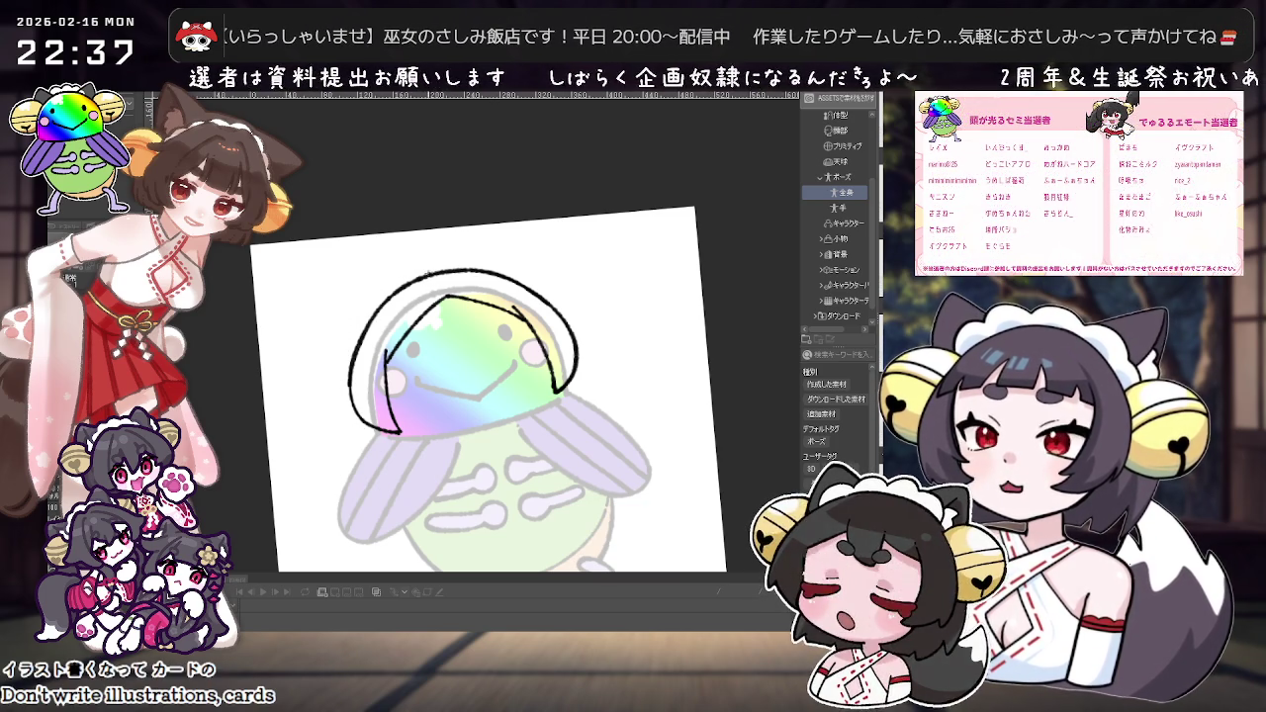
drag(427, 269, 344, 341)
key(ctrl+z)
key(ctrl+z)
Step: Draw the final side lock sweeping down-left into a hook, then hide the face's rainbow gradient
mouse_move(427, 269)
mouse_down()
mouse_move(345, 301)
mouse_move(308, 427)
mouse_move(348, 408)
mouse_up()
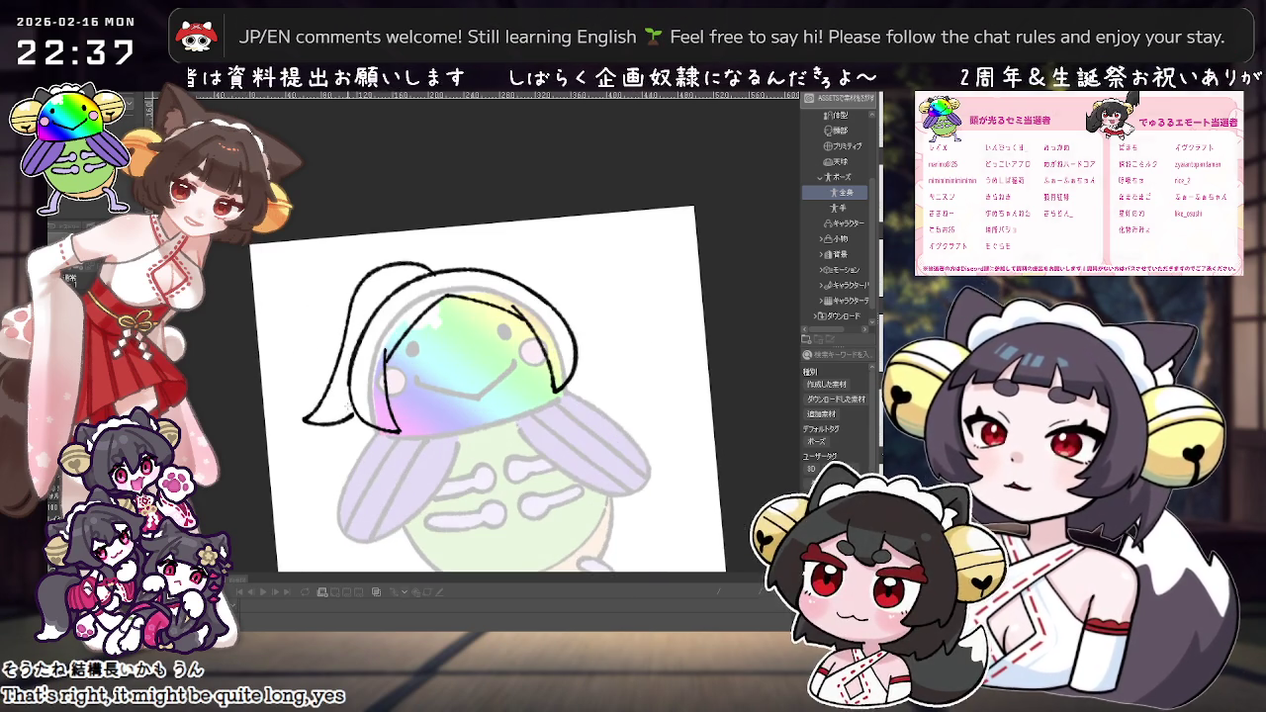
scroll(490, 410, up, 1)
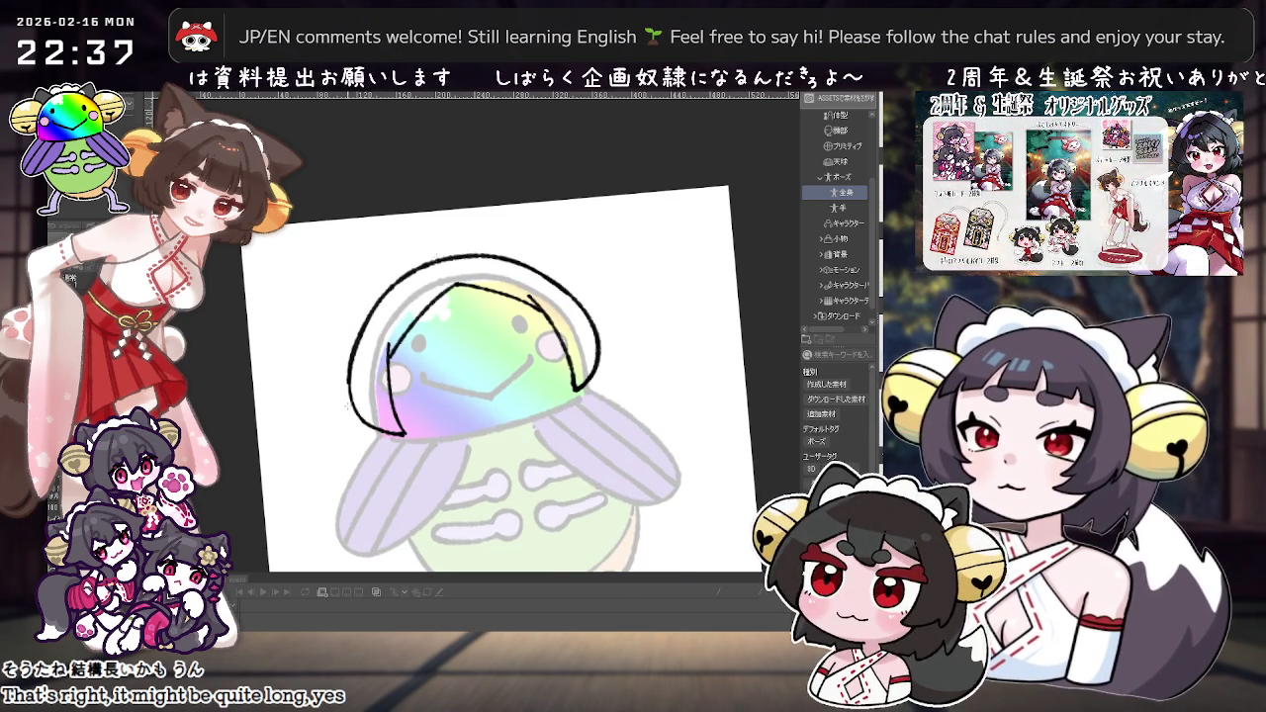
drag(398, 255, 341, 433)
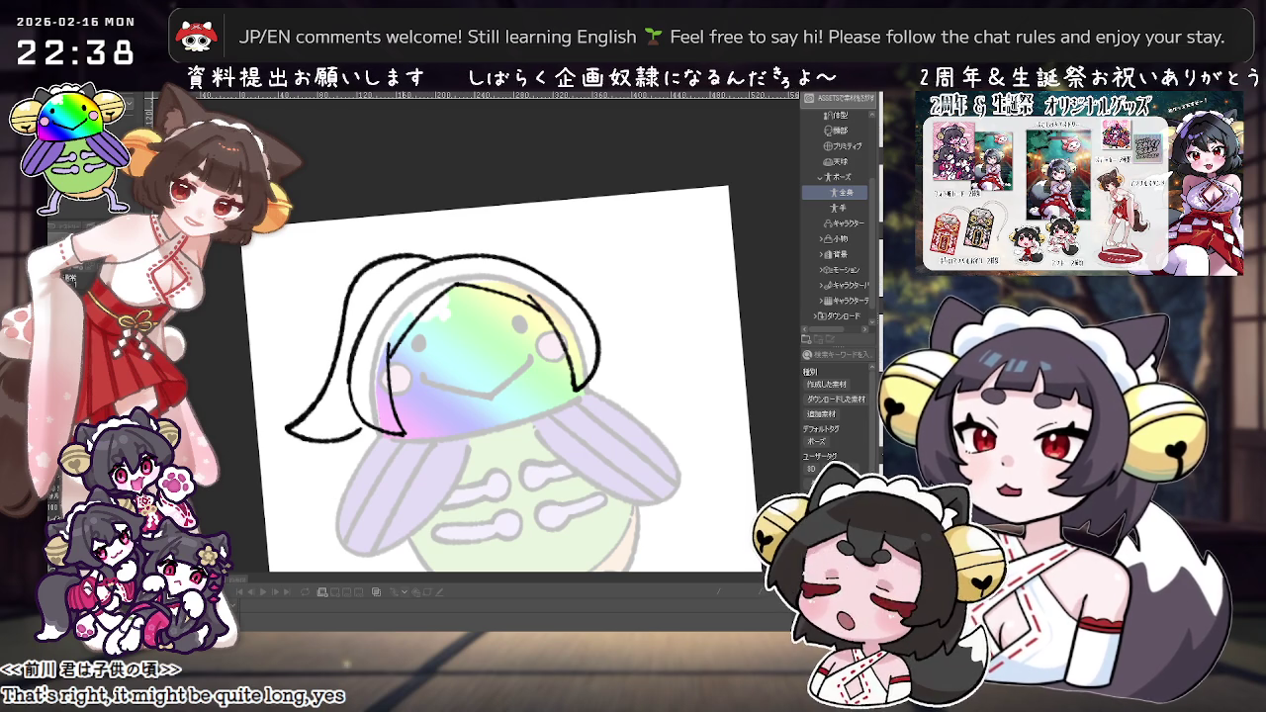
scroll(518, 450, up, 1)
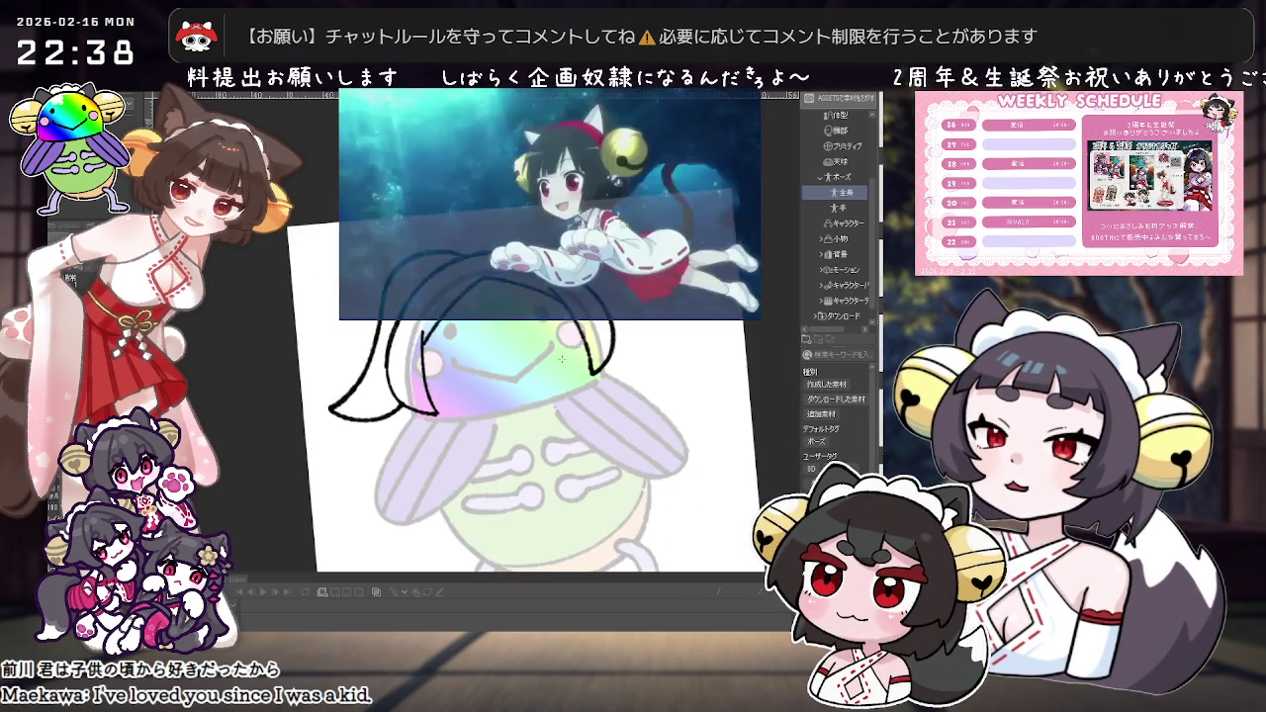
scroll(562, 359, down, 3)
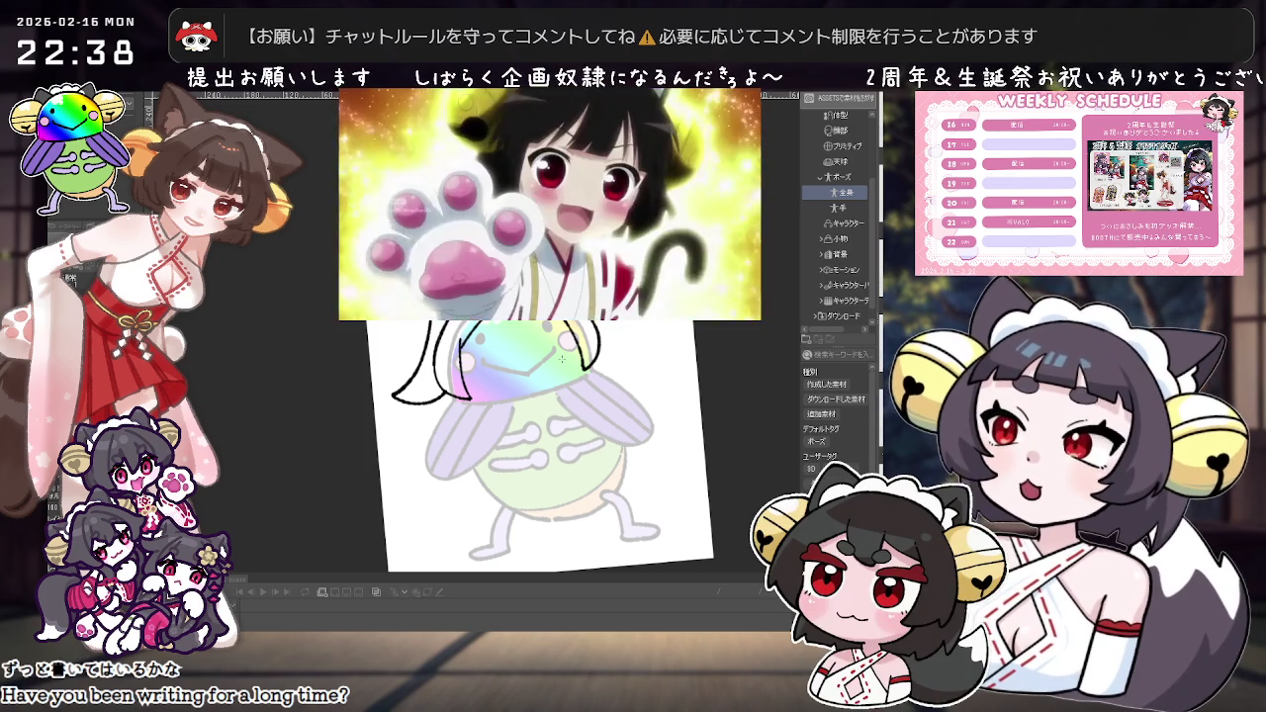
scroll(561, 359, up, 1)
scroll(562, 361, up, 1)
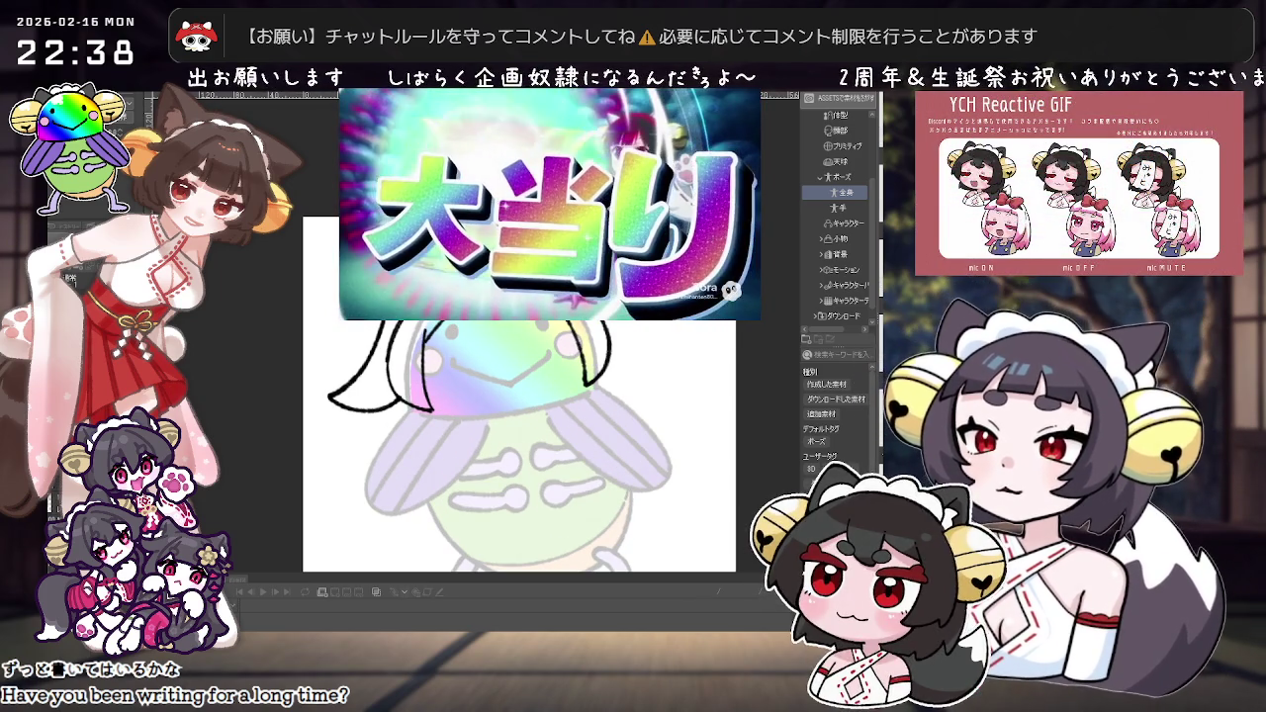
drag(514, 360, 503, 397)
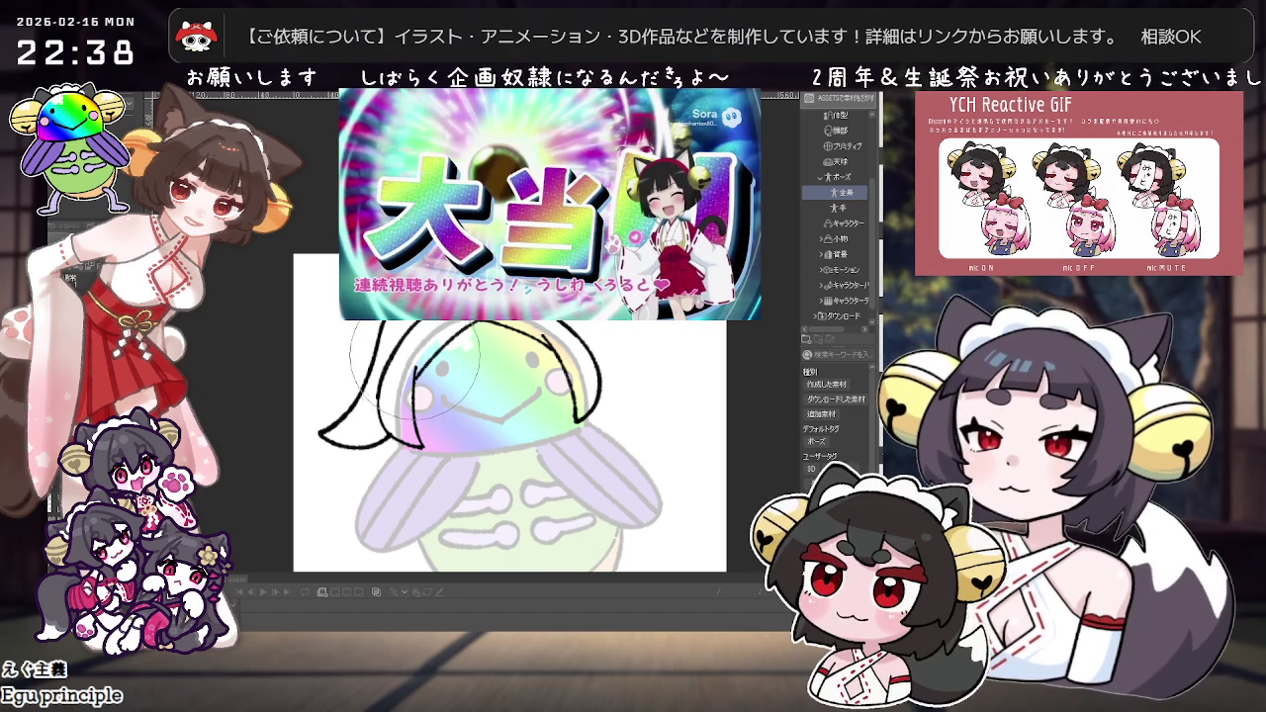
scroll(419, 371, up, 2)
scroll(421, 374, up, 1)
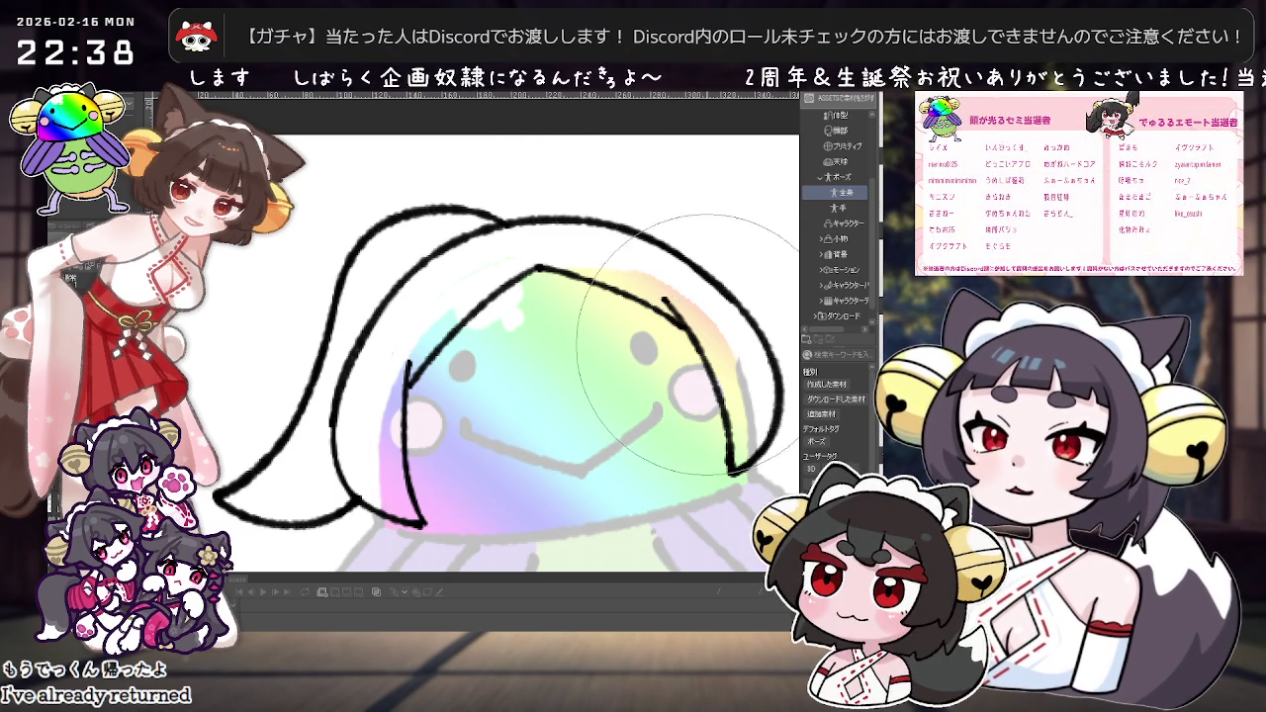
scroll(712, 435, down, 3)
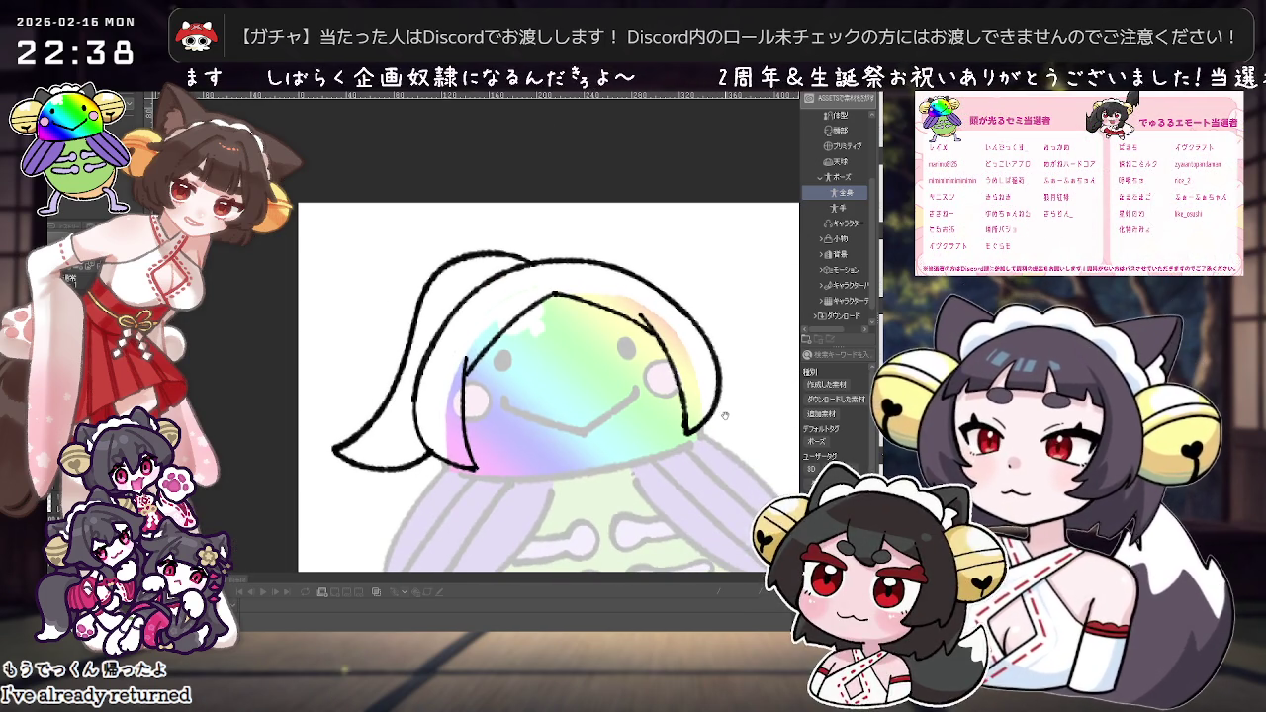
key(ctrl+z)
drag(725, 416, 666, 376)
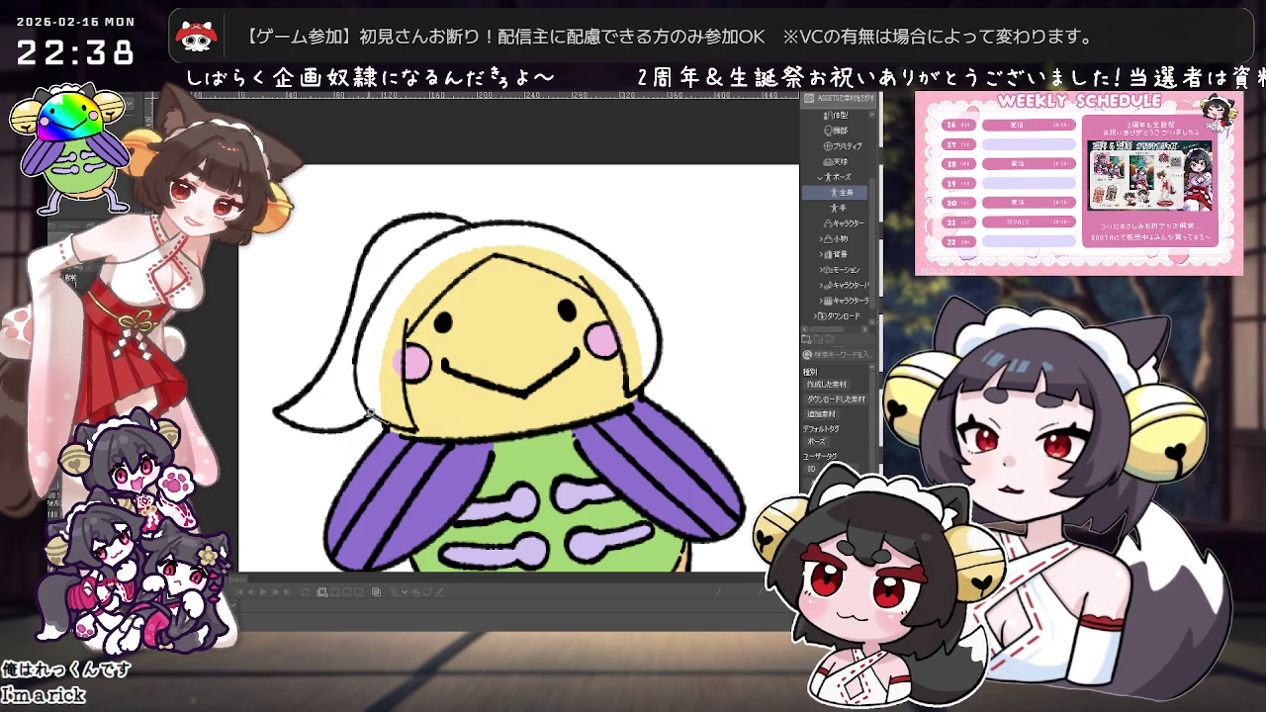
Step: Fill the hair and the top-left hair gap with yellow, then reset the canvas view
click(358, 300)
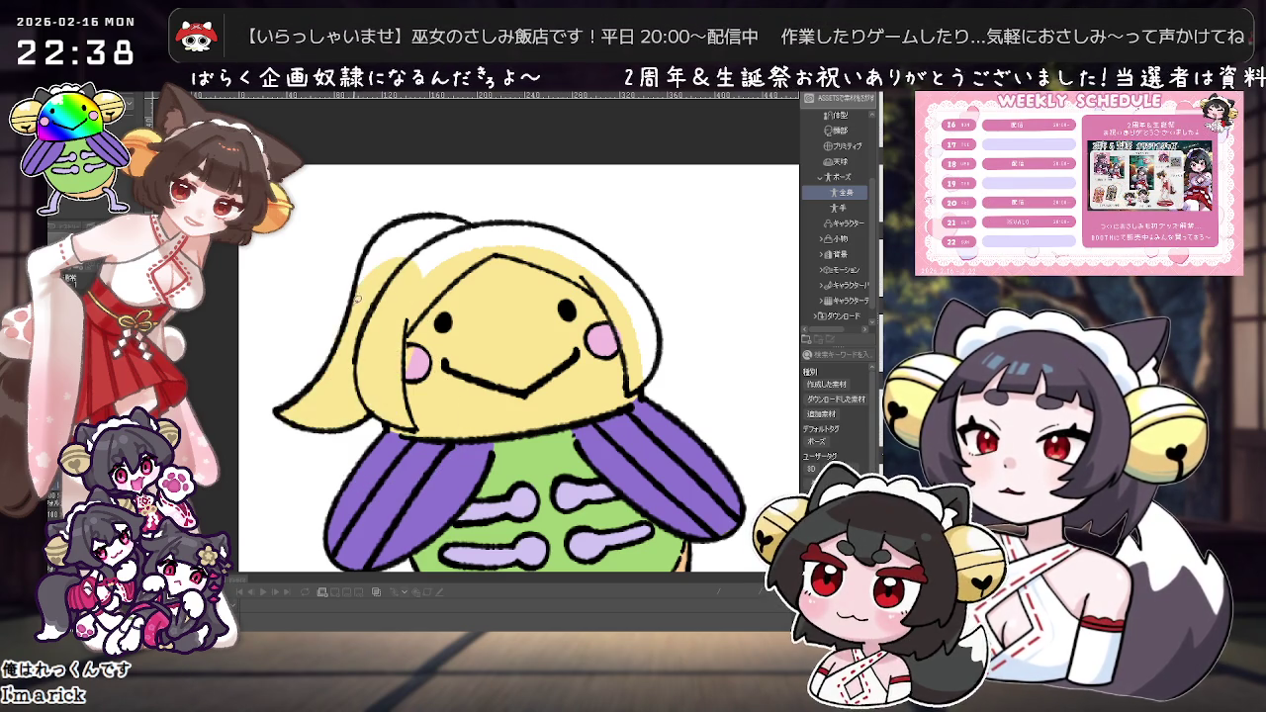
click(444, 236)
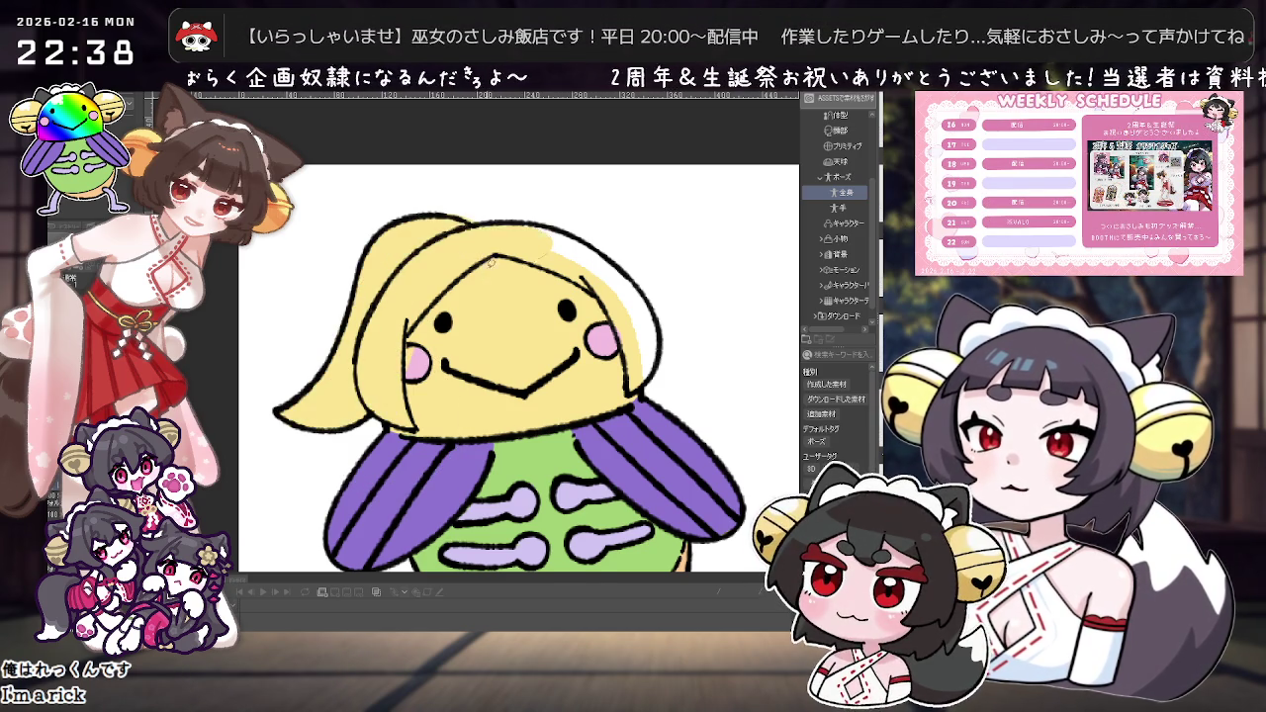
key(minus)
key(minus)
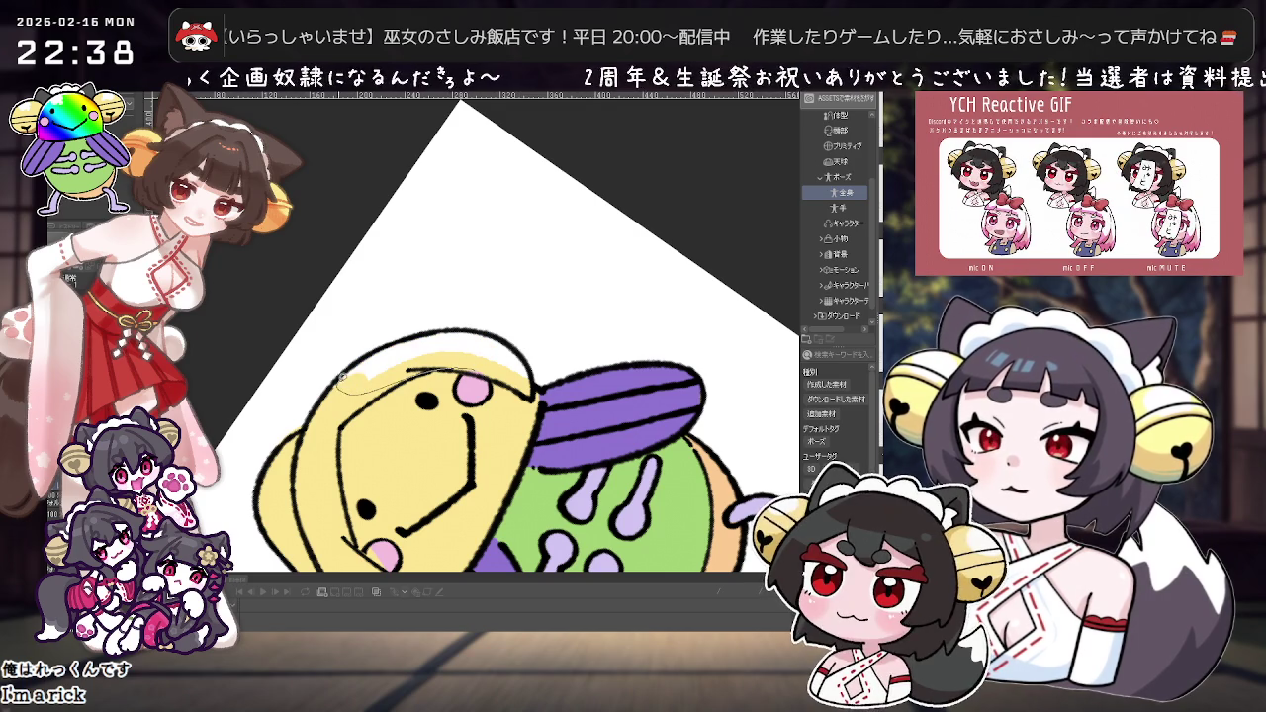
key(minus)
key(minus)
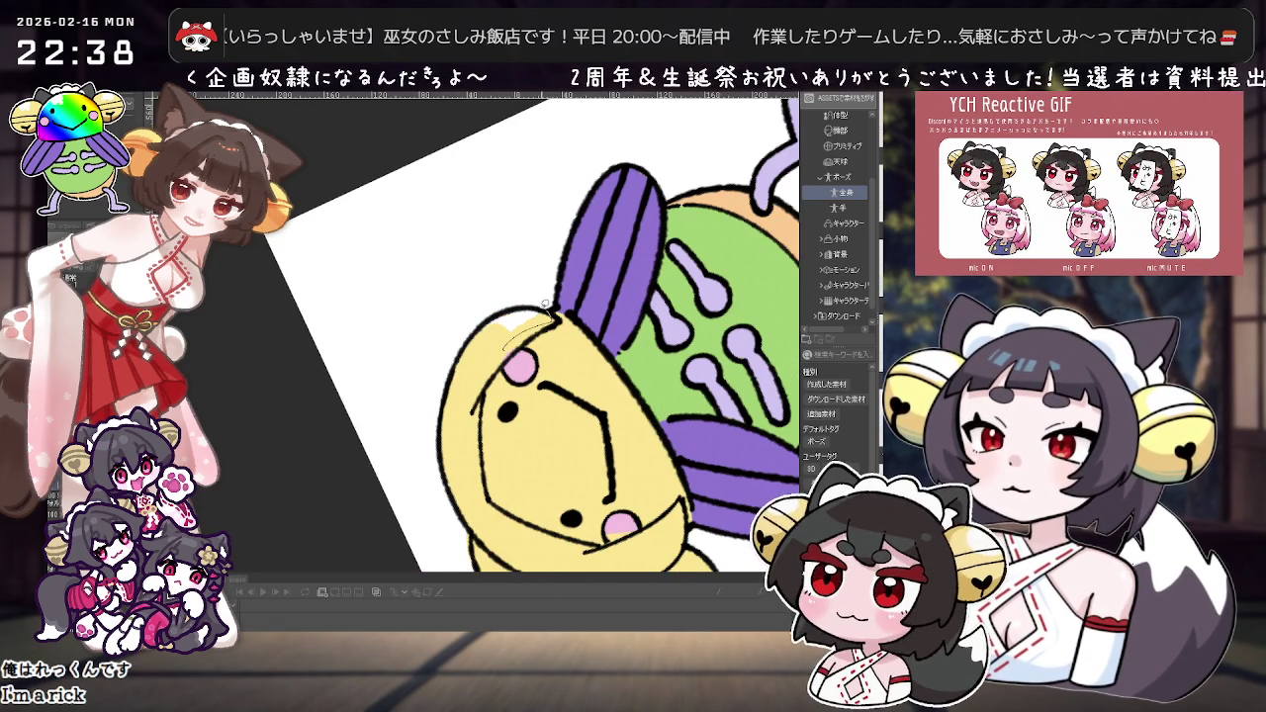
key(ctrl+0)
key(asciicircum)
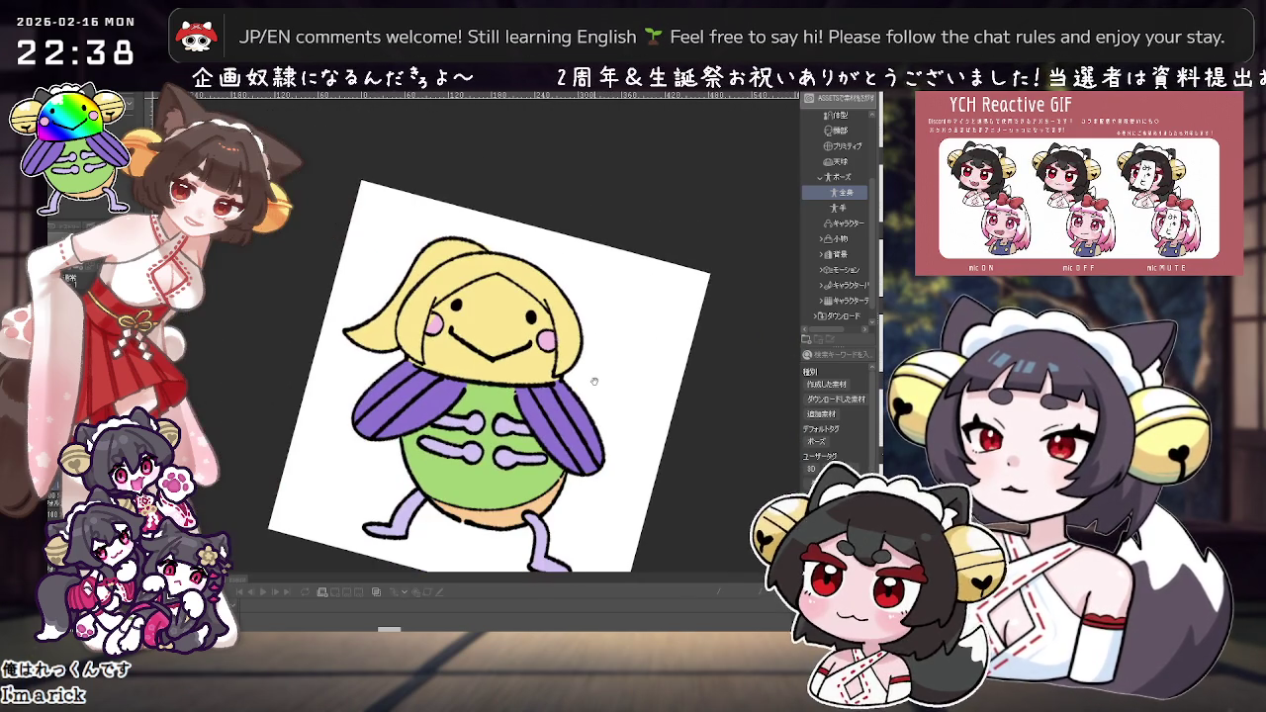
scroll(595, 381, up, 1)
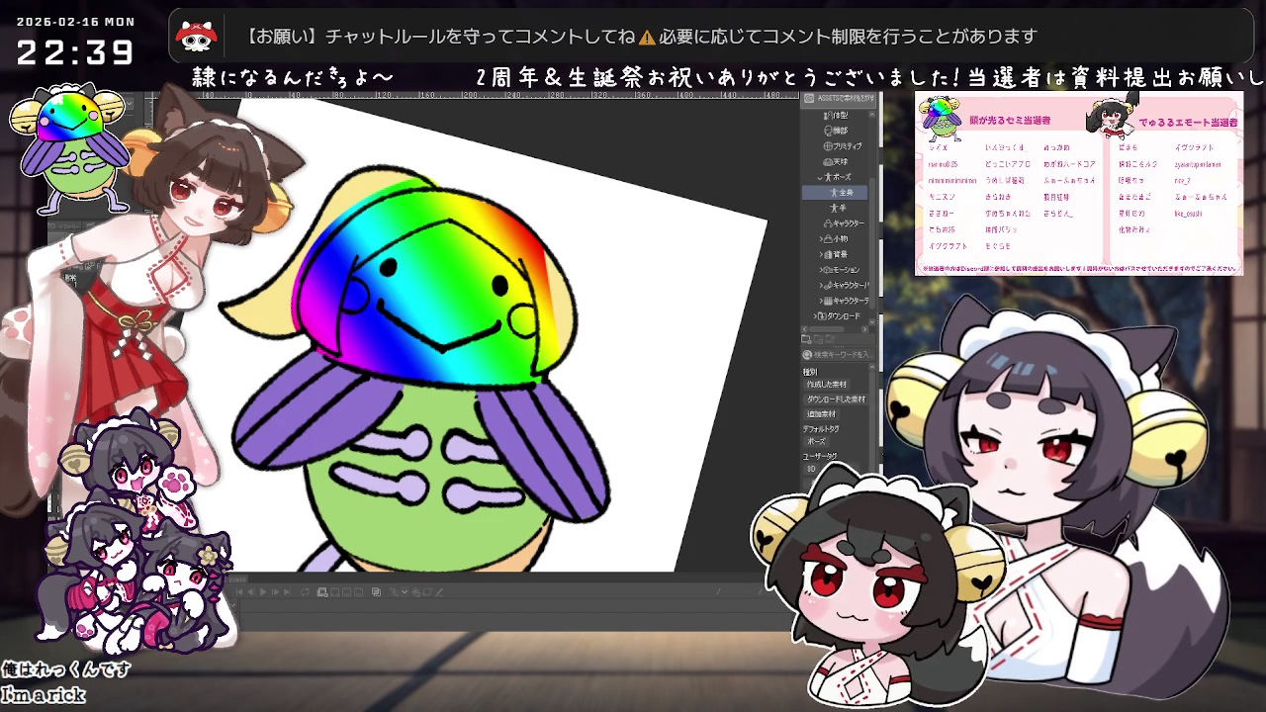
Step: Fill the hood and left of the head blue, settling on a slightly darker teal
drag(389, 297, 391, 418)
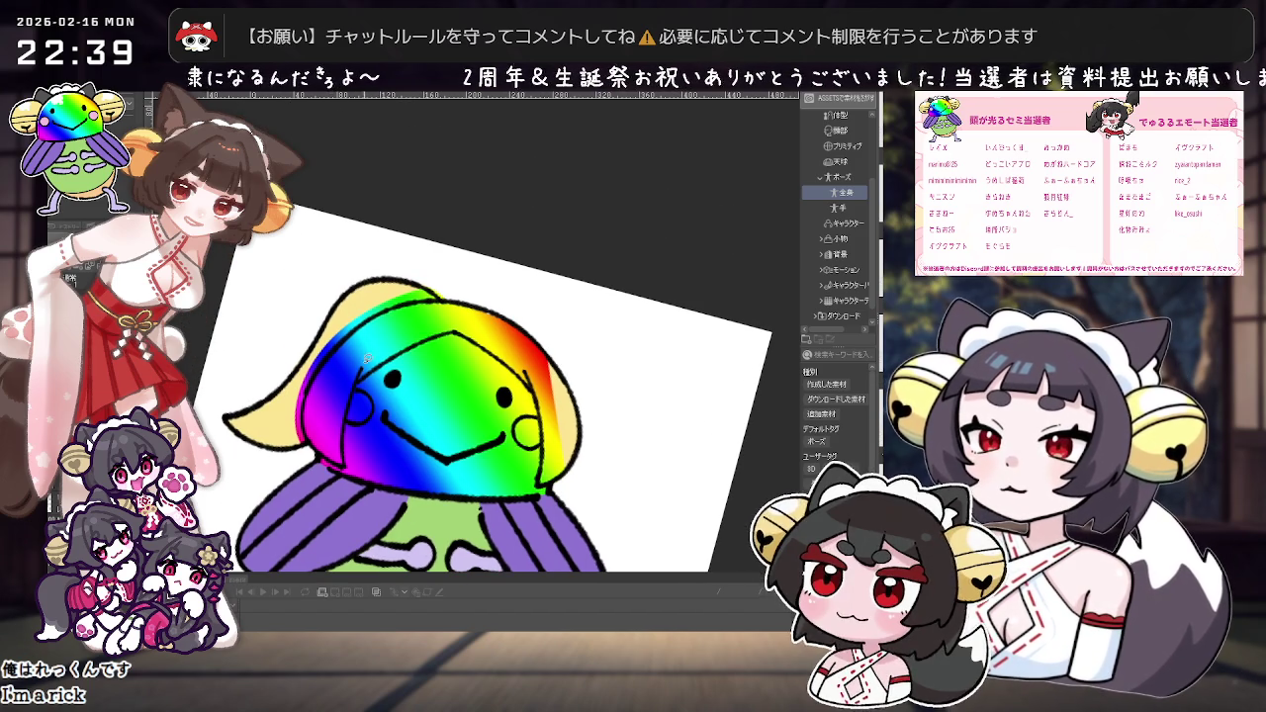
click(407, 351)
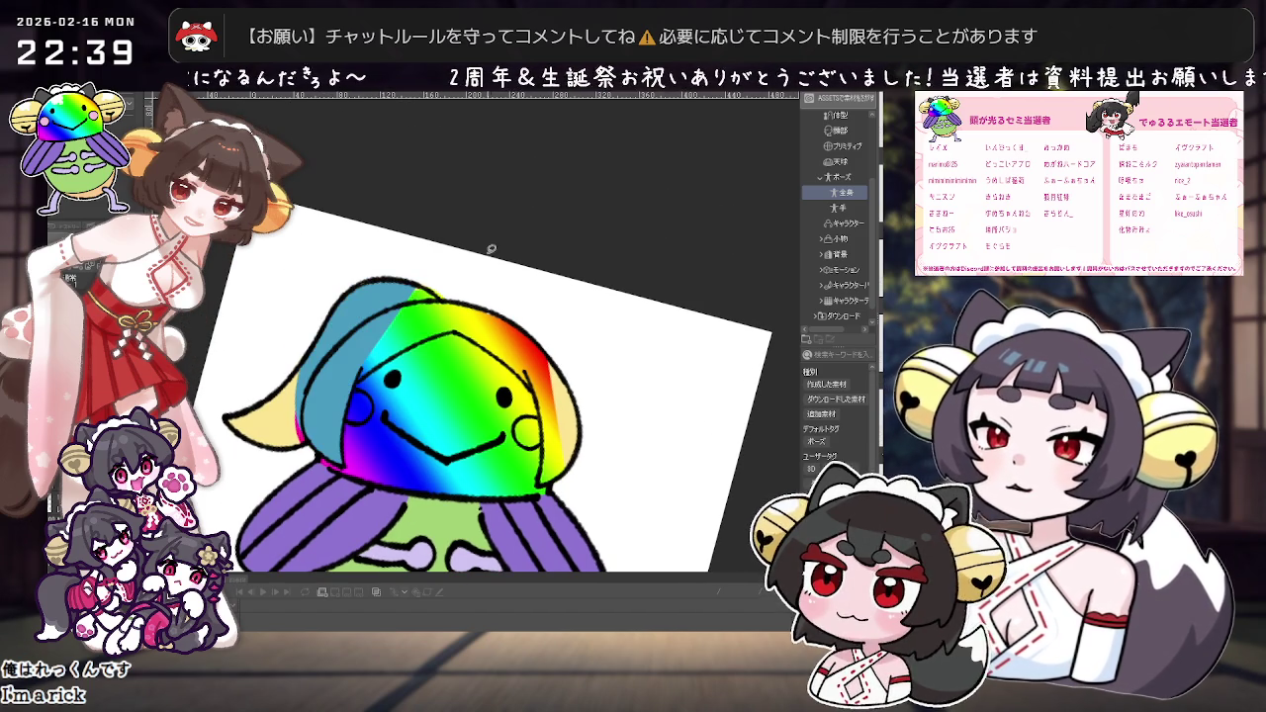
click(358, 379)
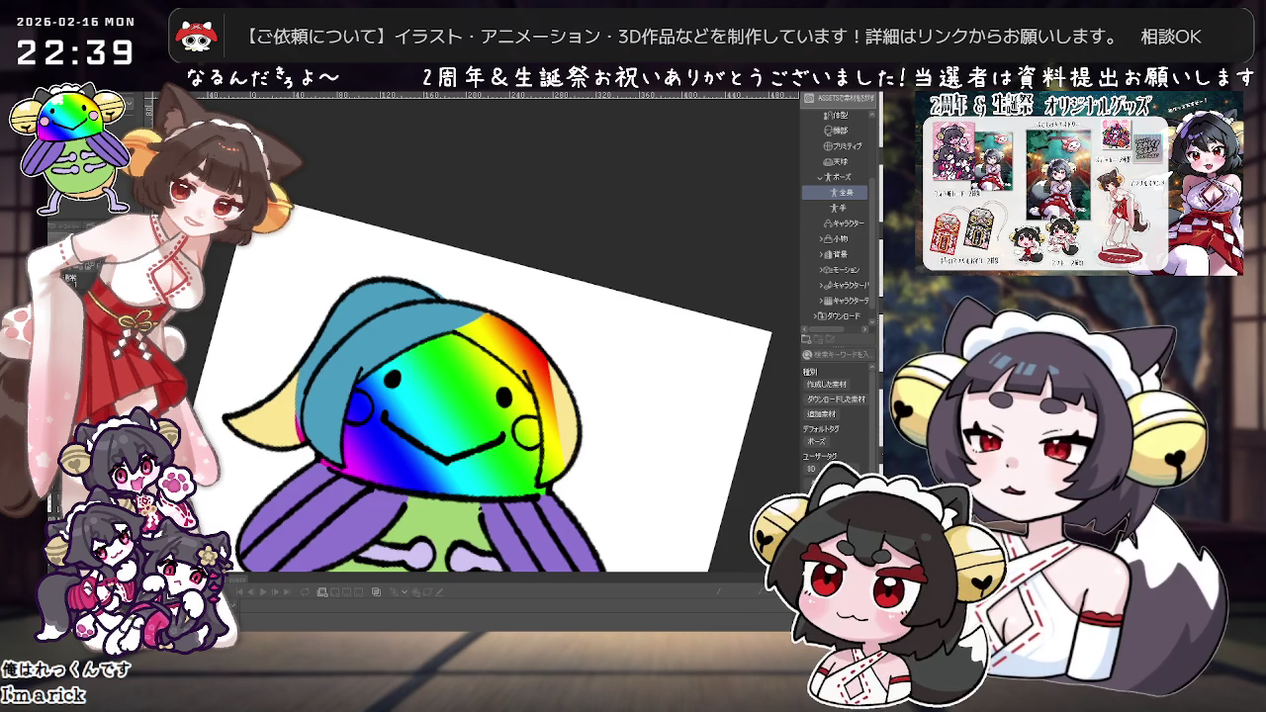
click(429, 320)
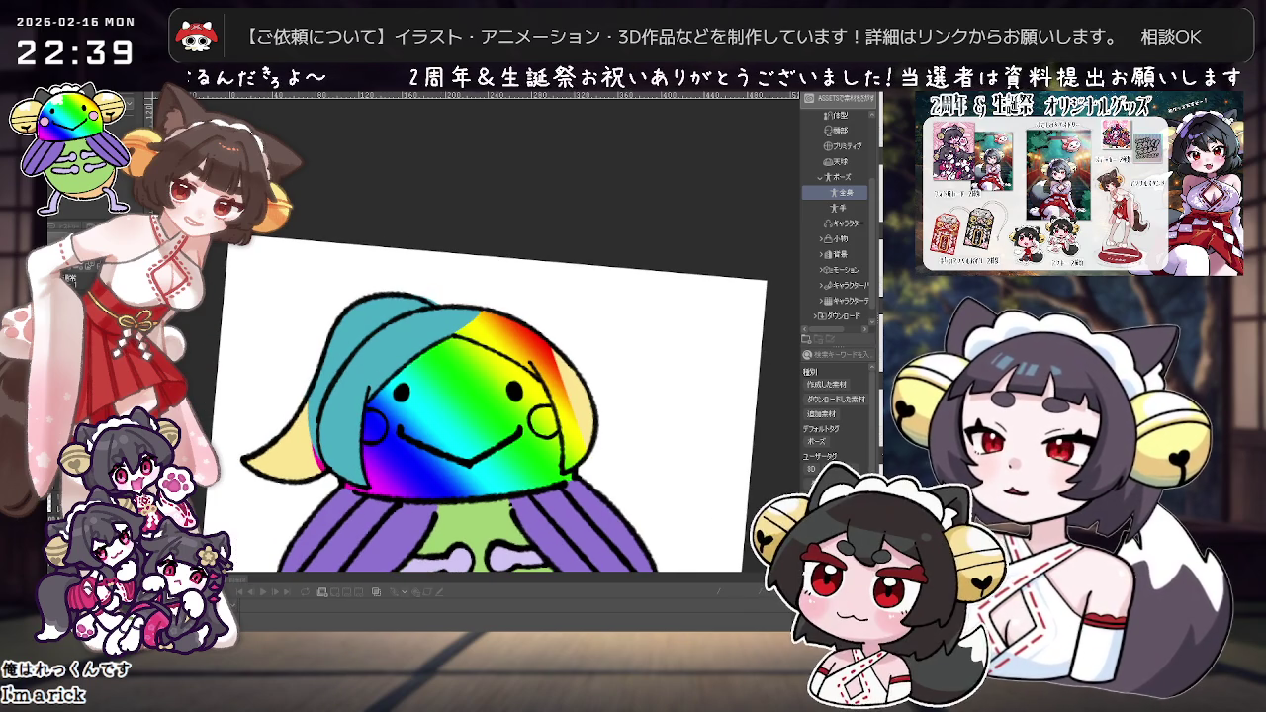
drag(429, 321, 446, 391)
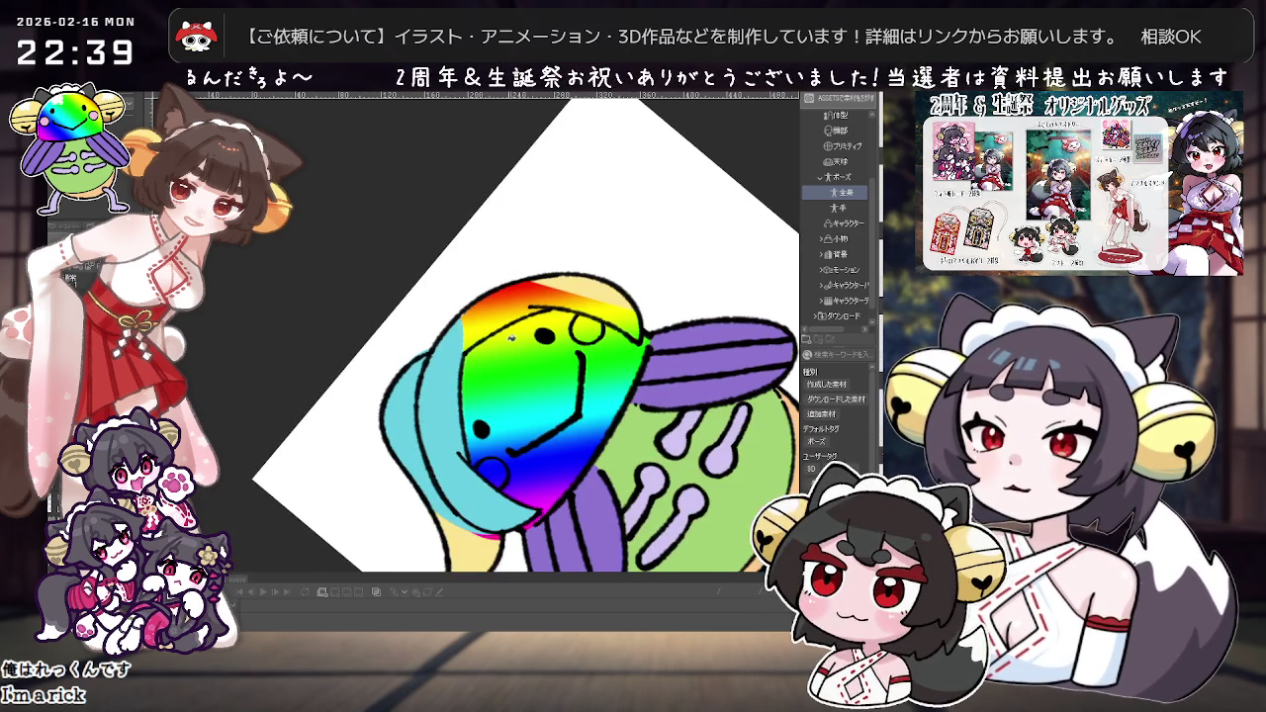
key(ctrl+z)
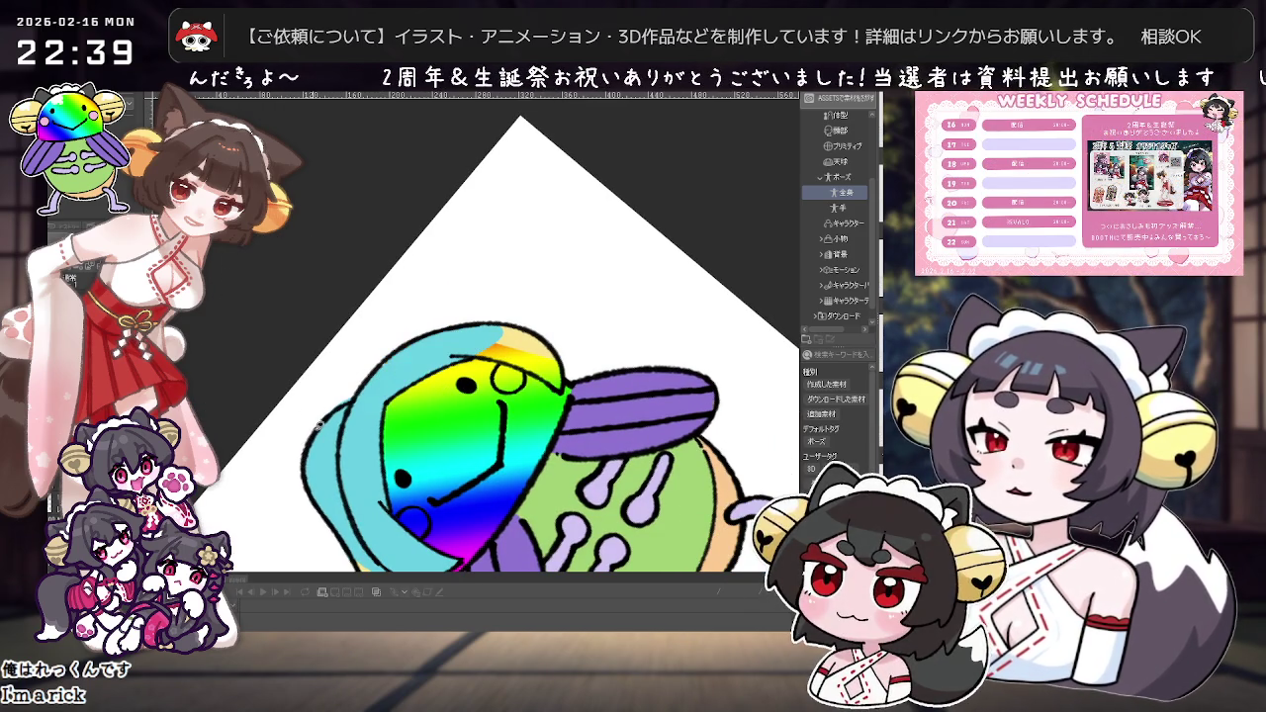
click(413, 358)
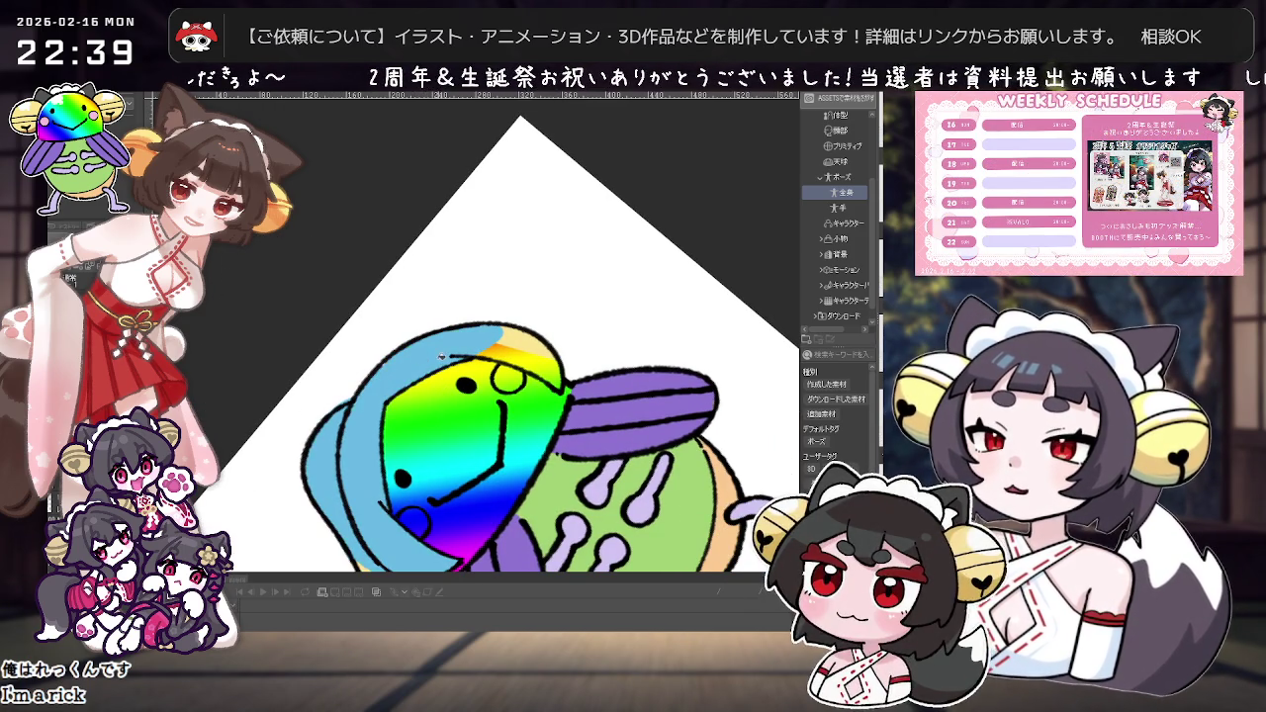
mouse_move(509, 353)
mouse_down()
mouse_move(477, 372)
mouse_move(464, 292)
mouse_up()
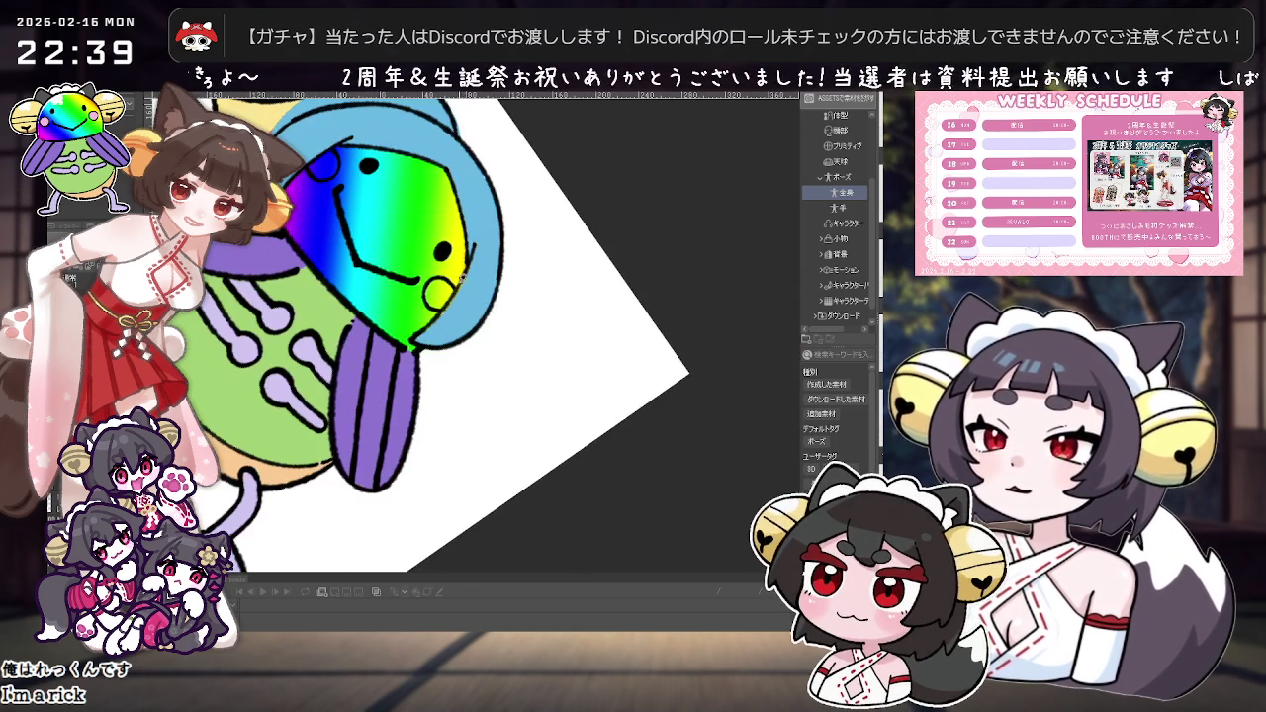
Step: Show the pink cheeks and white hair highlights, and airbrush a soft white highlight on the head
mouse_move(468, 263)
mouse_down()
mouse_move(486, 387)
mouse_move(426, 350)
mouse_up()
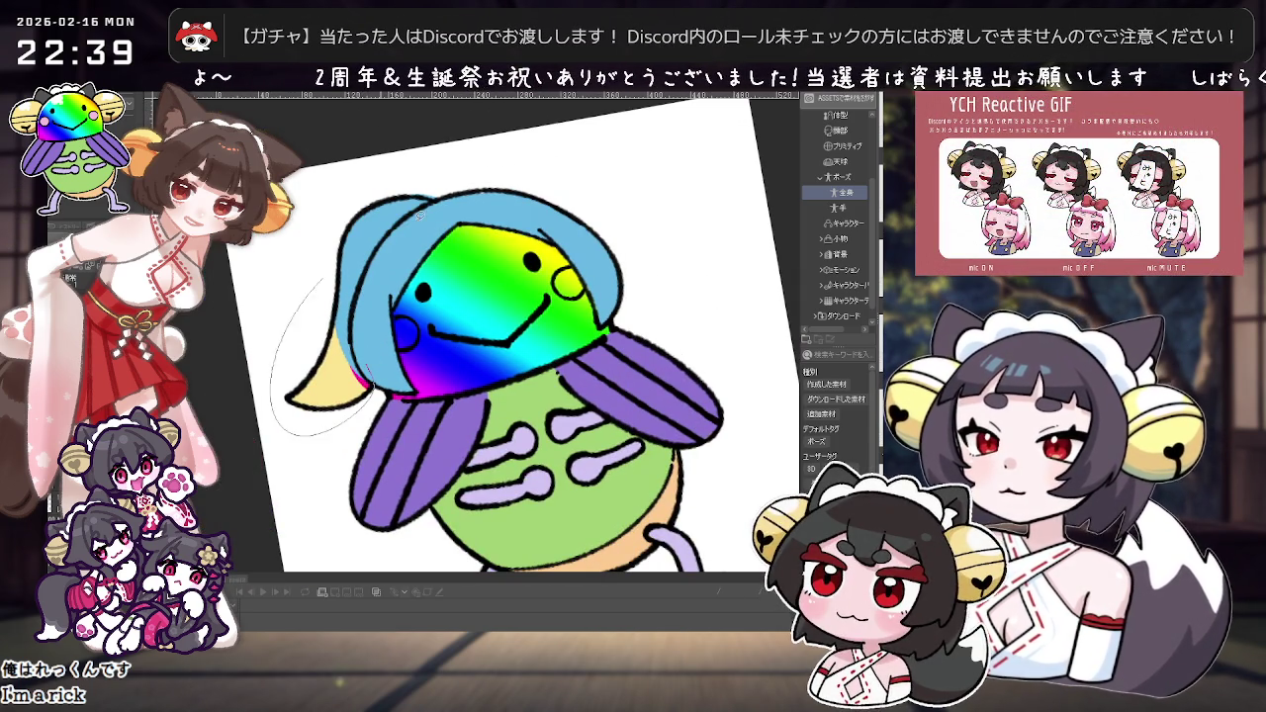
scroll(400, 222, down, 3)
scroll(497, 485, up, 4)
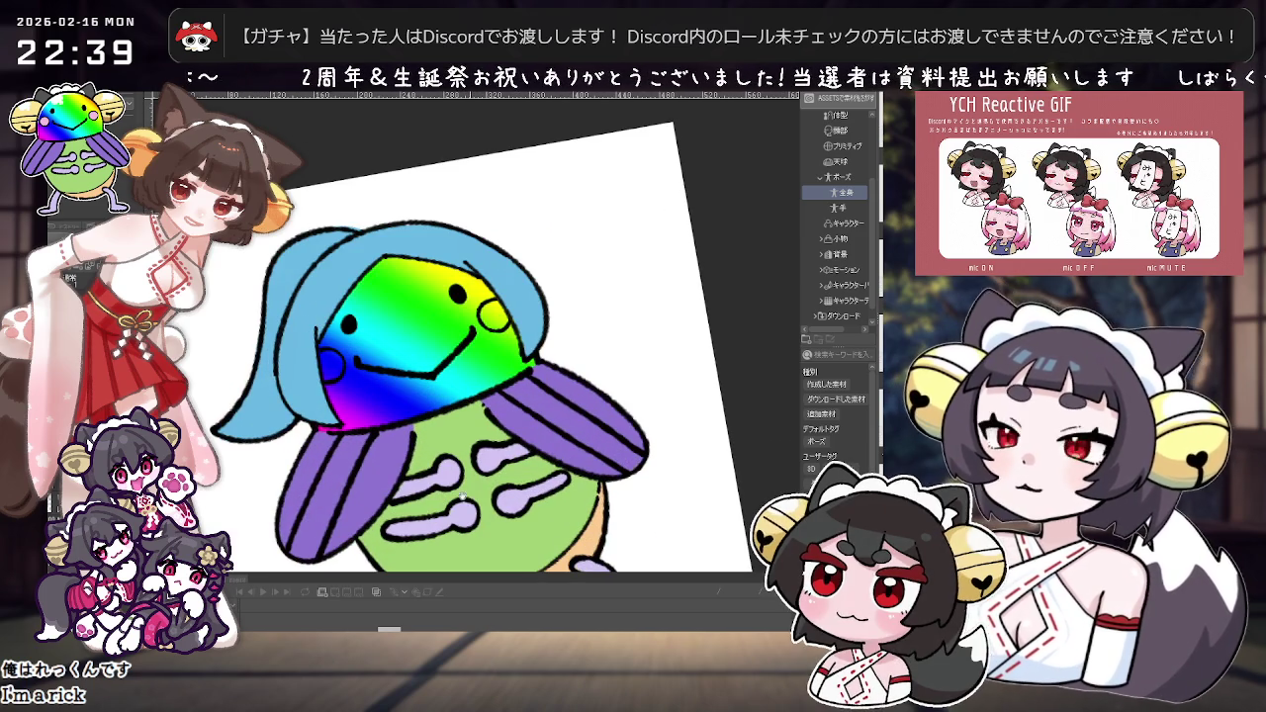
key(ctrl+z)
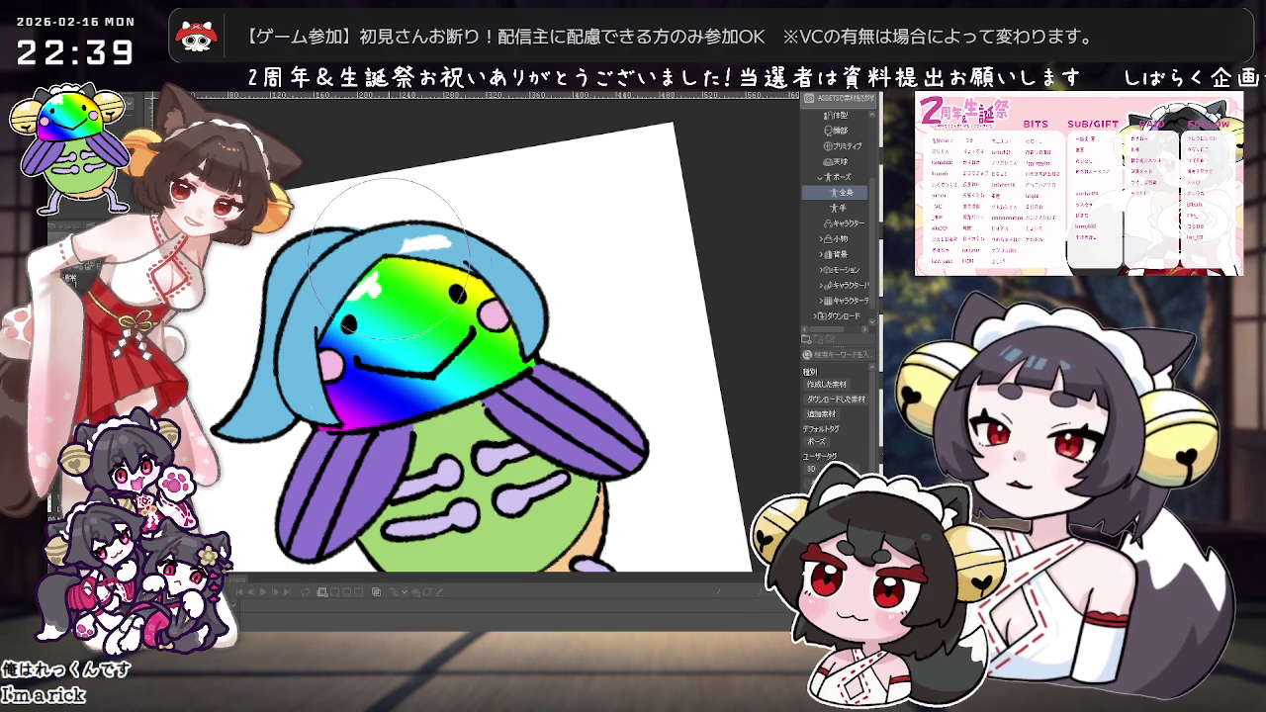
drag(399, 255, 334, 282)
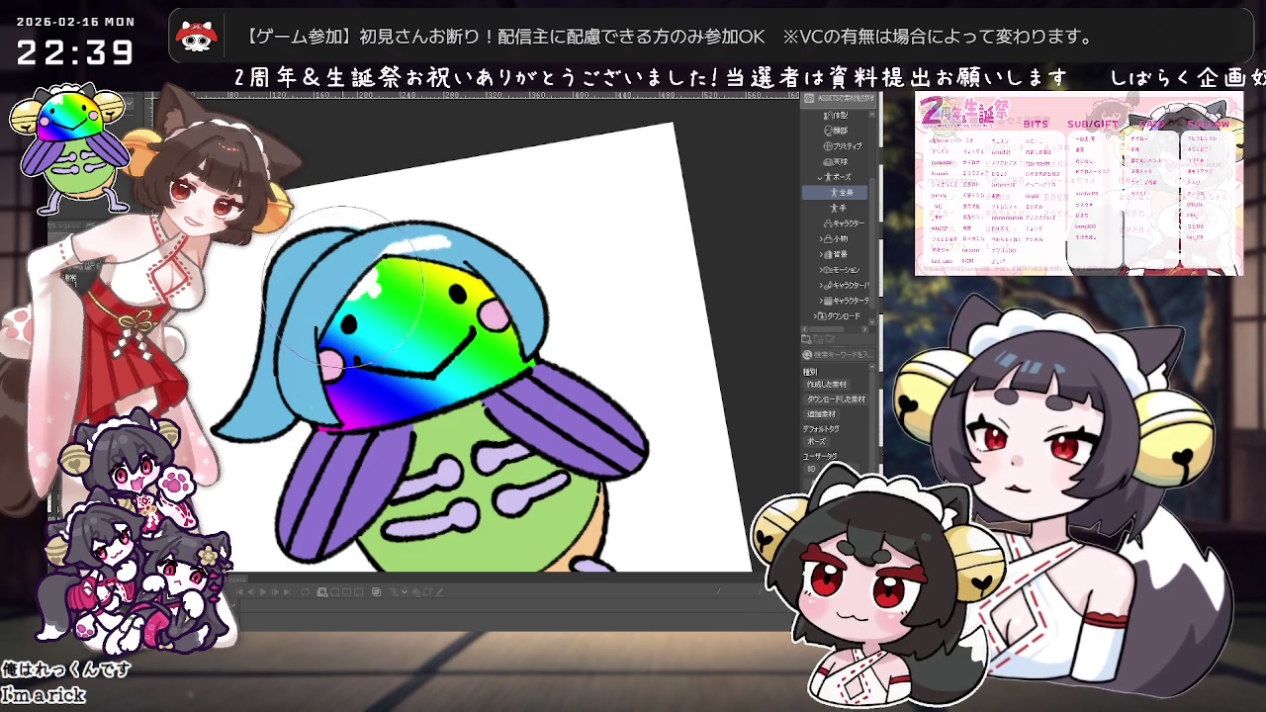
Step: Undo the white airbrush highlight on the rainbow head and fit the view to the screen
key(ctrl+z)
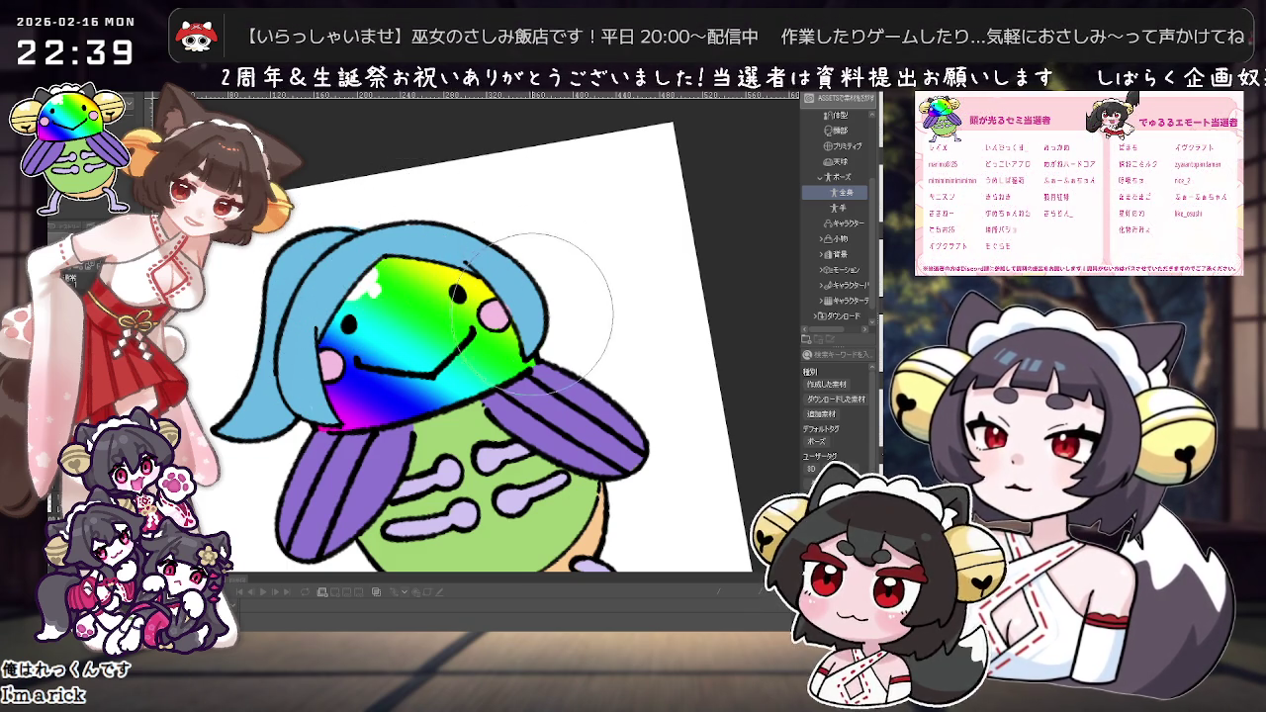
scroll(530, 317, down, 2)
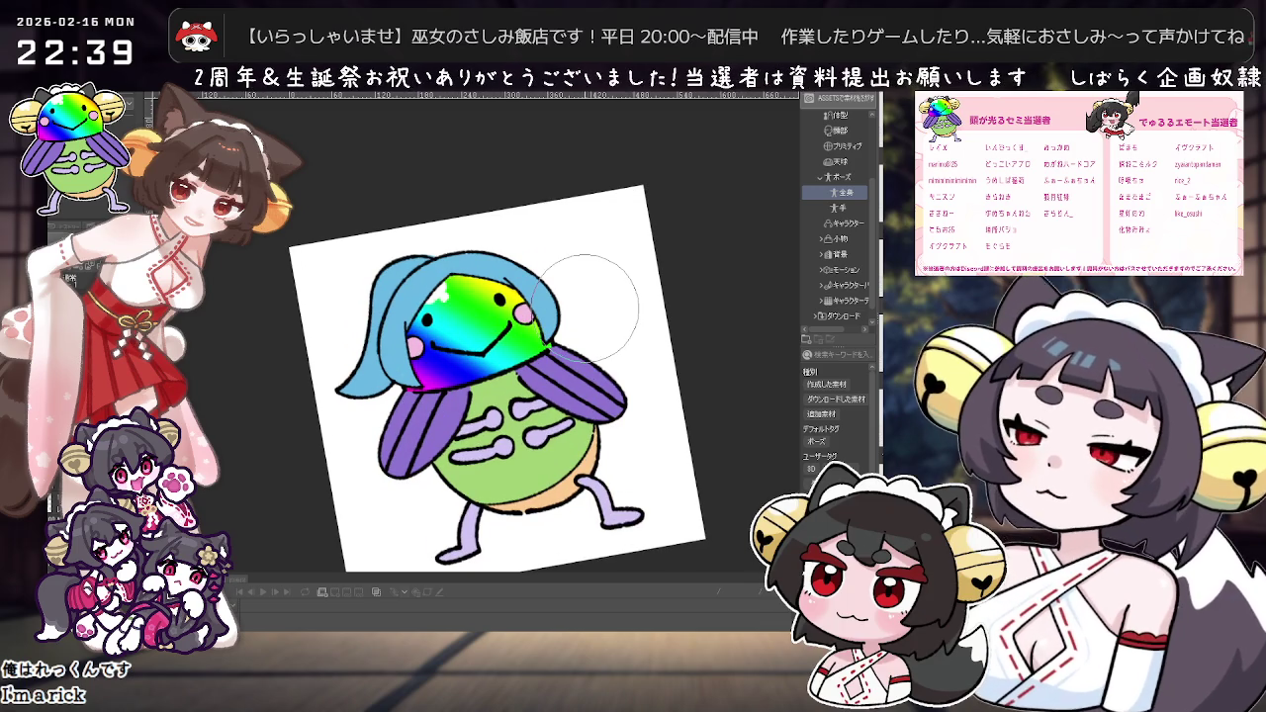
key(asciicircum)
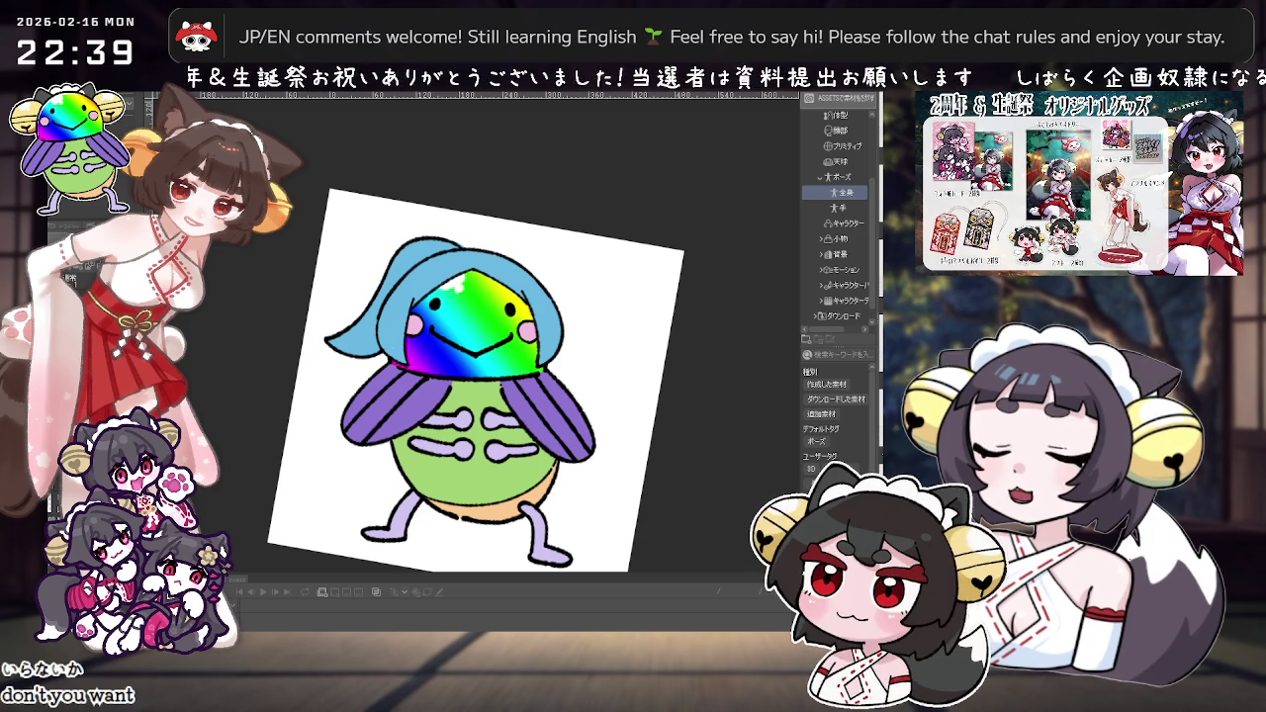
scroll(482, 309, up, 3)
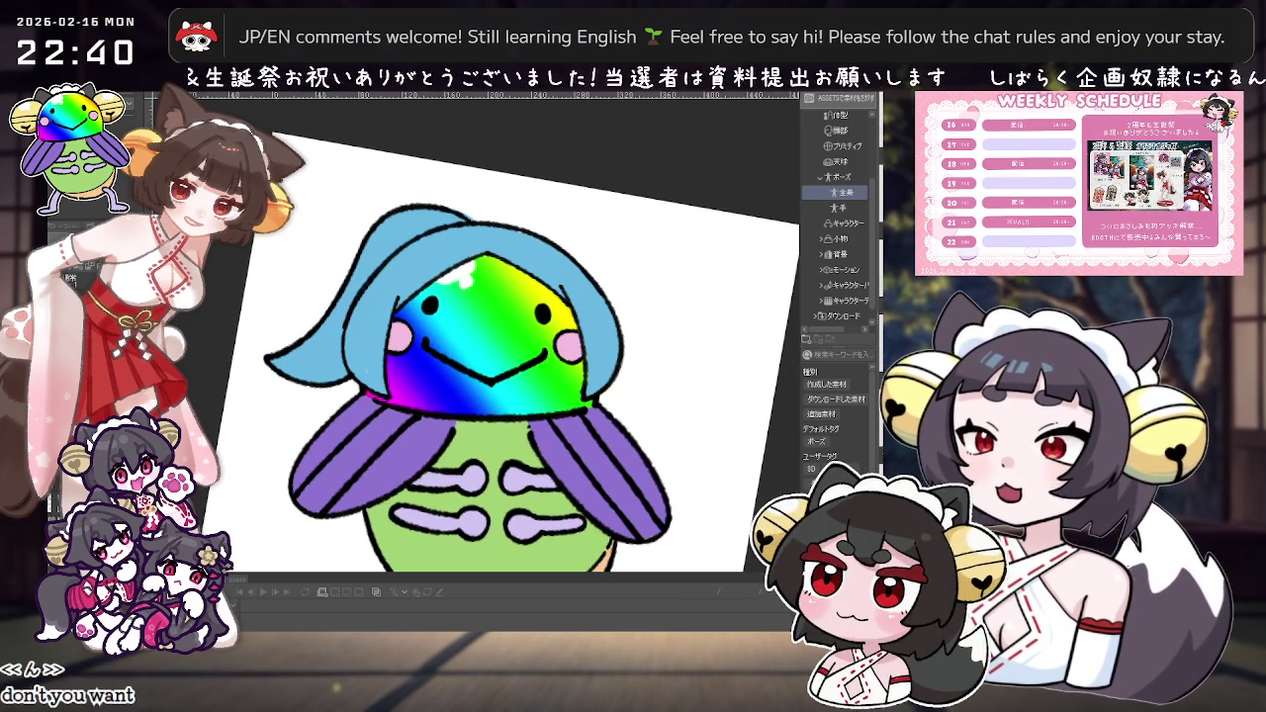
drag(326, 312, 286, 399)
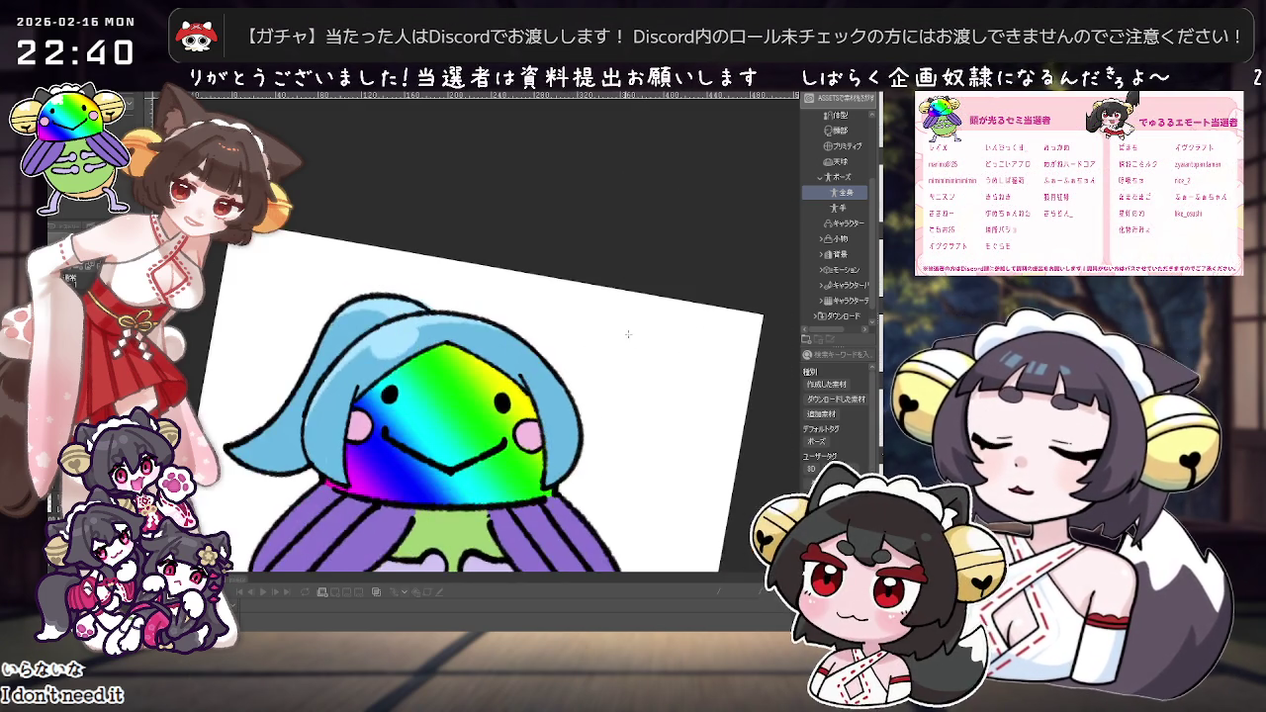
scroll(628, 297, down, 5)
scroll(591, 387, up, 3)
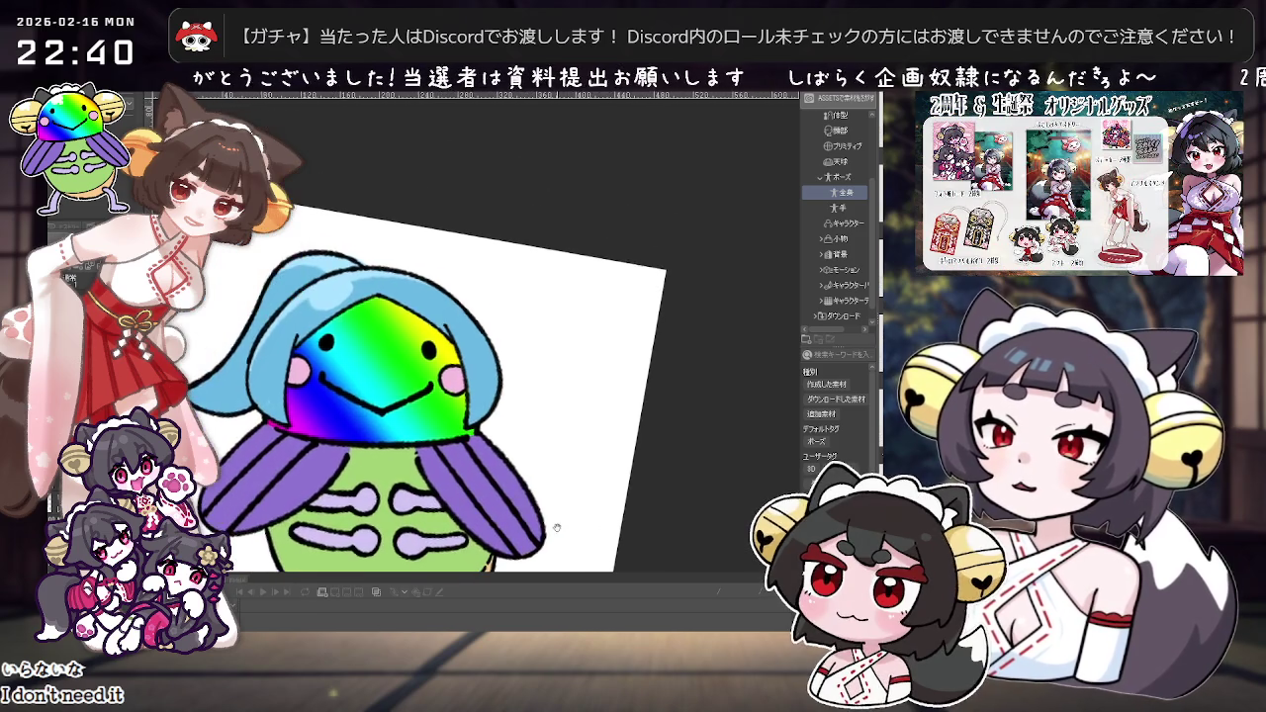
scroll(593, 420, down, 5)
key(ctrl+0)
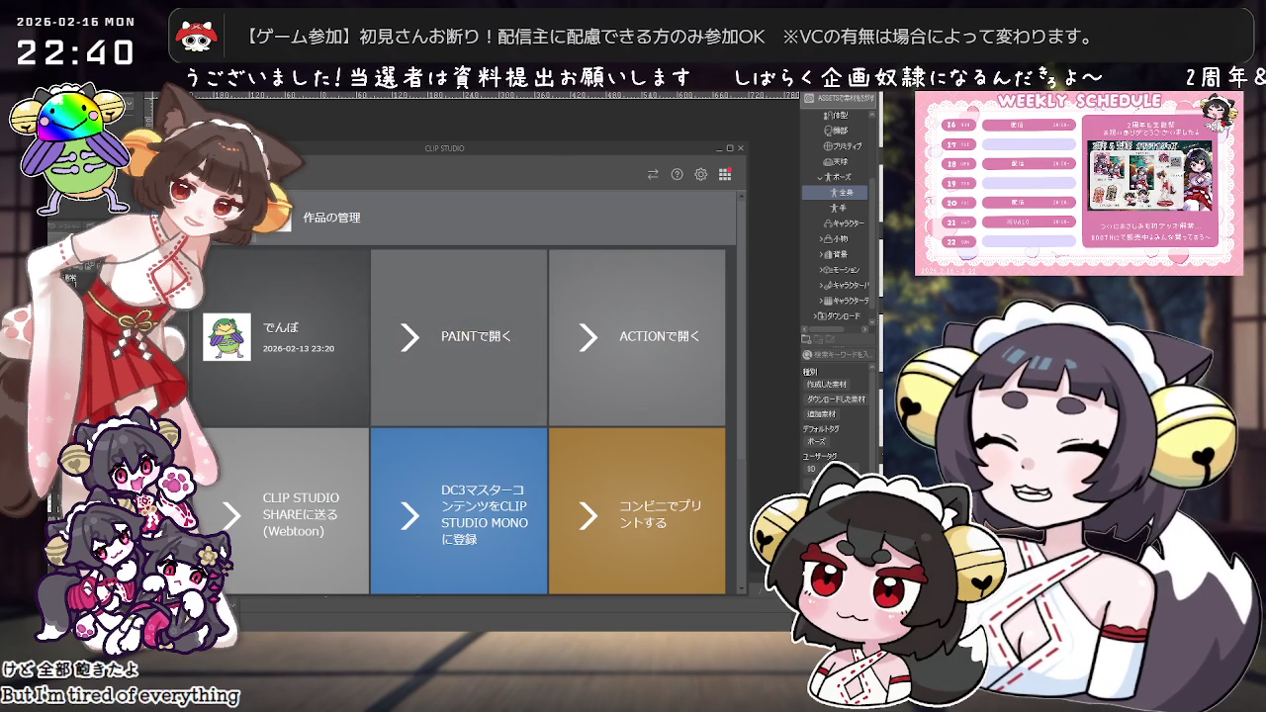
Step: Leave the でんぽ options, scroll Manage Works to ついんどりる and open it in Paint
click(513, 307)
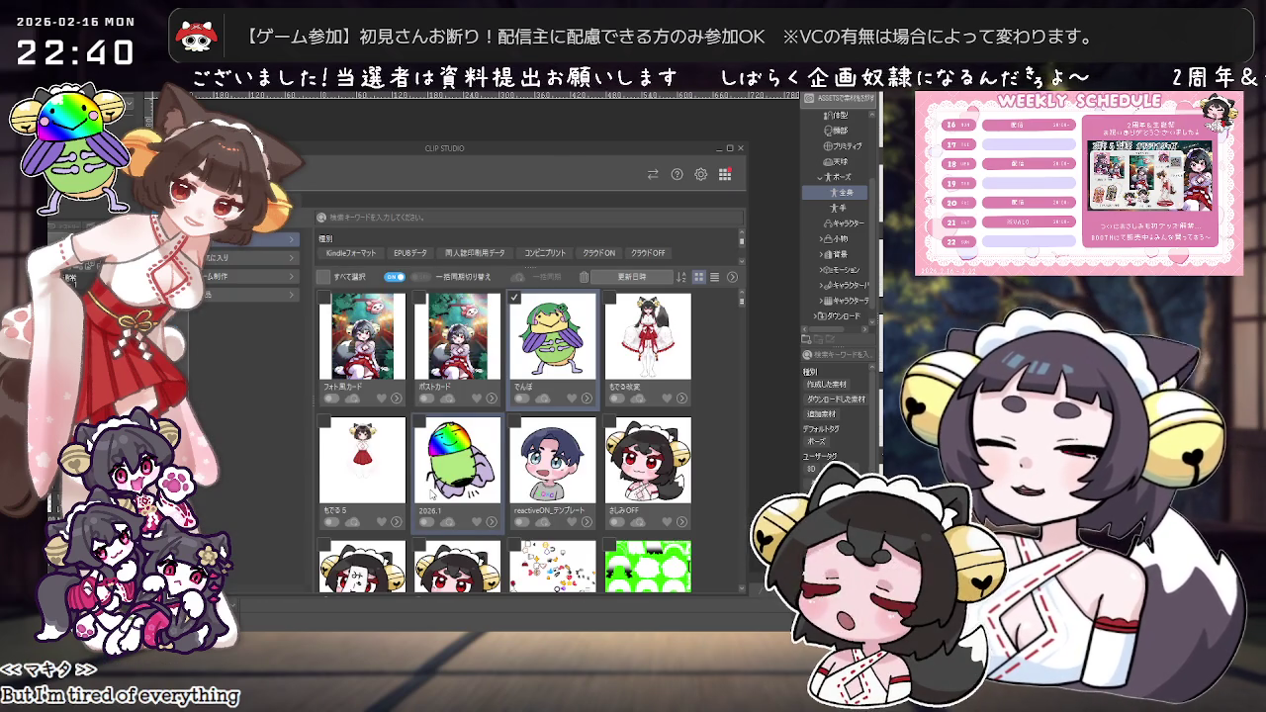
scroll(433, 497, down, 2)
scroll(435, 498, down, 2)
scroll(440, 502, down, 2)
scroll(438, 501, down, 2)
scroll(439, 503, down, 2)
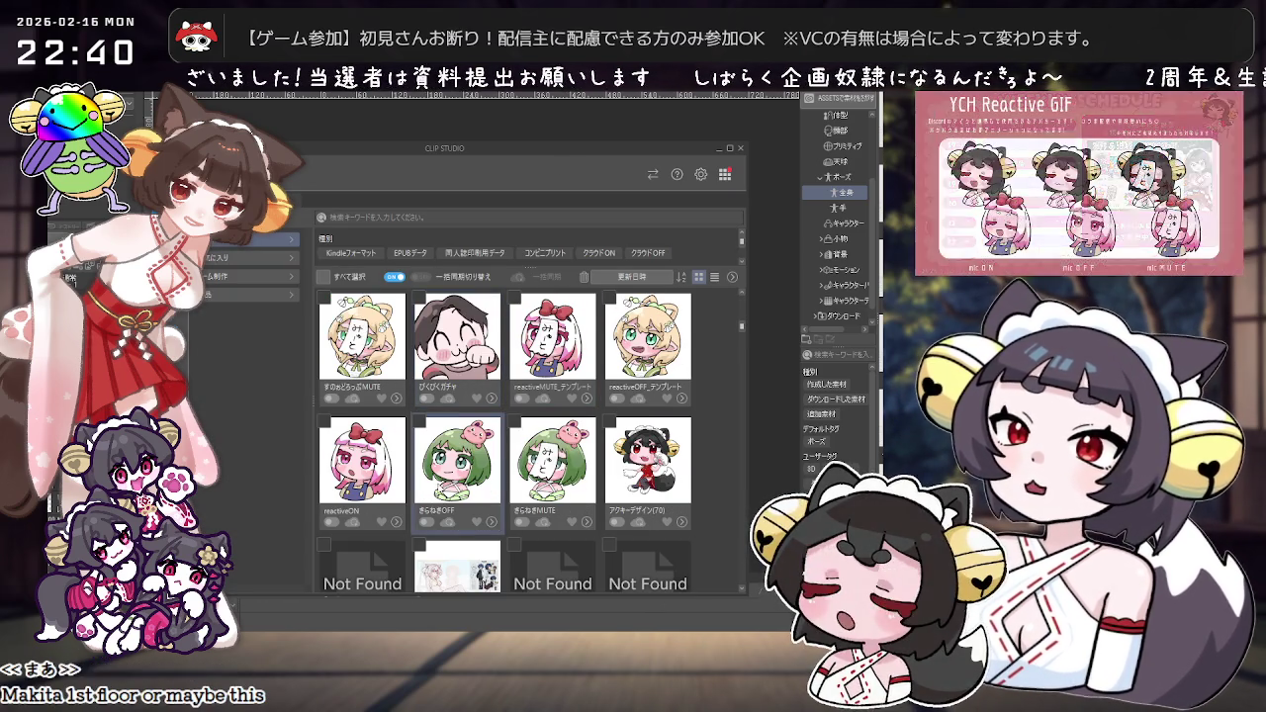
scroll(437, 469, down, 3)
scroll(437, 469, down, 2)
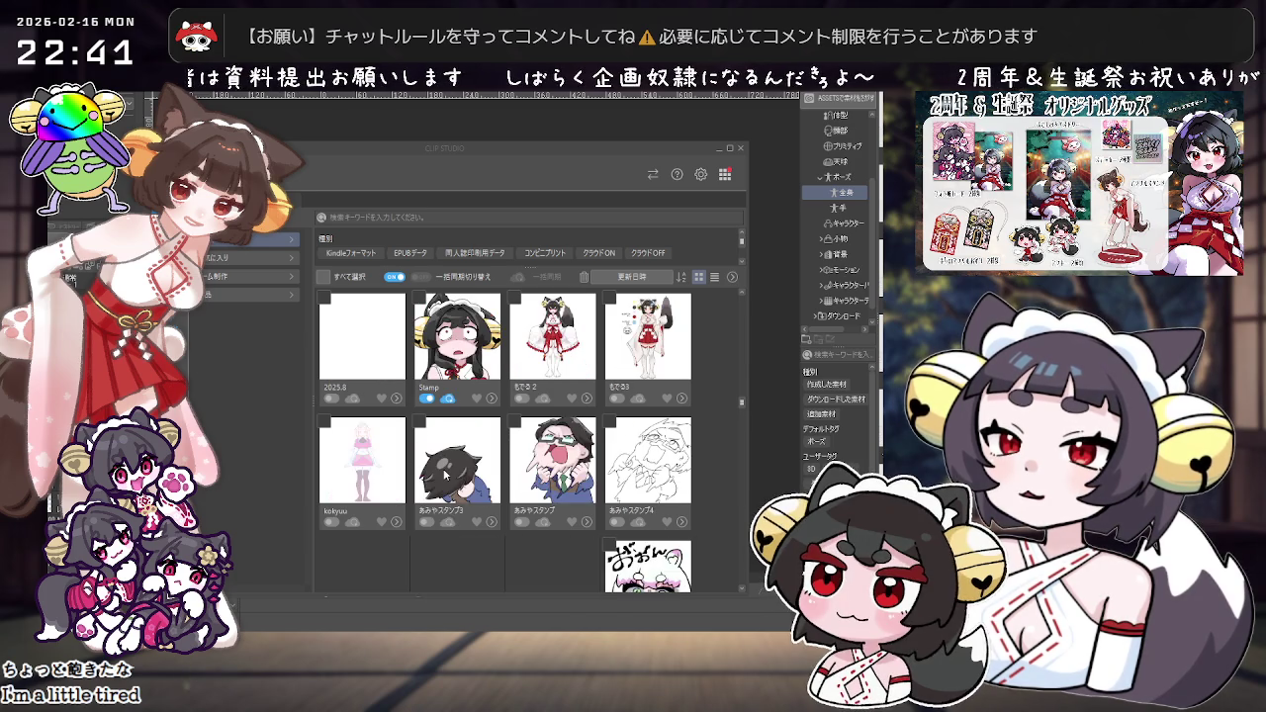
scroll(445, 475, down, 3)
scroll(505, 415, down, 3)
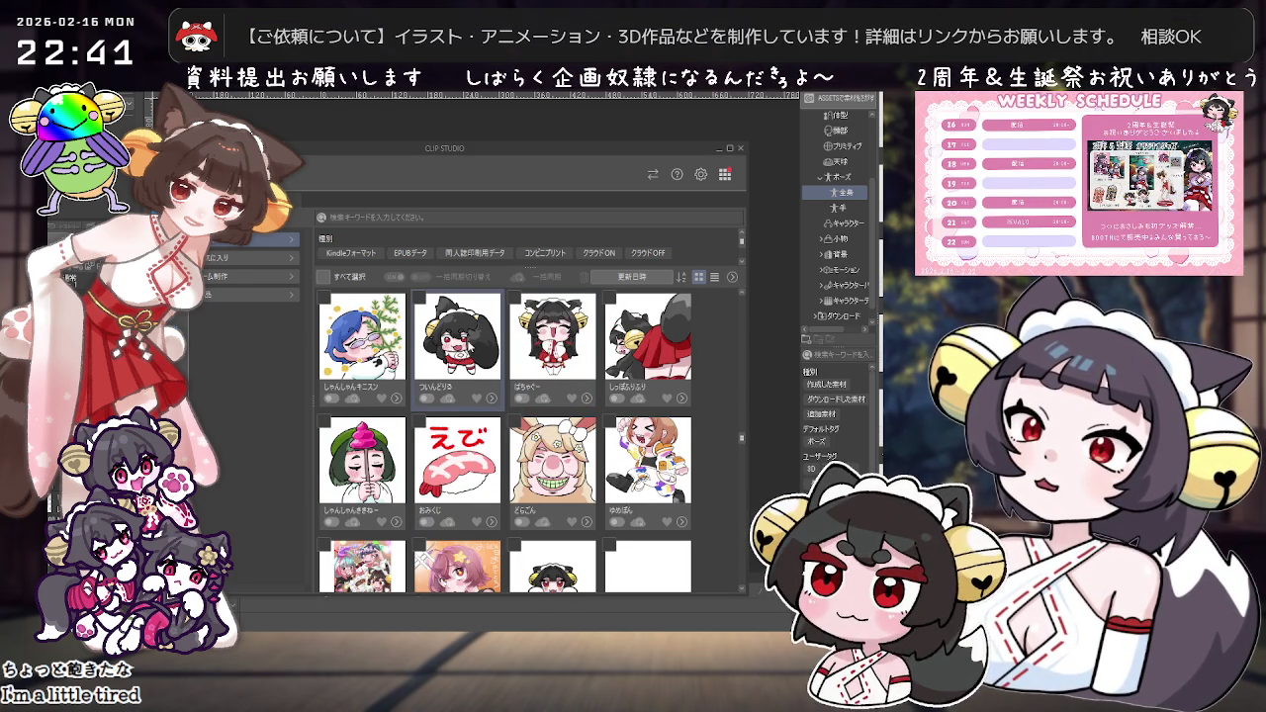
click(441, 351)
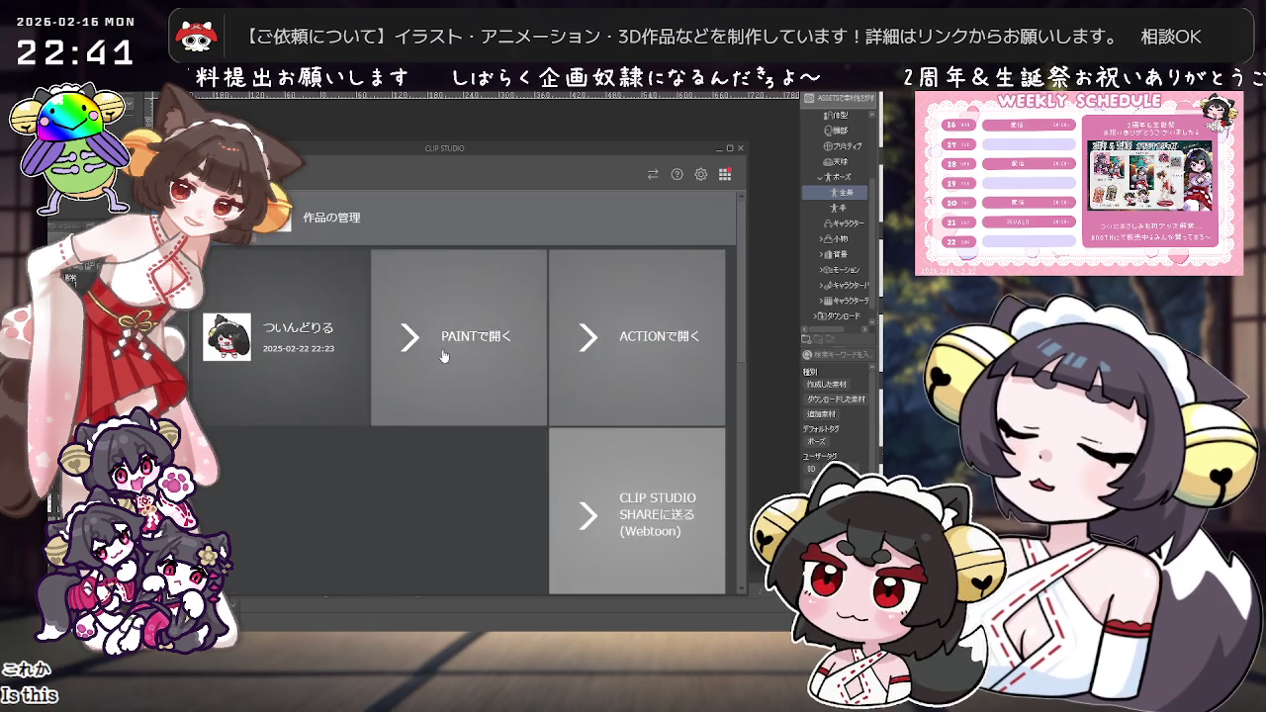
click(442, 349)
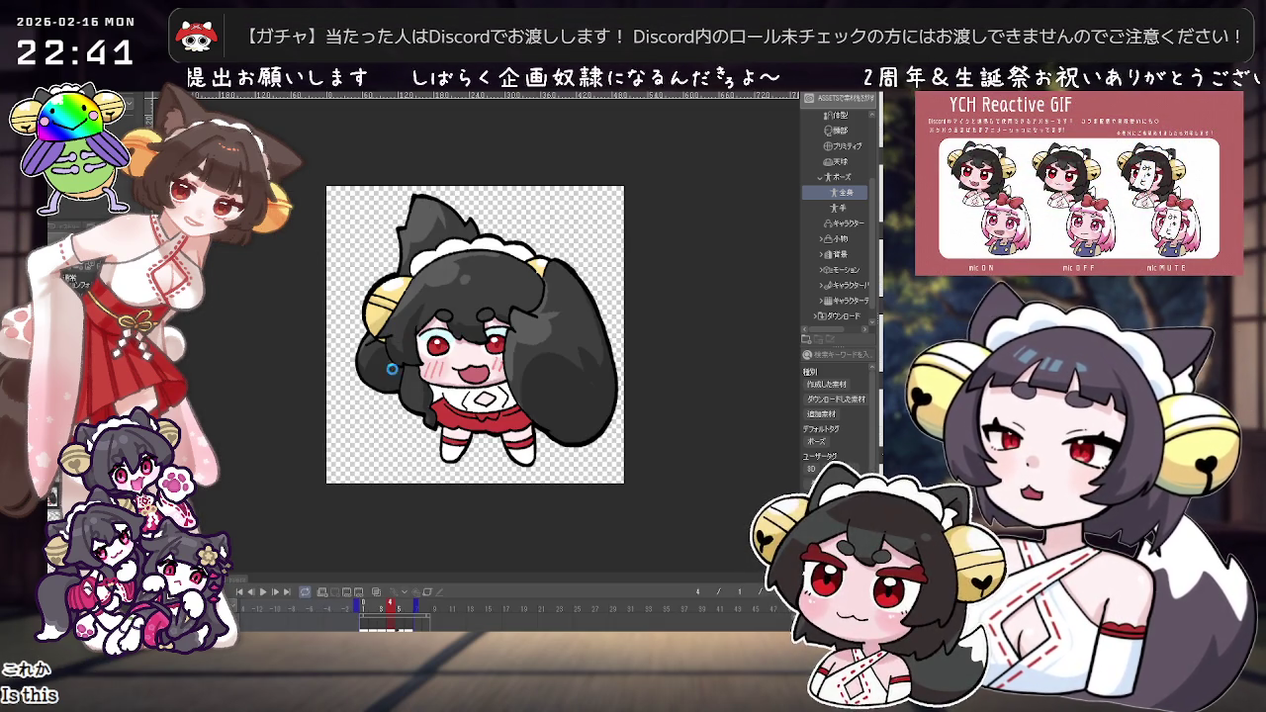
Step: Create a new folder named でゅるる in the Save As dialog
key(ctrl+shift+s)
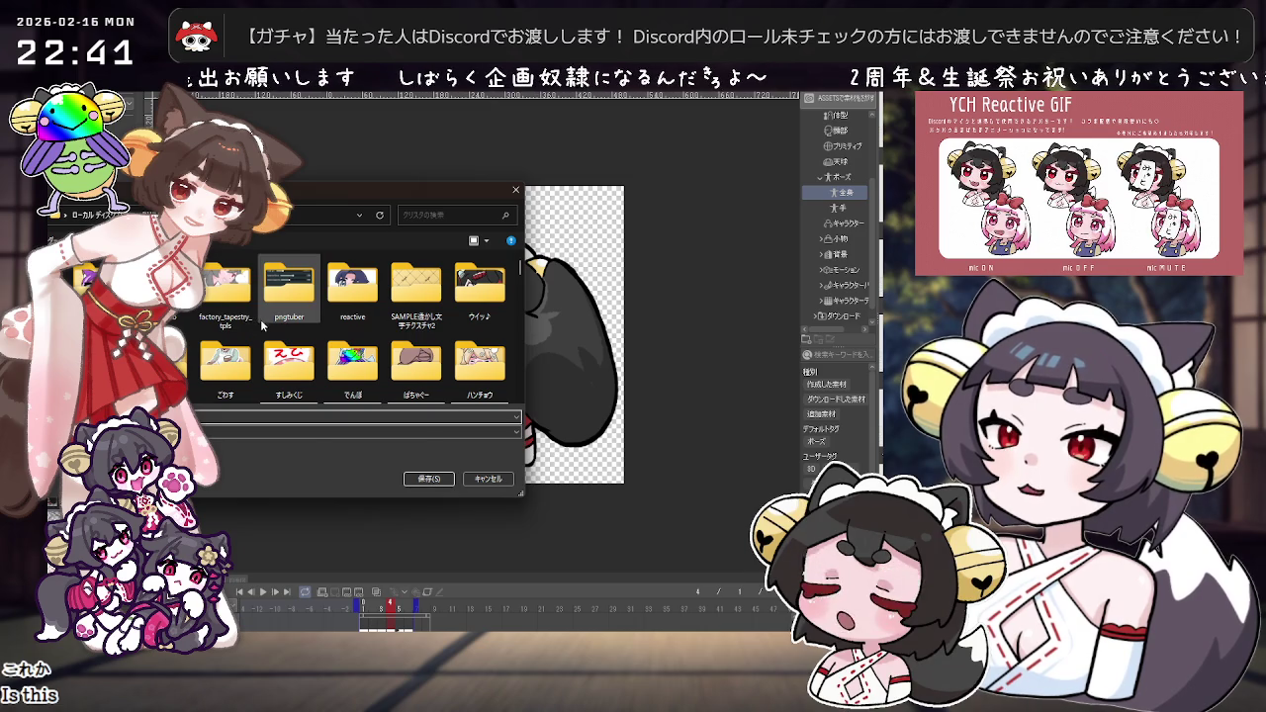
right_click(261, 322)
click(255, 287)
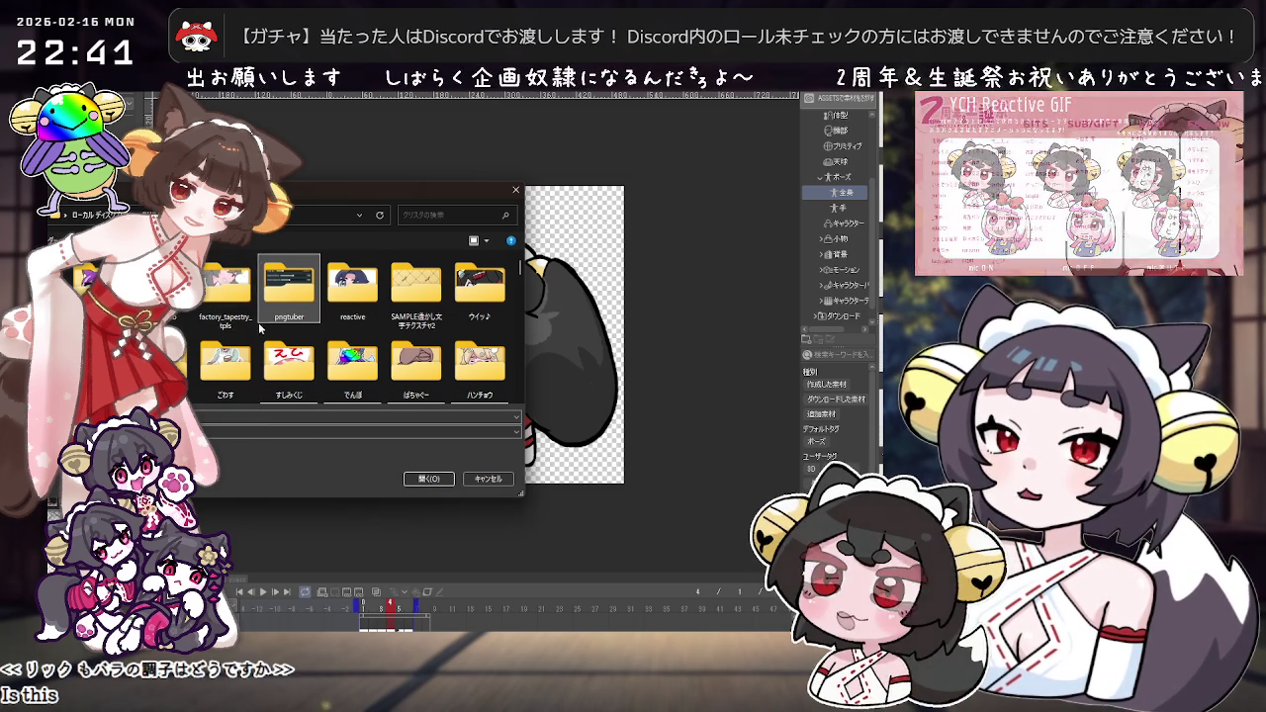
scroll(277, 346, down, 5)
scroll(282, 391, up, 5)
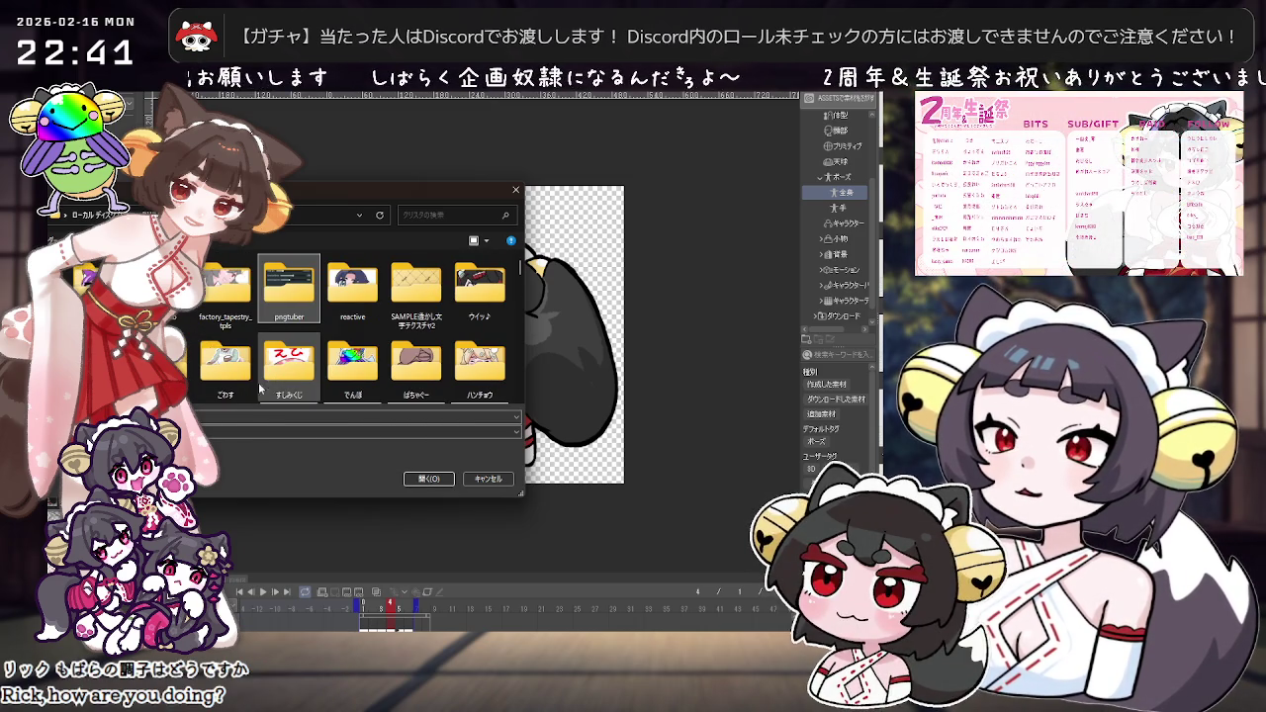
right_click(259, 400)
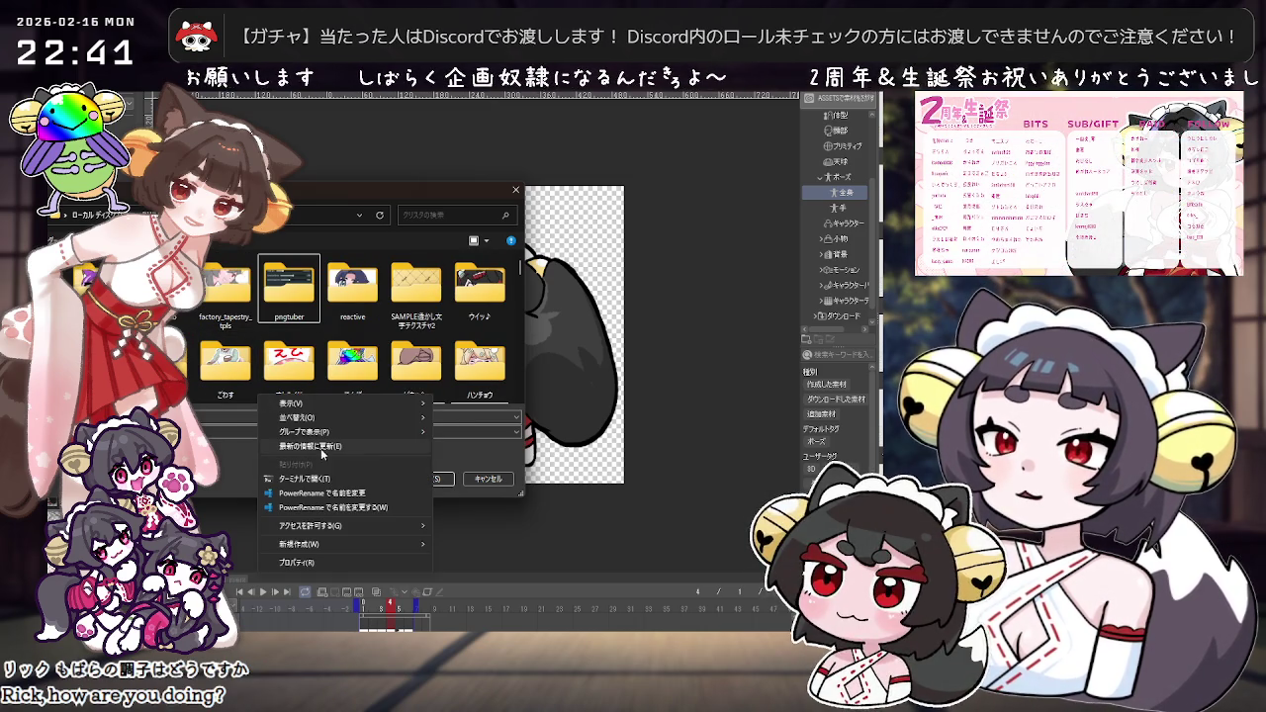
click(465, 583)
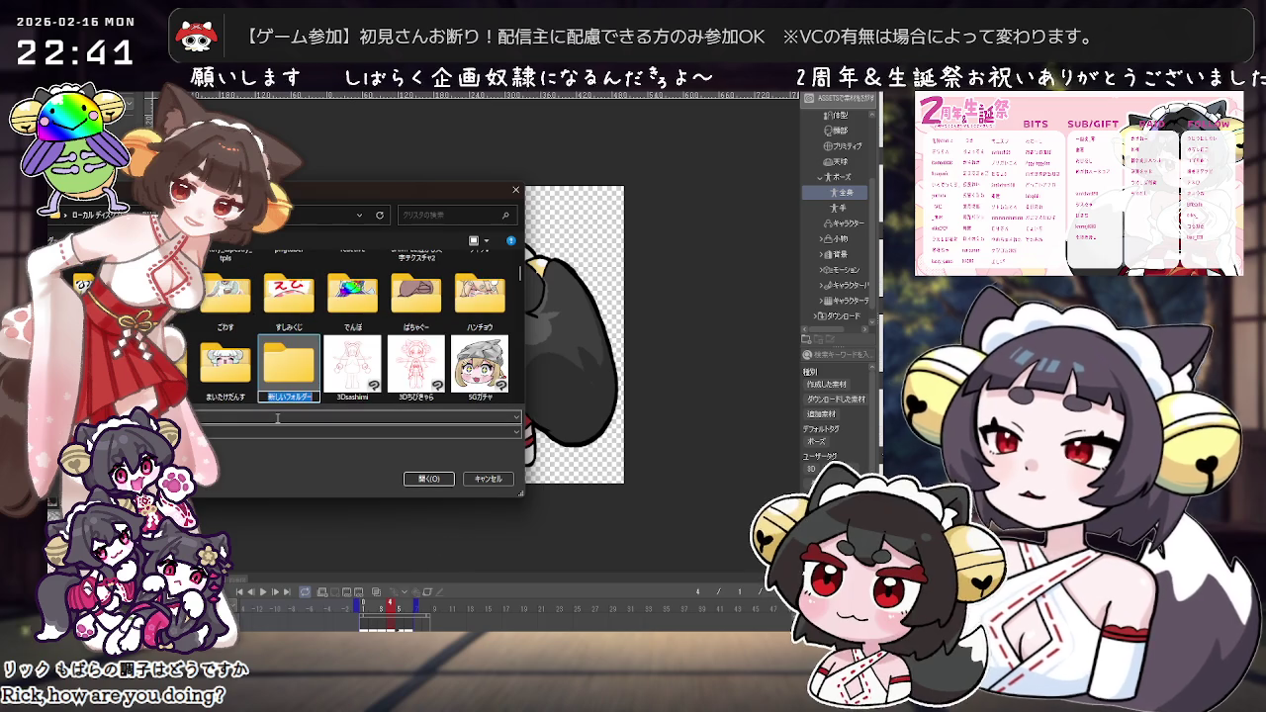
text(でゅ)
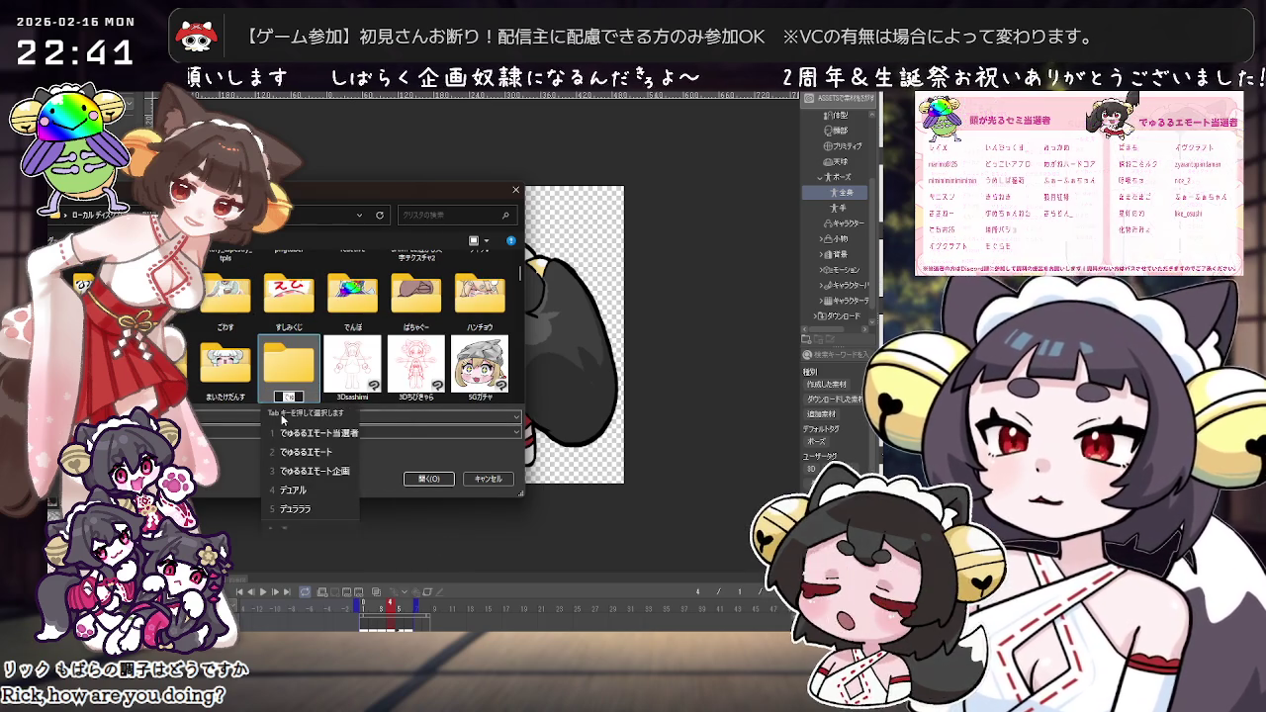
text(るる)
key(Return)
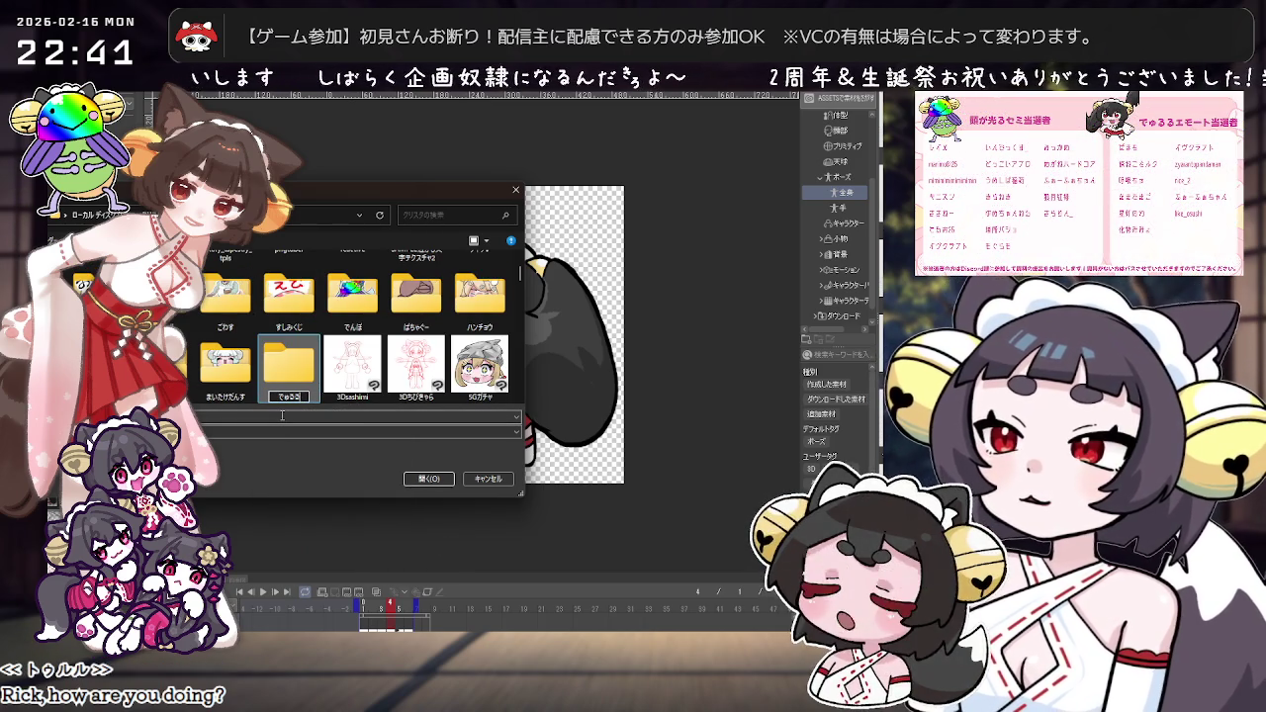
key(Return)
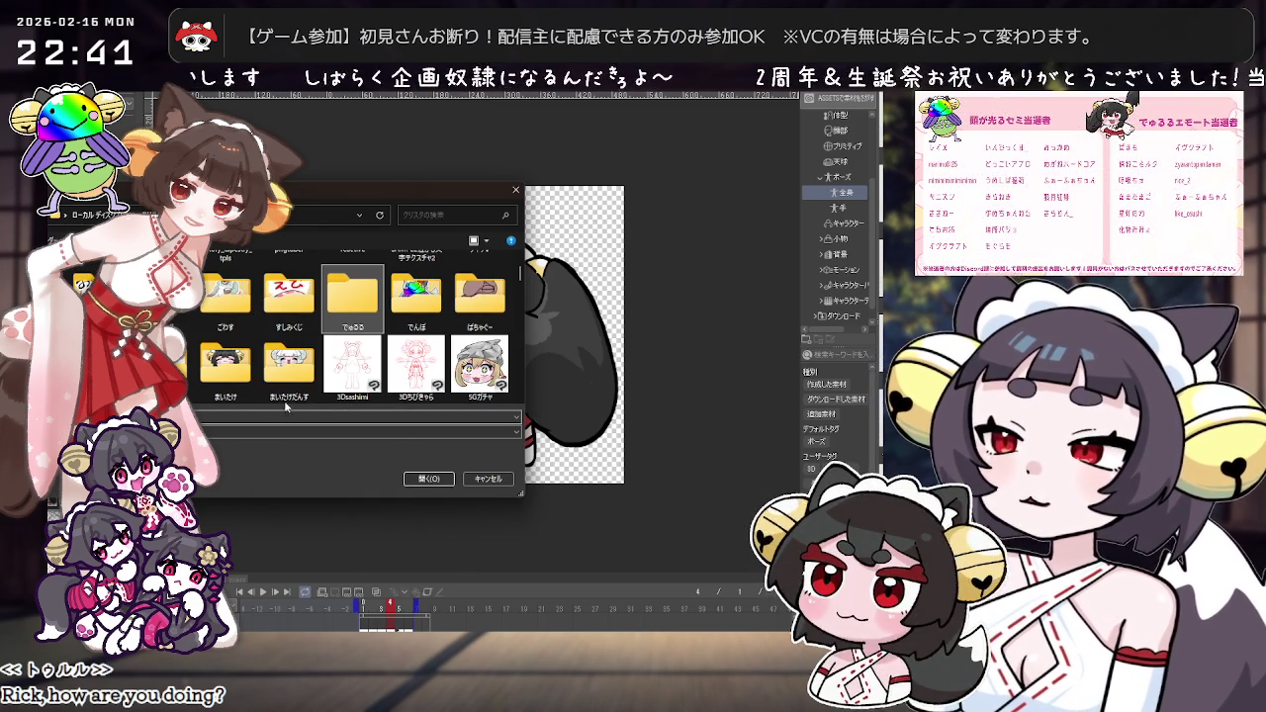
Step: Save the animation inside the でゅるる folder
double_click(344, 304)
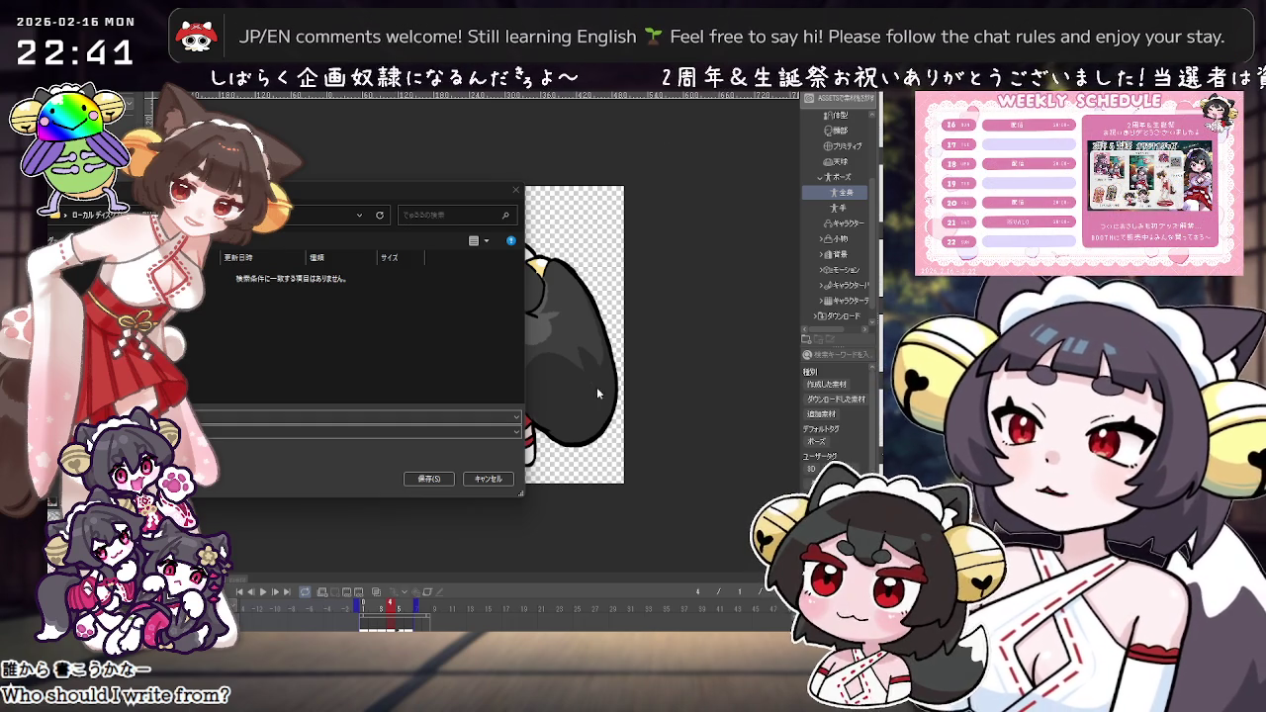
key(alt+Tab)
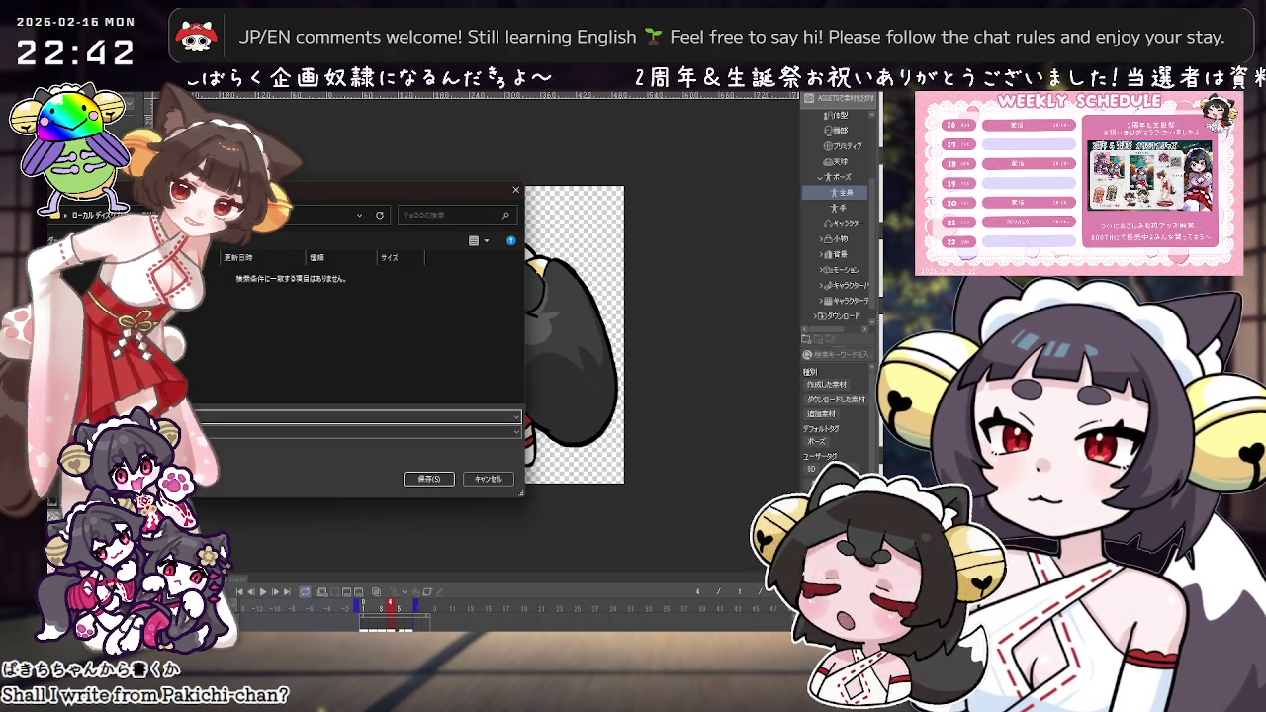
key(Return)
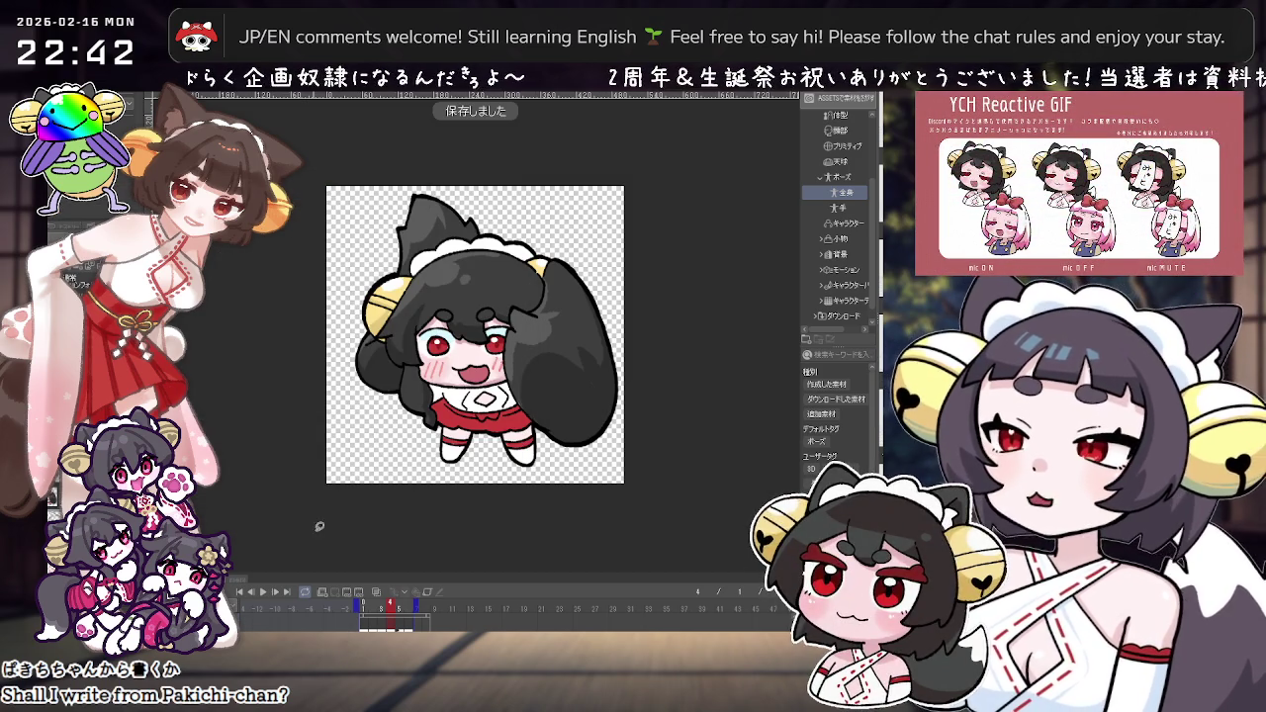
click(364, 605)
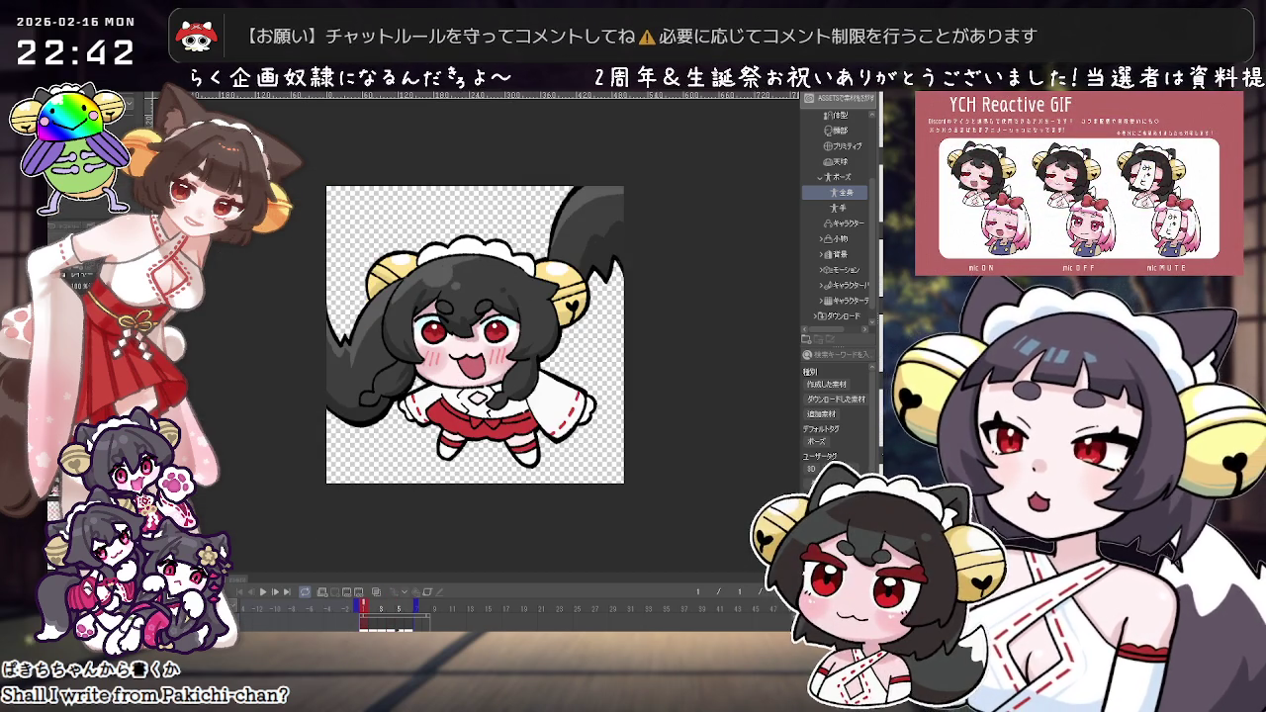
click(262, 591)
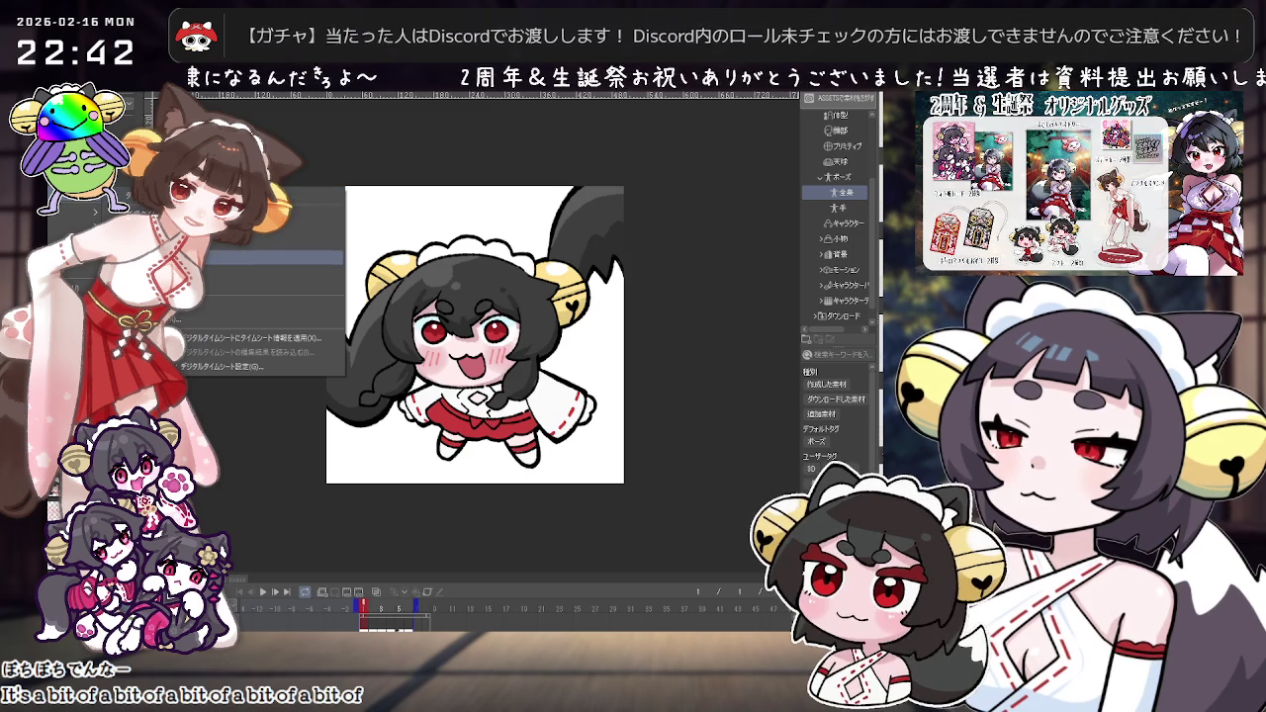
click(188, 257)
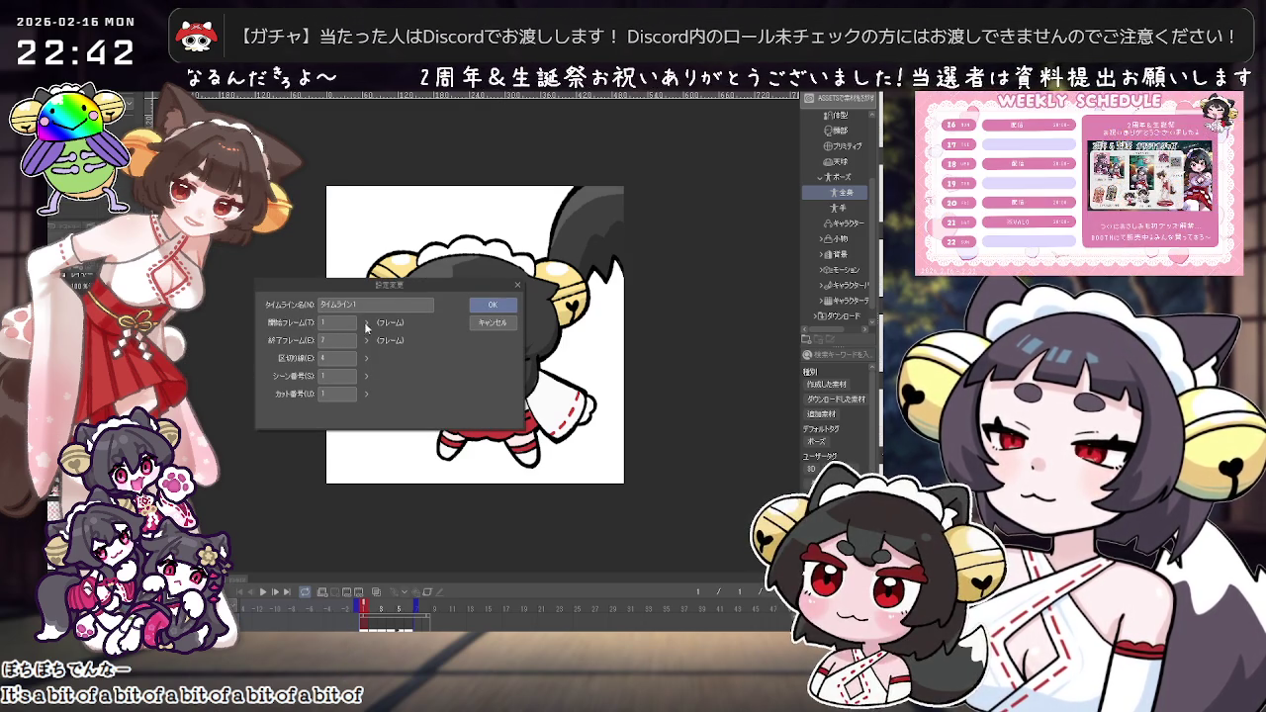
click(491, 323)
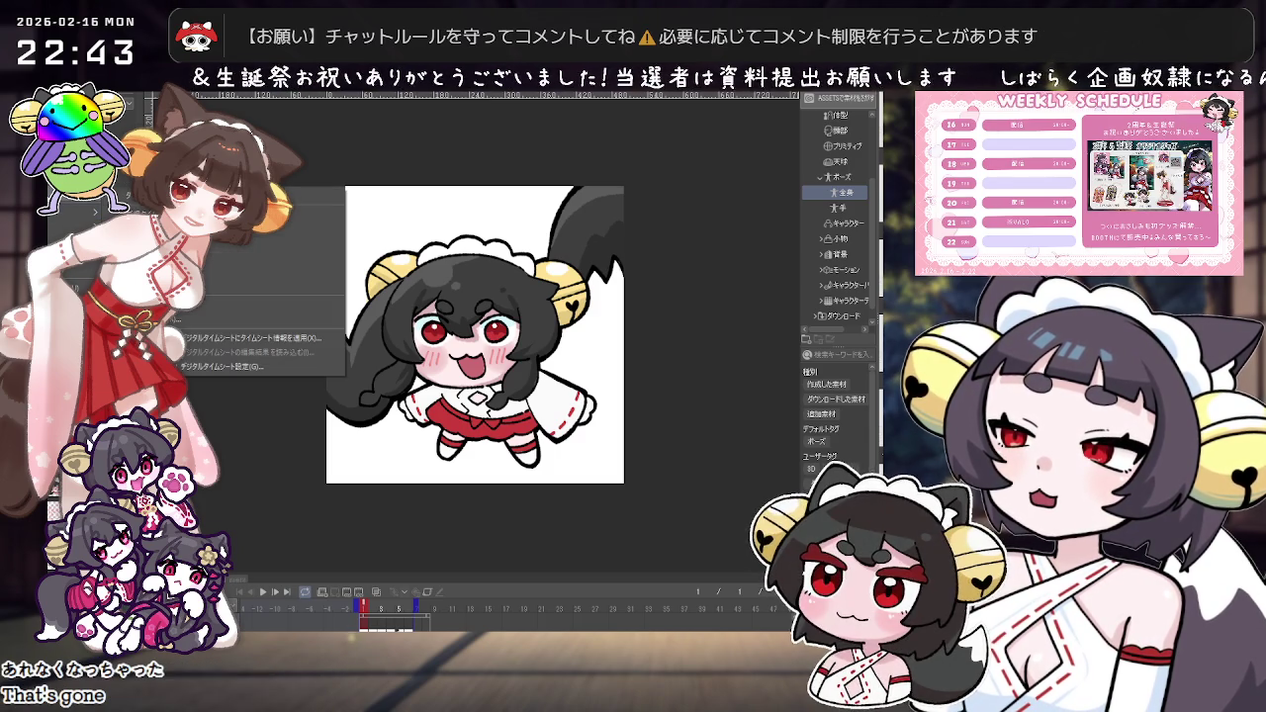
click(287, 257)
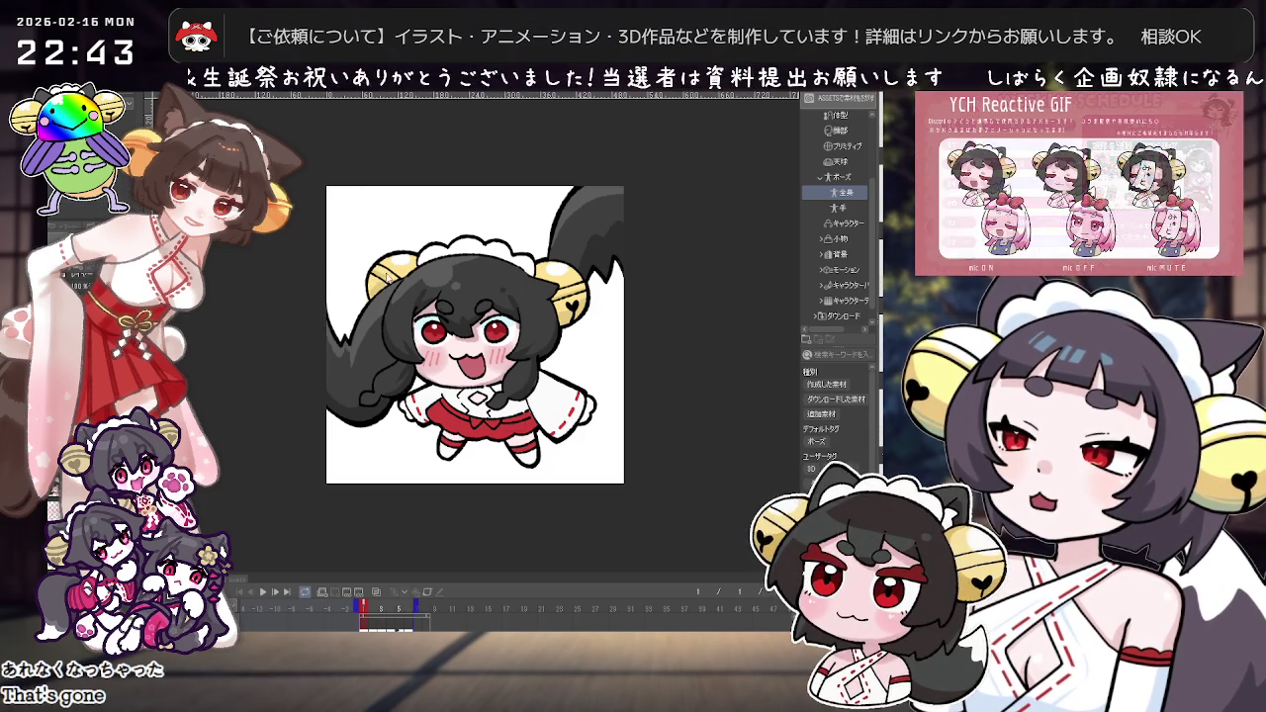
click(508, 326)
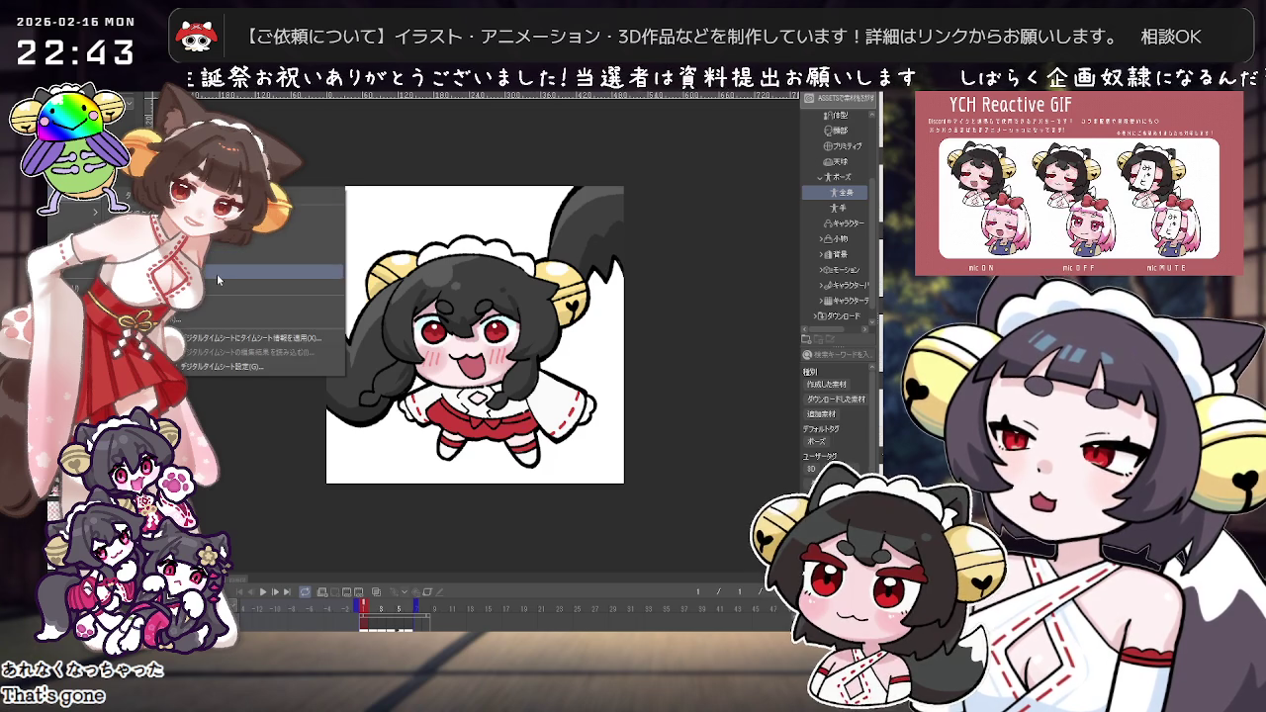
Step: Lower the animation's frame rate from 60 fps and play it back to check the speed
click(217, 274)
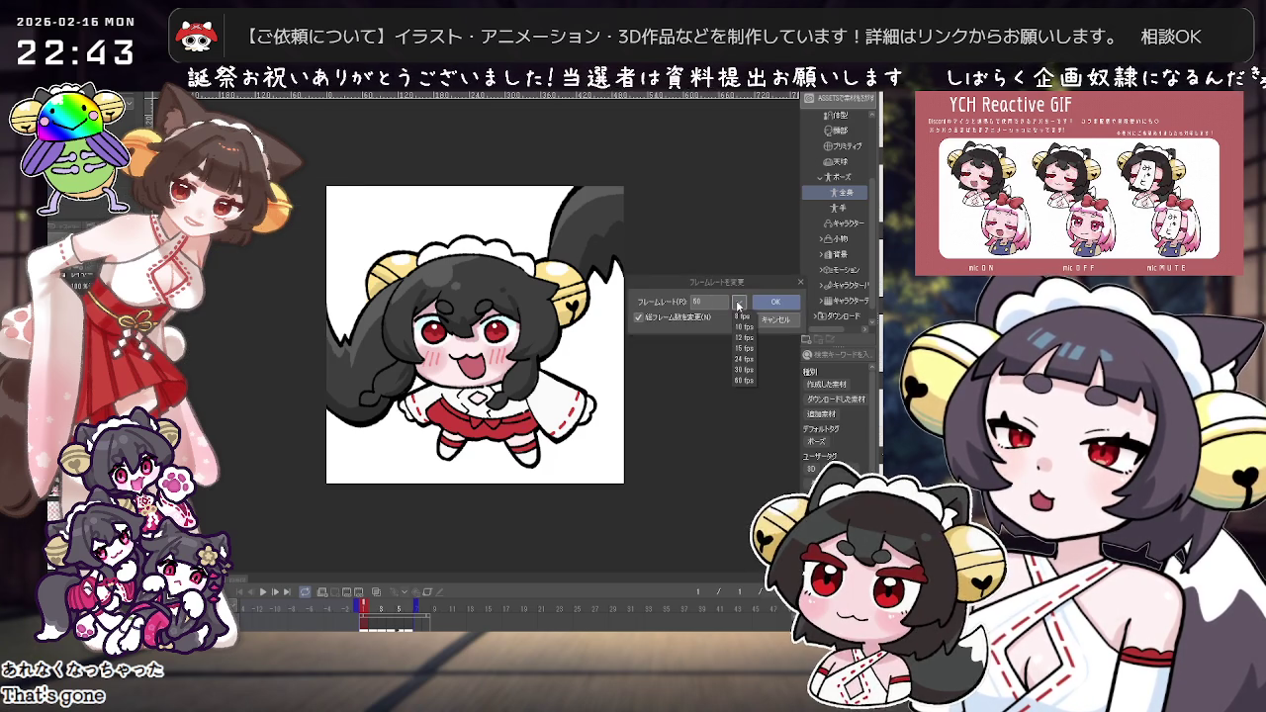
click(745, 382)
click(776, 302)
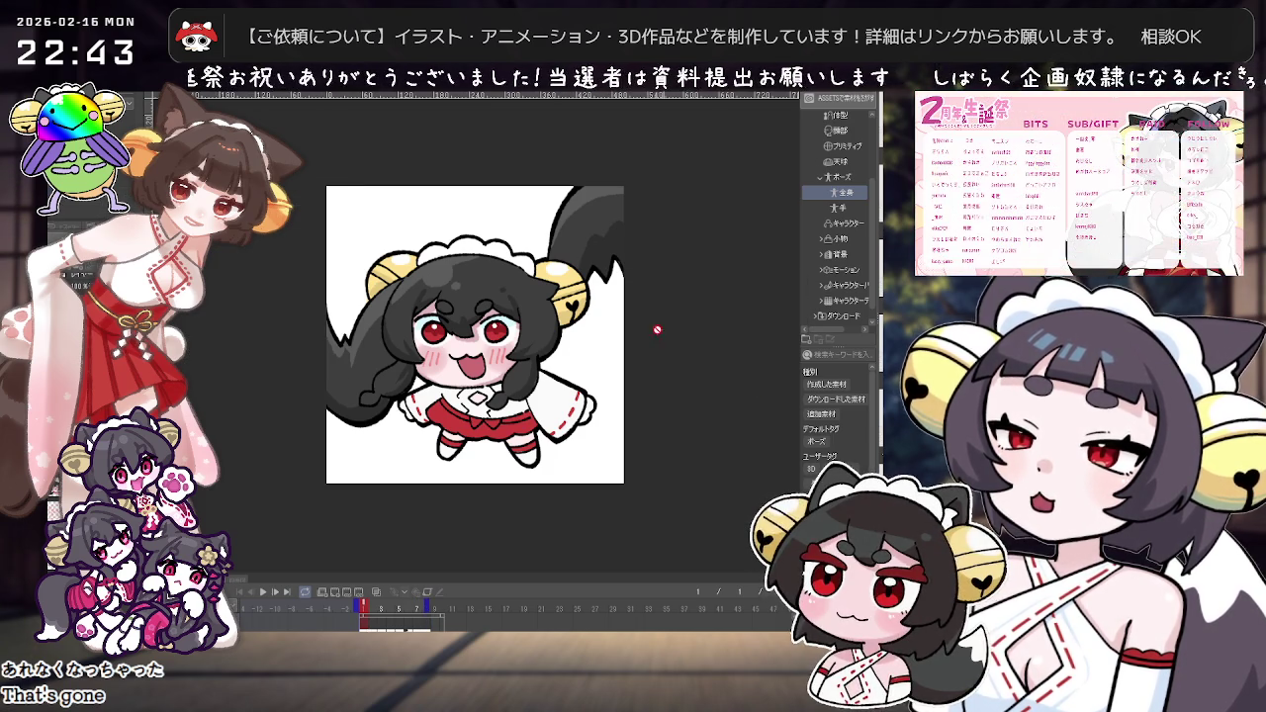
click(262, 592)
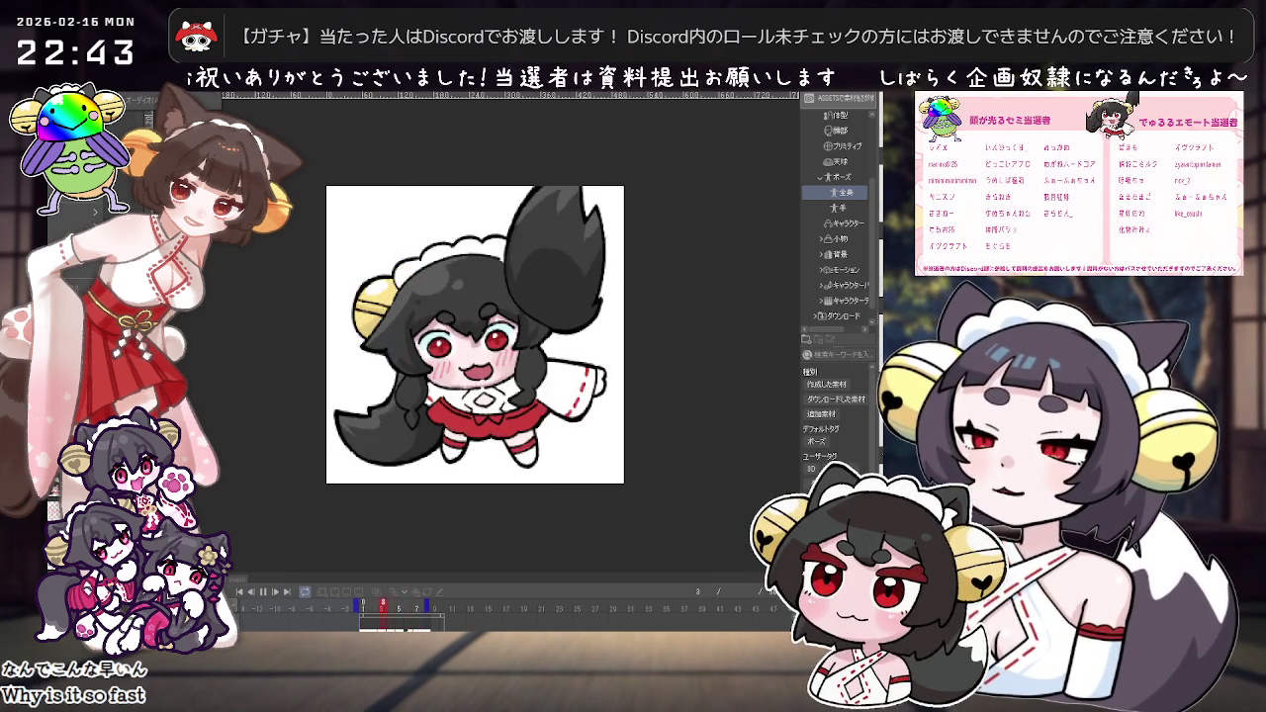
click(71, 202)
mouse_move(262, 286)
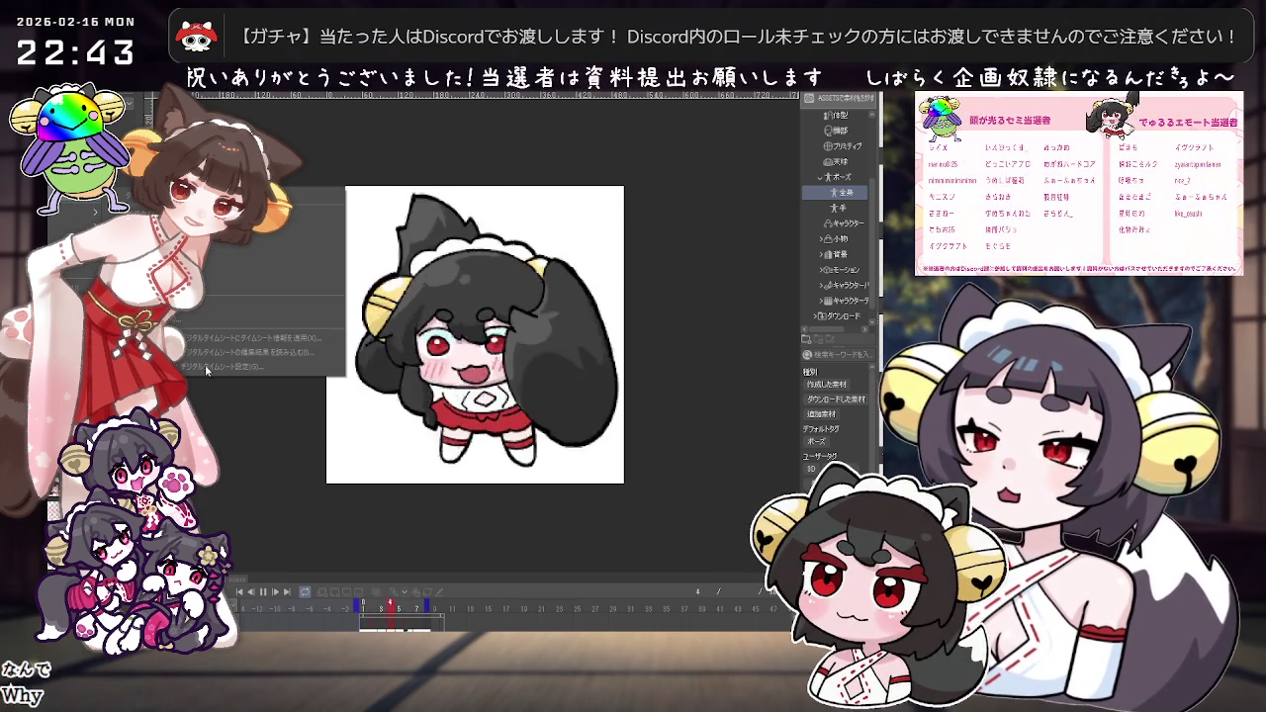
click(261, 593)
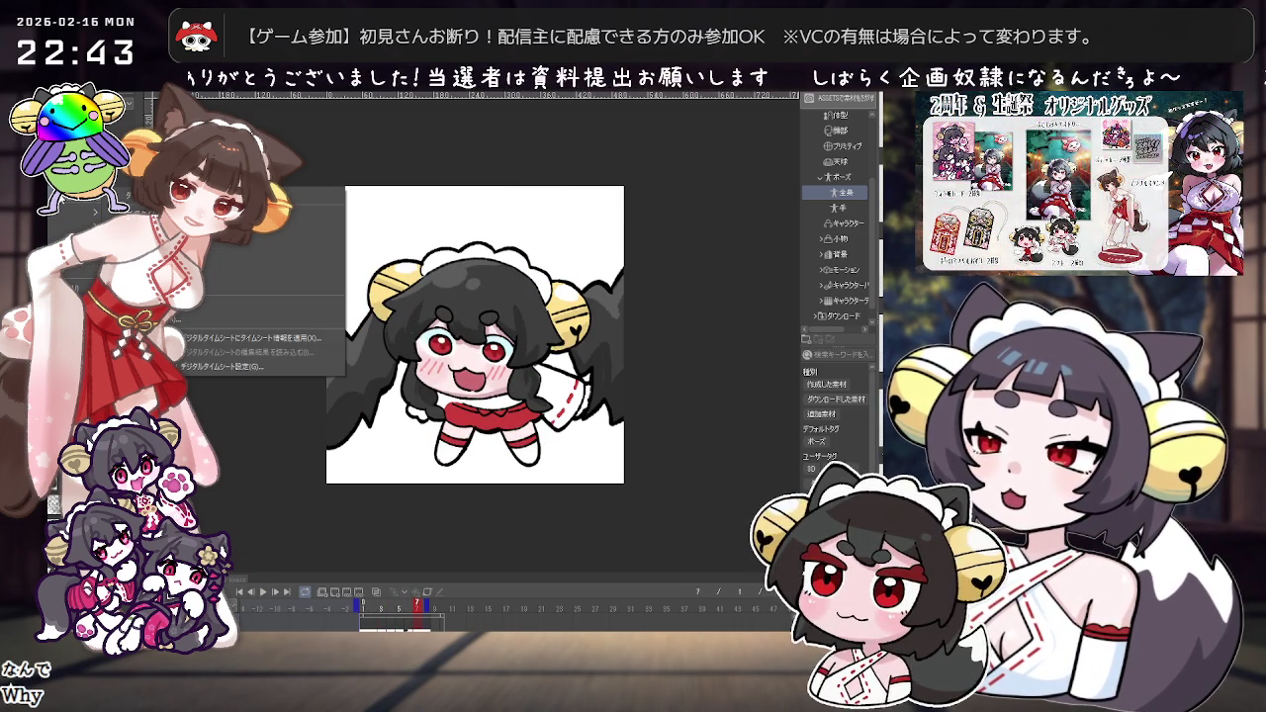
Step: Review timeline management, then change the frame rate again with all frames adjusted
click(205, 286)
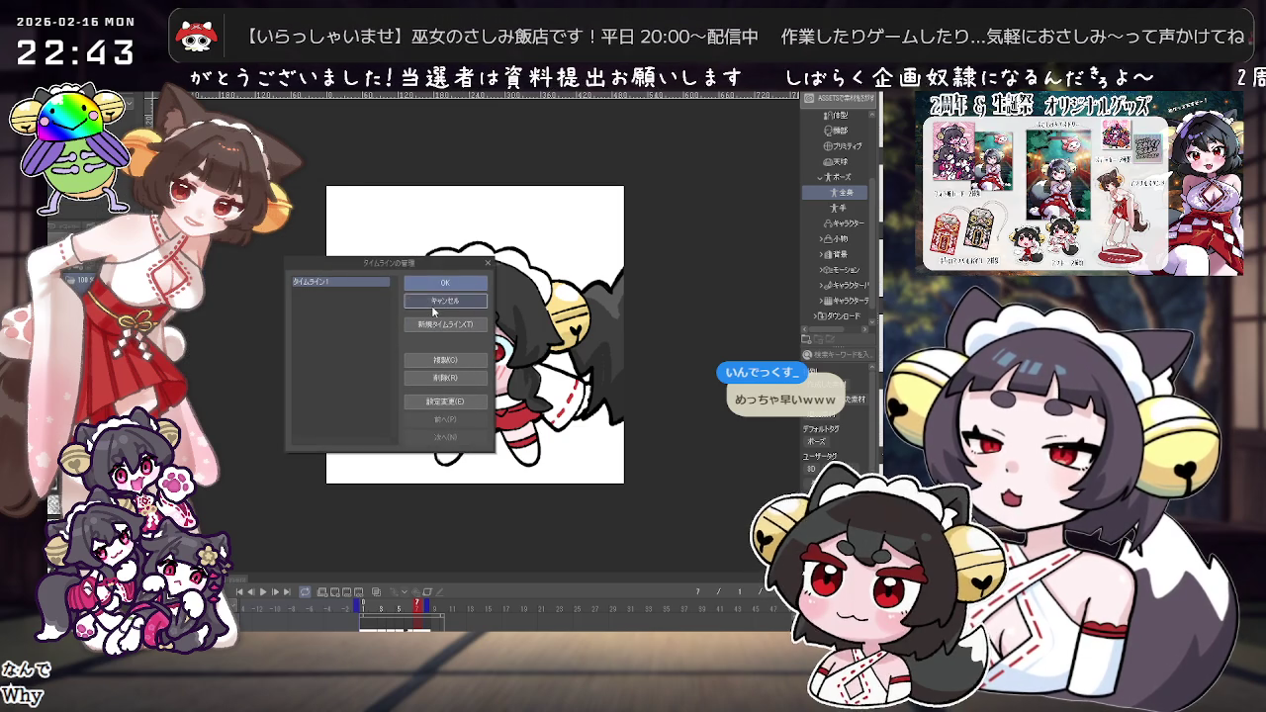
click(435, 302)
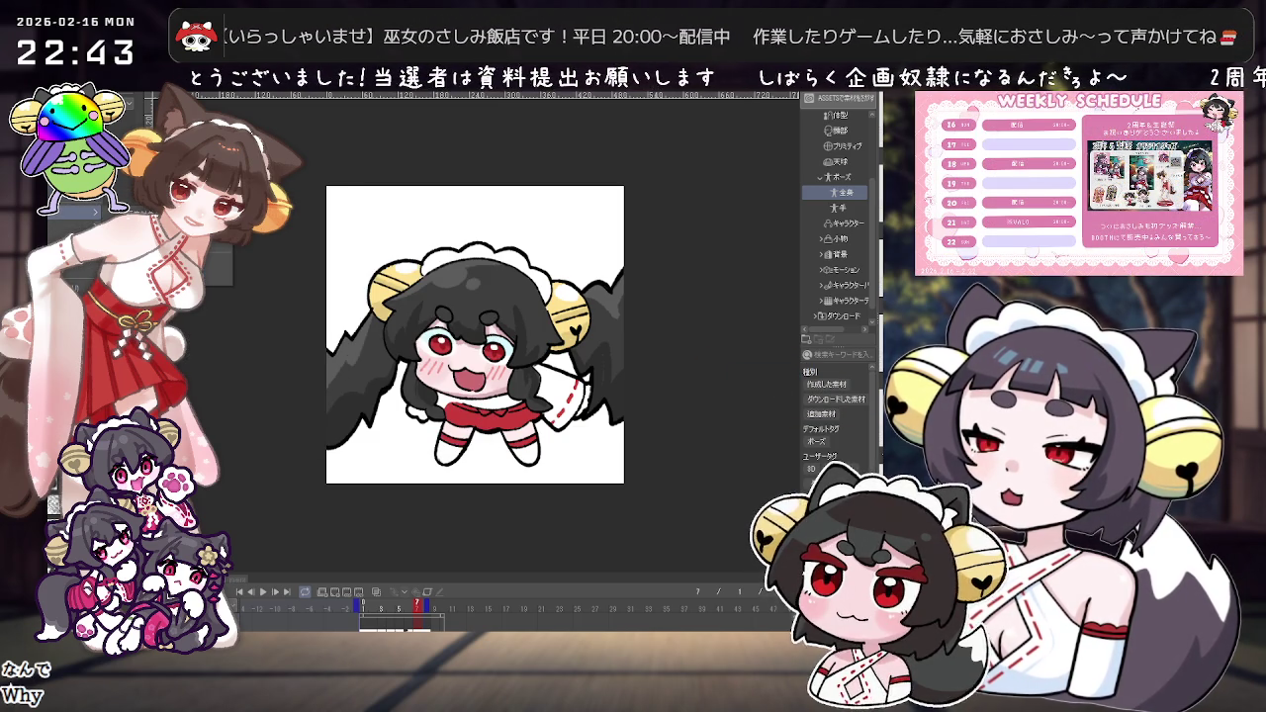
key(Escape)
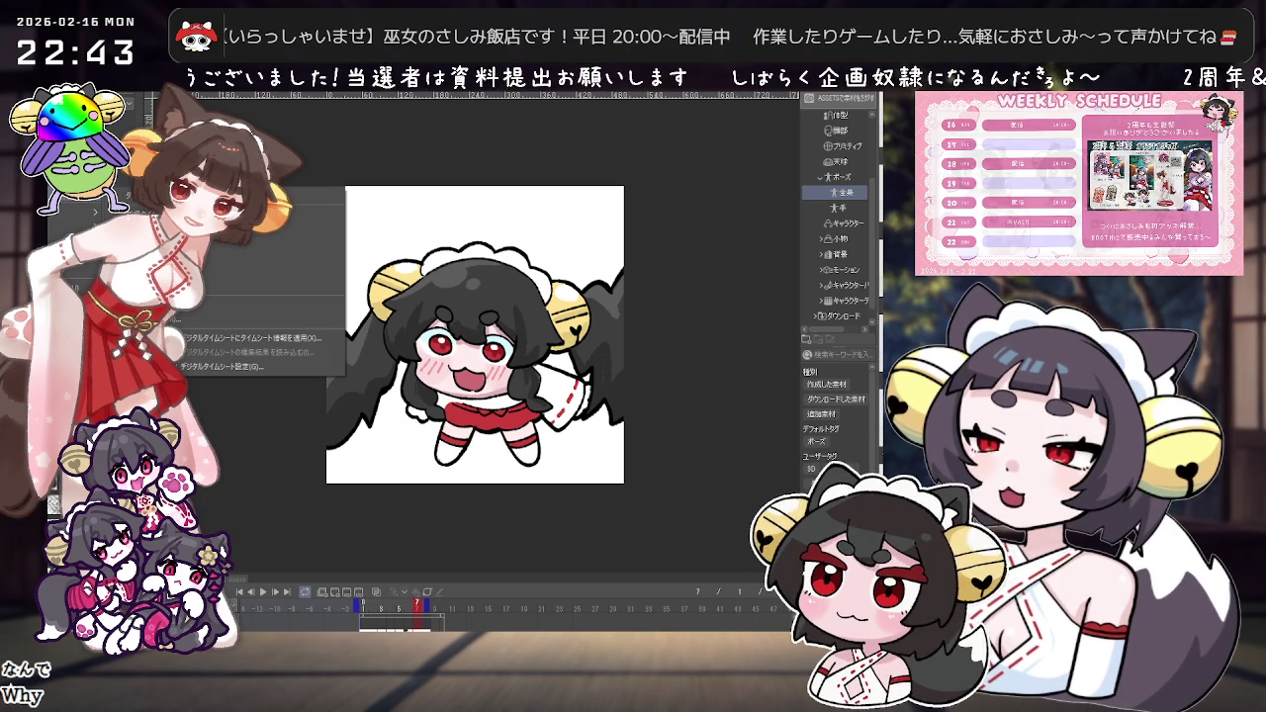
click(214, 259)
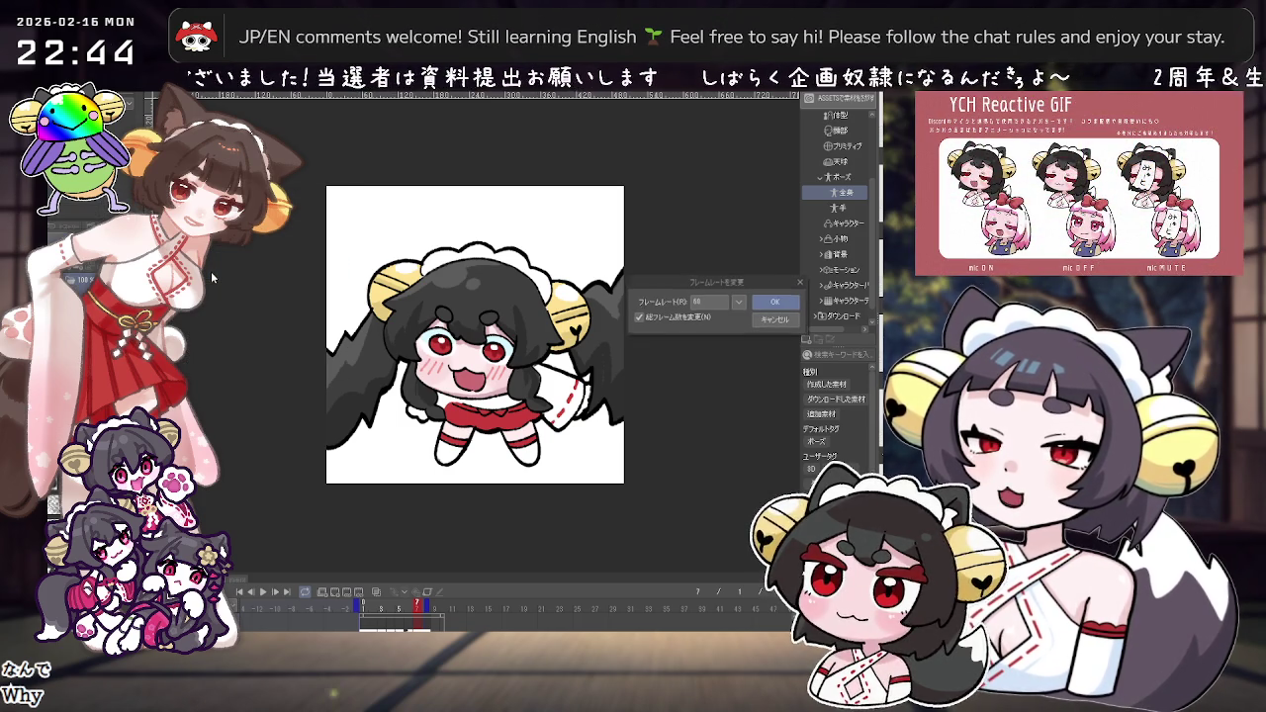
click(738, 302)
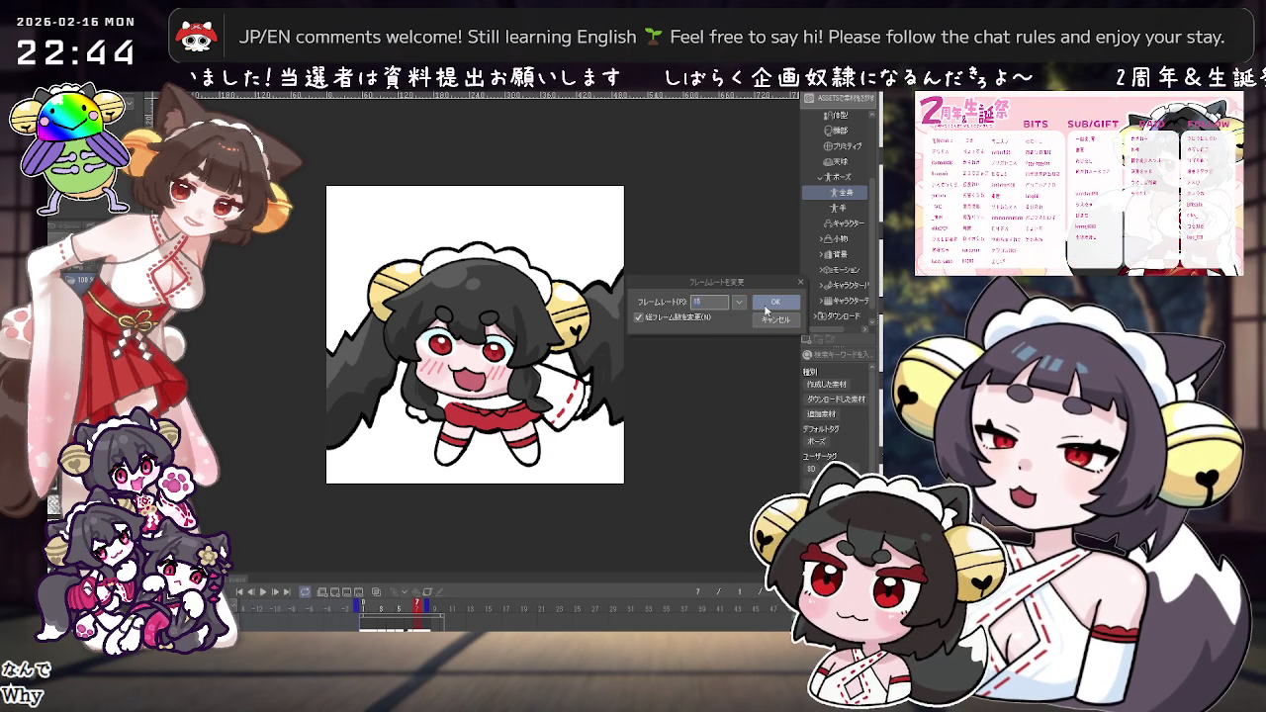
click(774, 301)
click(265, 592)
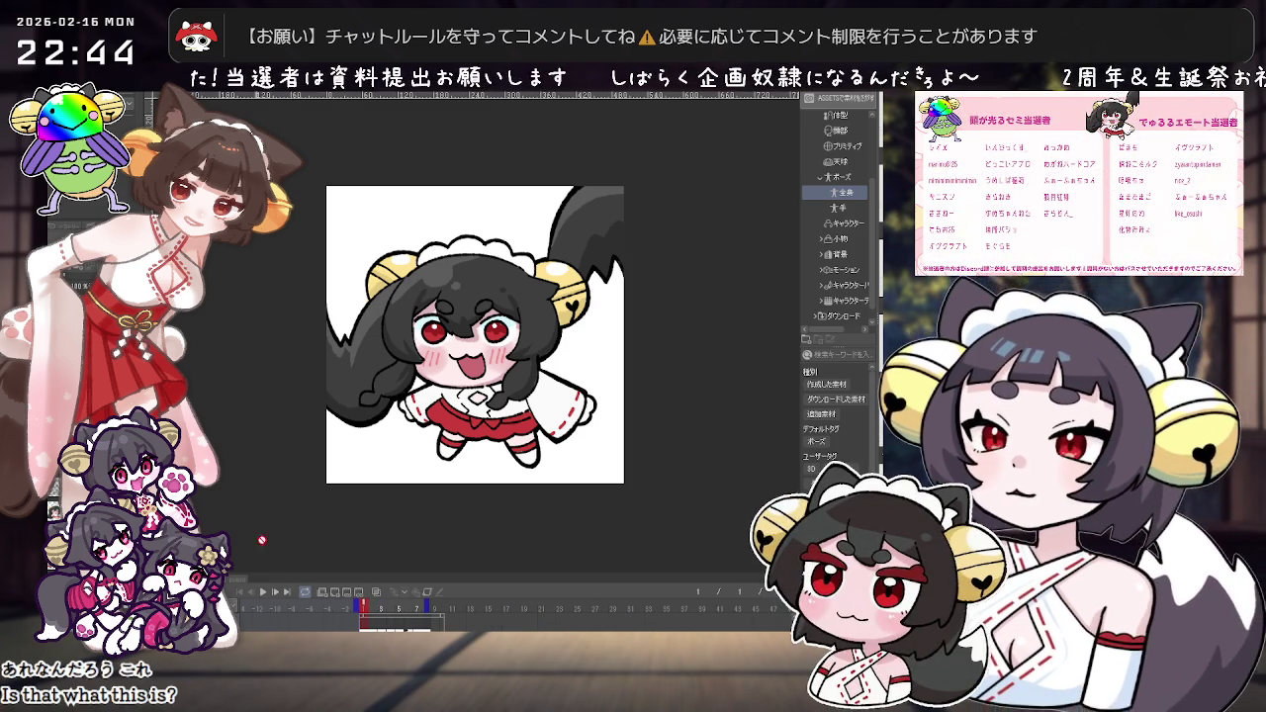
scroll(468, 379, up, 2)
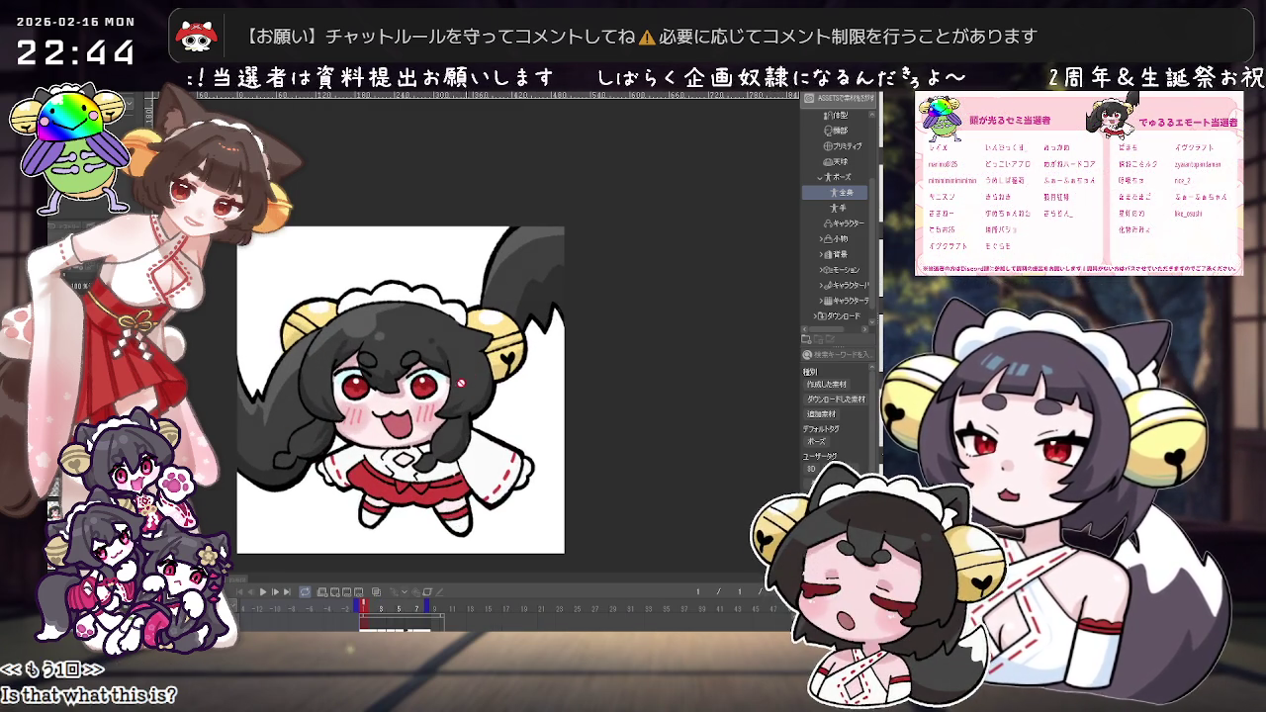
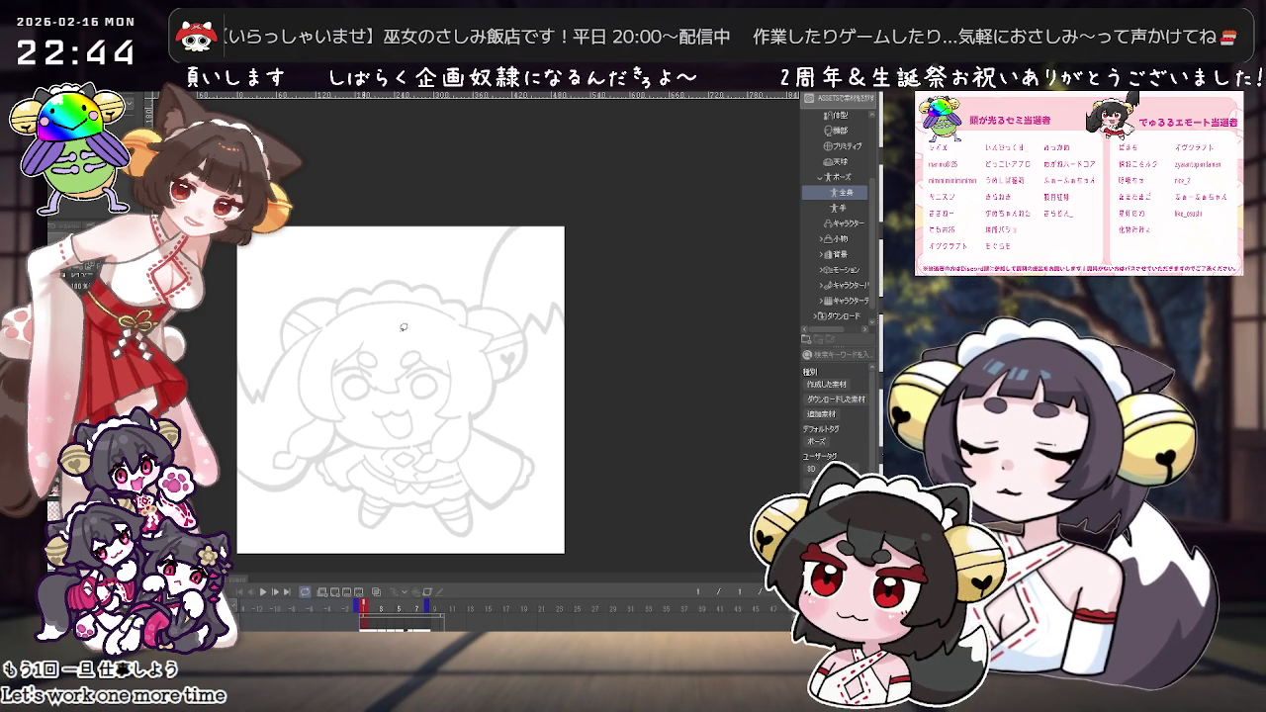
Step: Ink the left bang and the left side of the hair, redoing strokes until they fit
scroll(461, 381, up, 2)
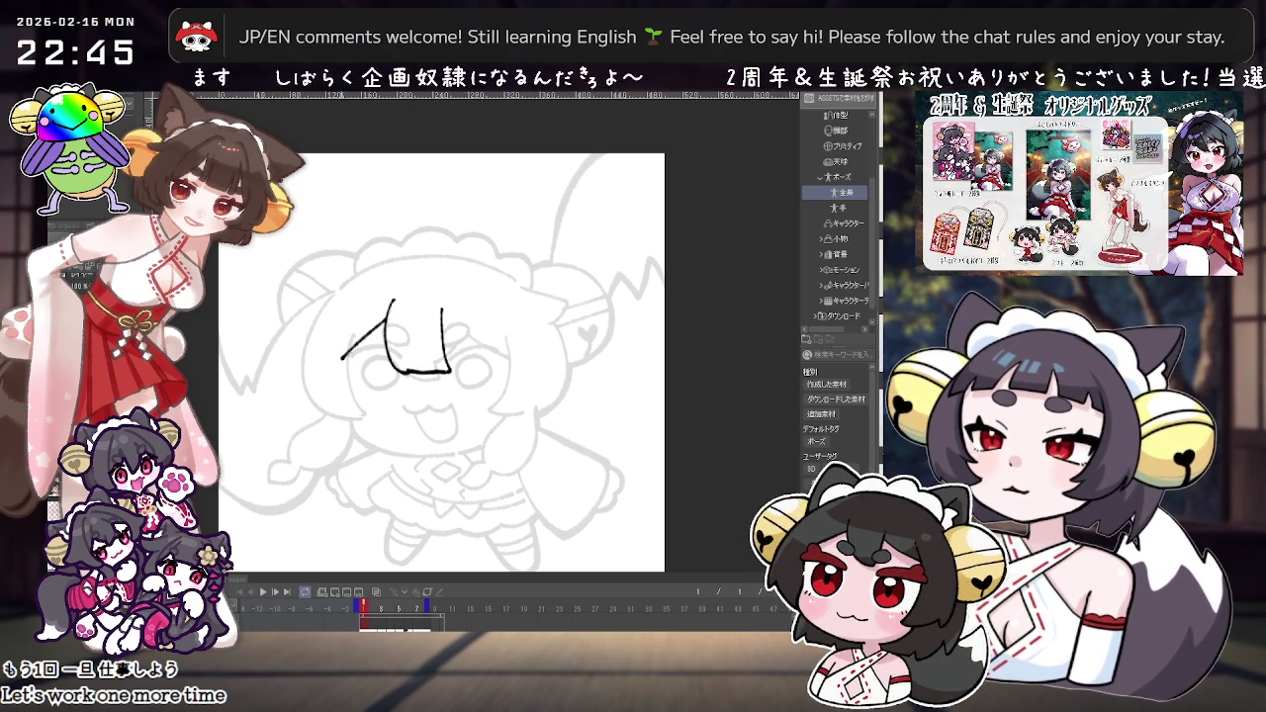
key(ctrl+z)
drag(394, 300, 347, 368)
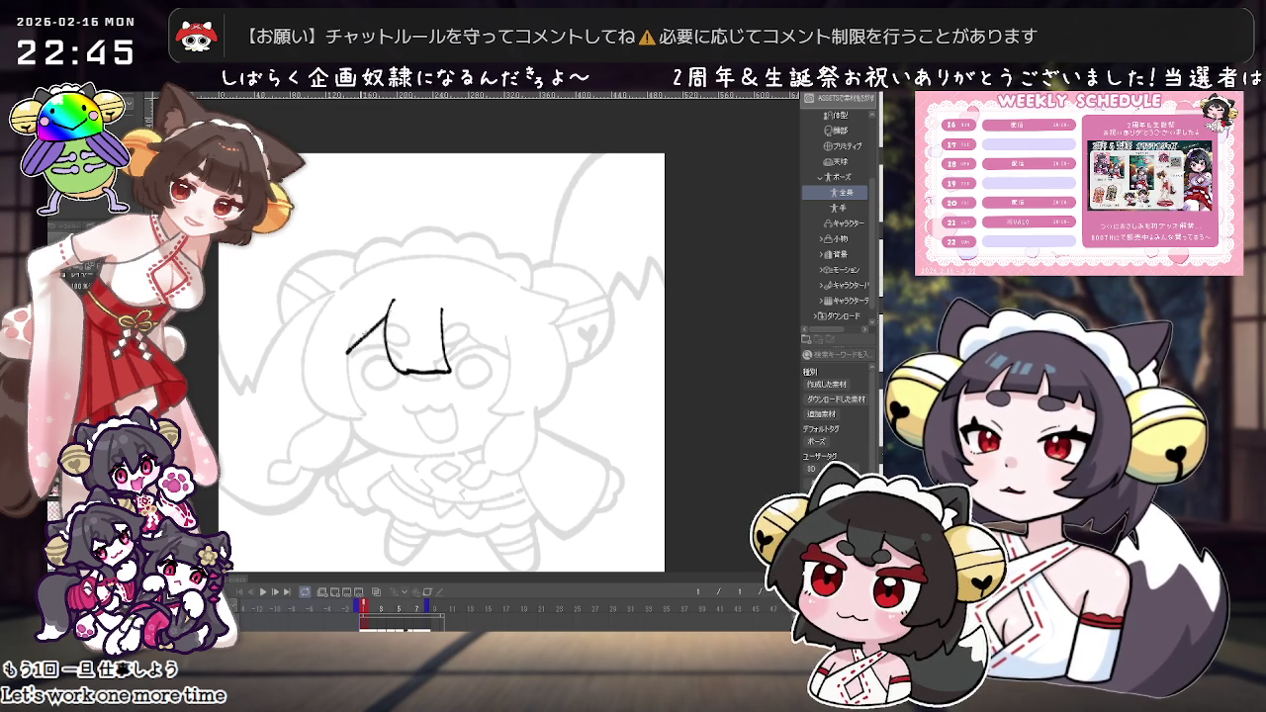
drag(347, 335, 358, 416)
key(ctrl+z)
key(ctrl+z)
drag(348, 332, 359, 427)
drag(338, 287, 309, 432)
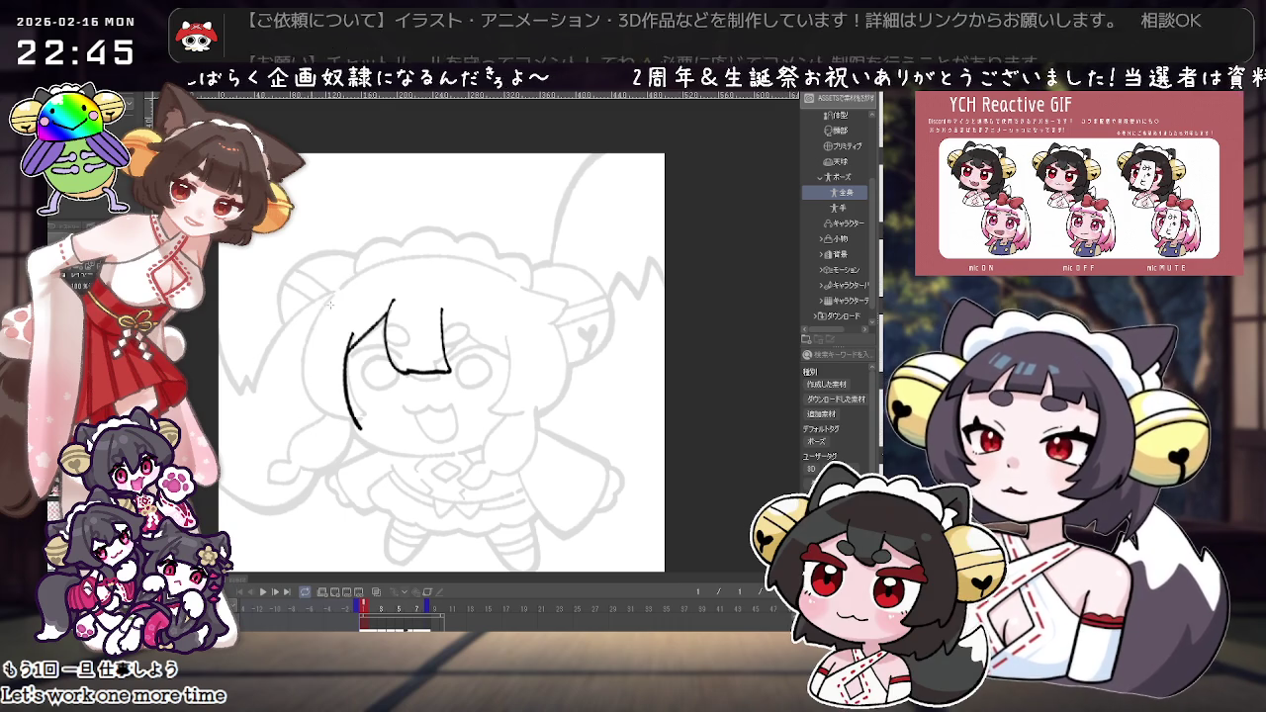
key(ctrl+z)
drag(361, 272, 366, 446)
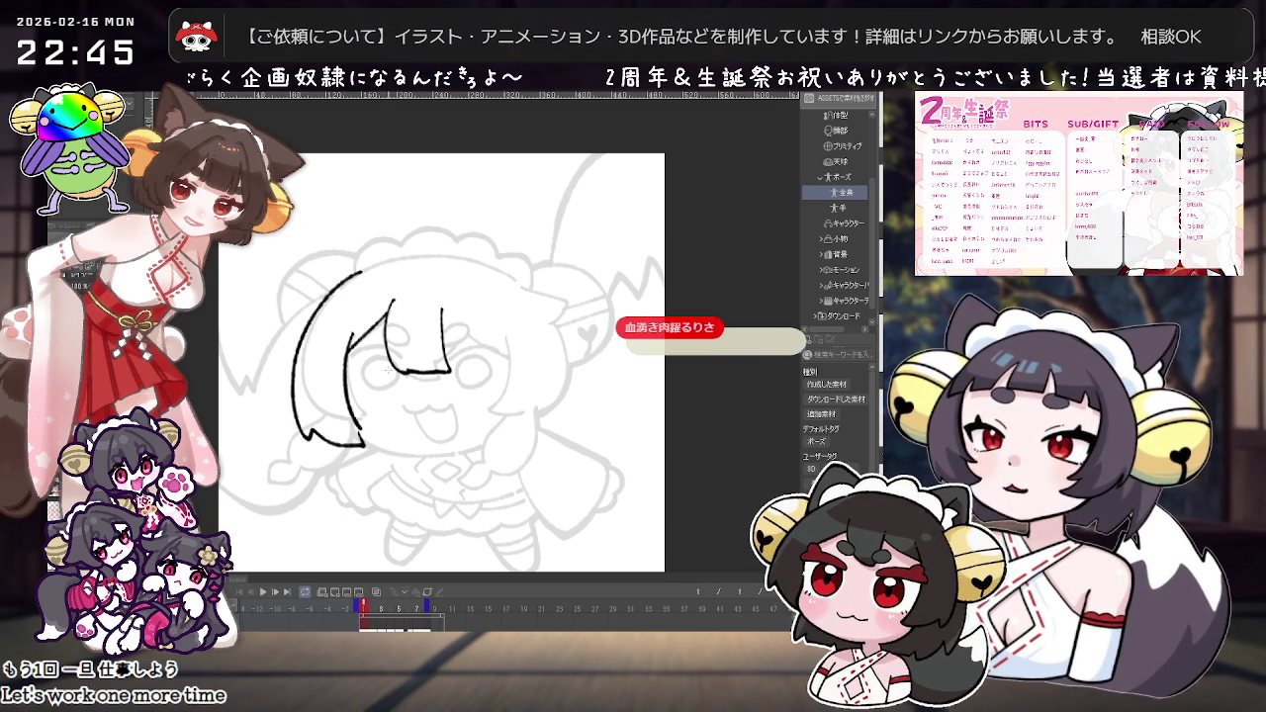
scroll(388, 368, down, 1)
scroll(387, 368, up, 2)
key(ctrl+z)
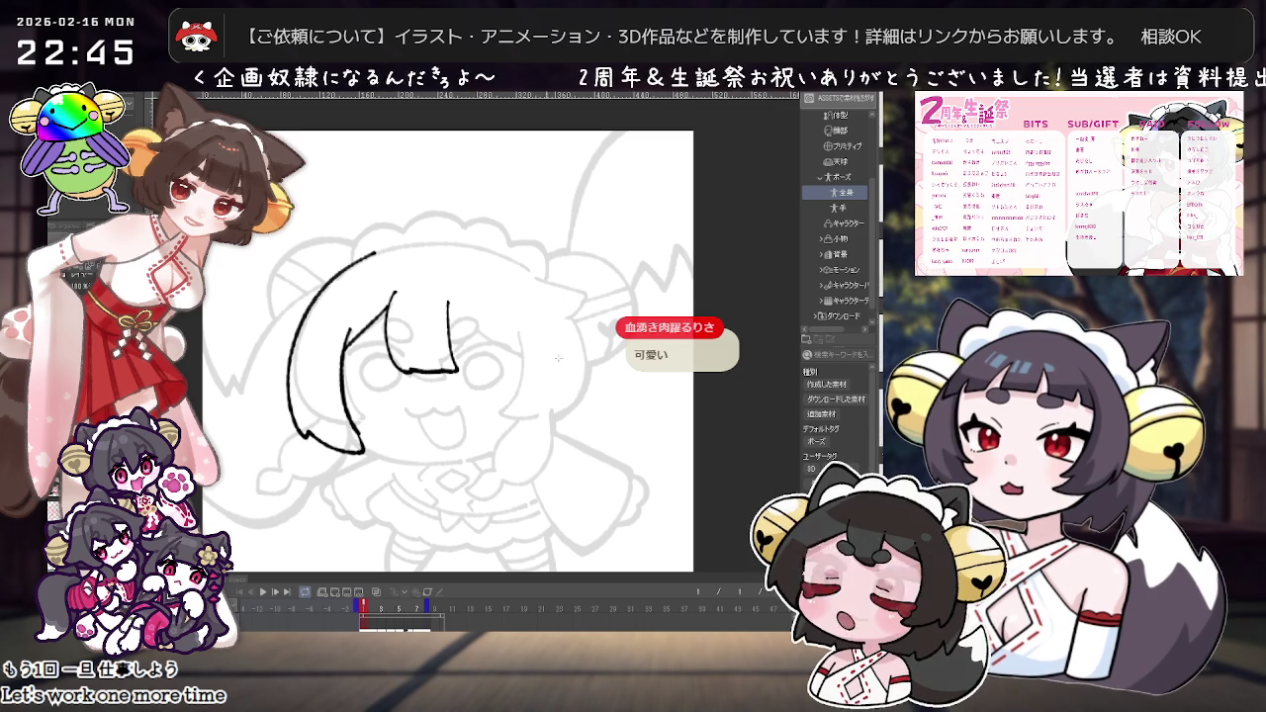
Step: With the canvas rotated, ink a short diagonal hair stroke and try an arc along the hair outline
key(minus)
key(minus)
key(minus)
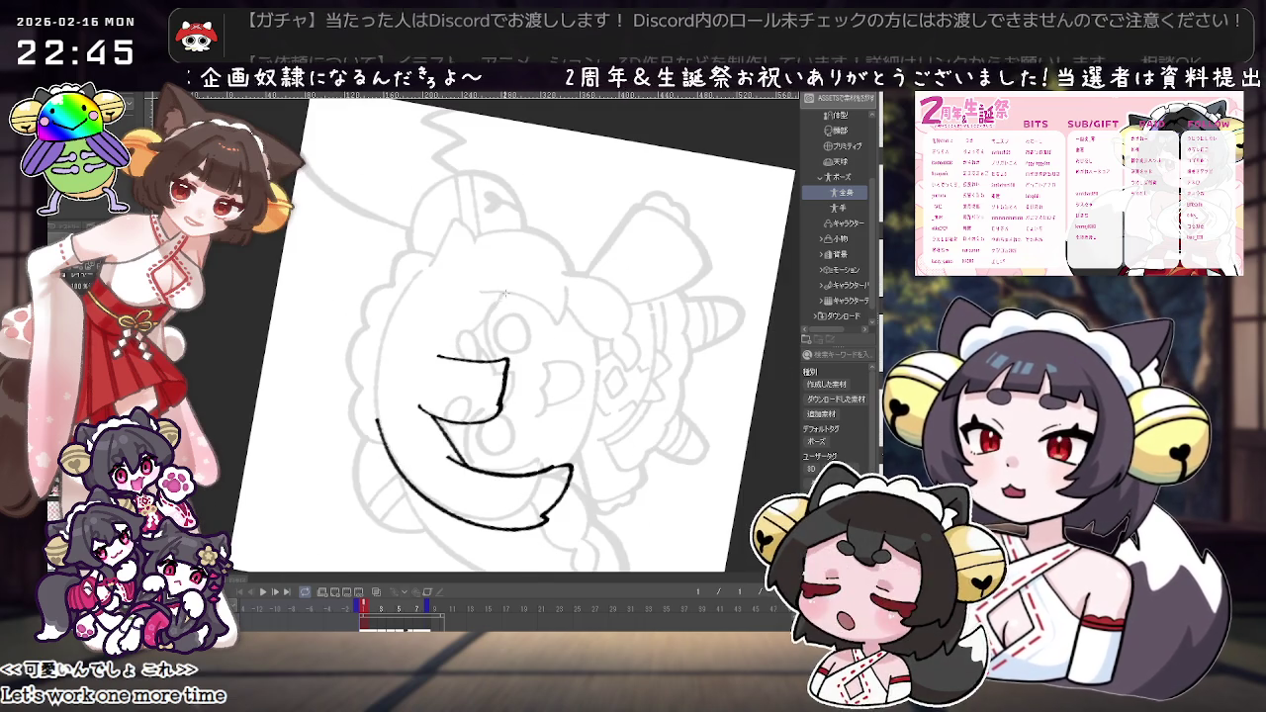
drag(506, 291, 453, 354)
key(minus)
key(minus)
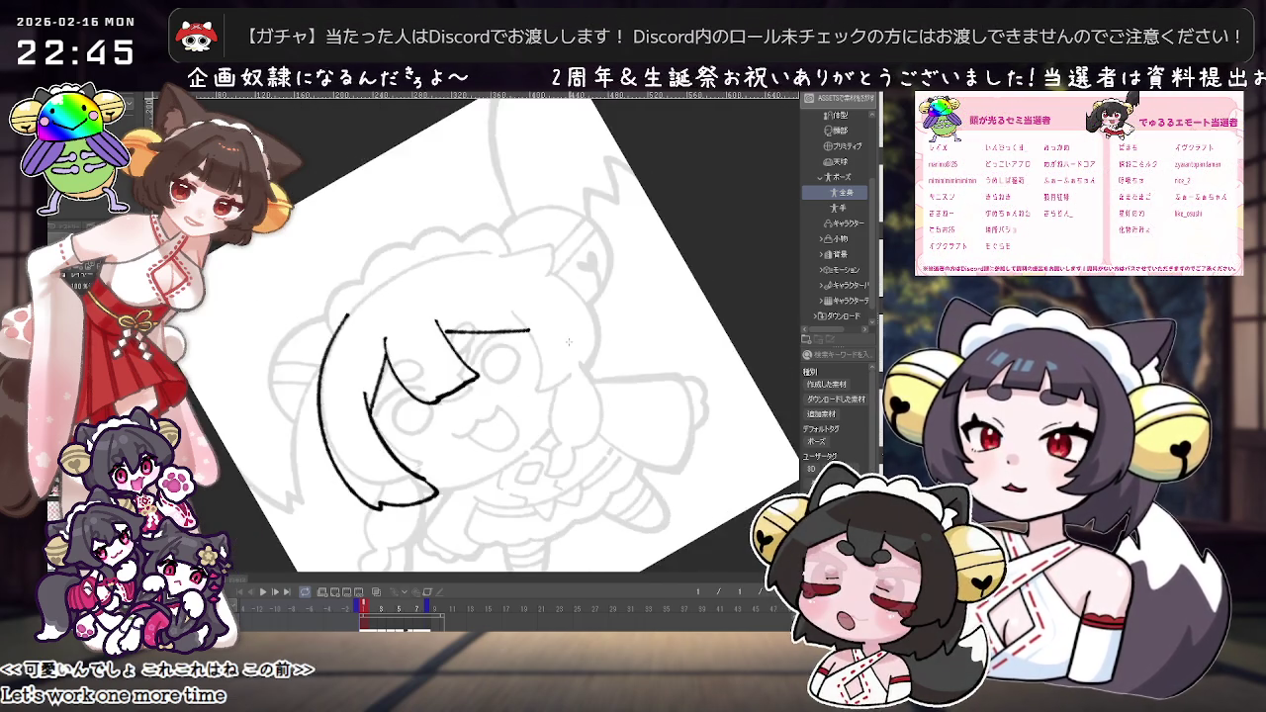
key(minus)
key(minus)
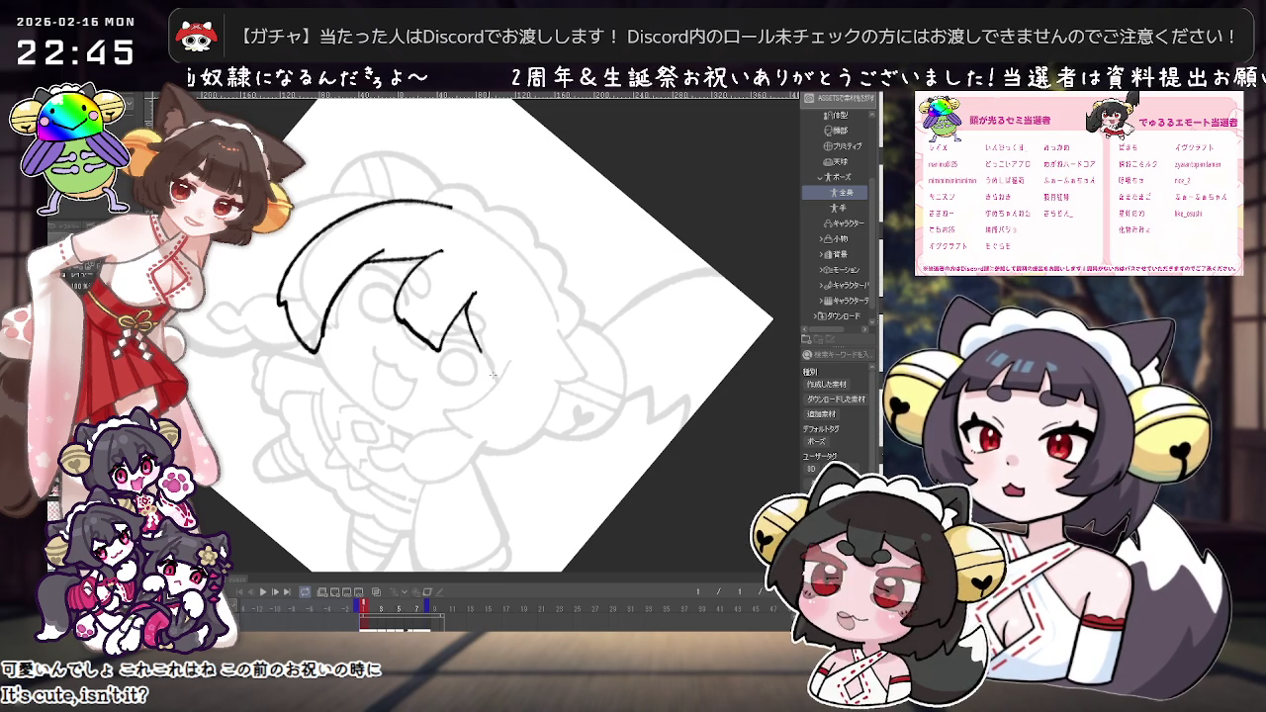
key(minus)
key(minus)
key(minus)
key(minus)
key(minus)
key(minus)
key(minus)
drag(440, 304, 534, 257)
key(ctrl+z)
drag(442, 302, 539, 255)
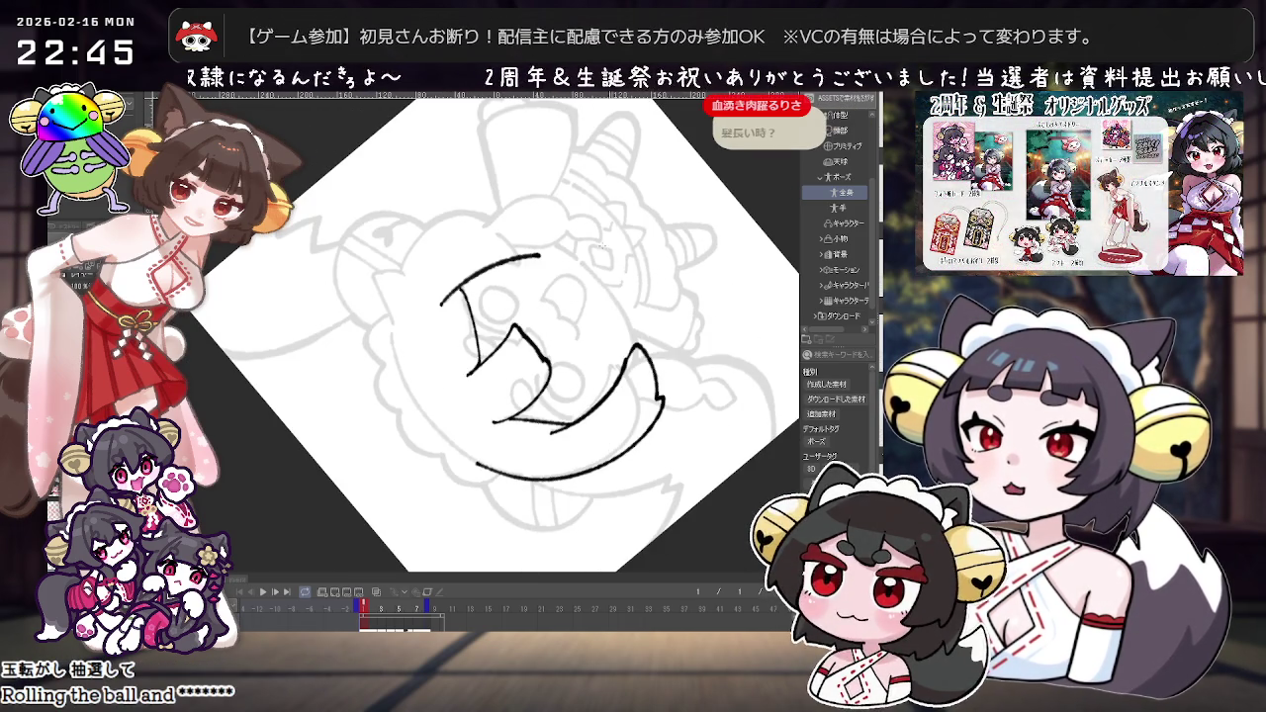
key(ctrl+z)
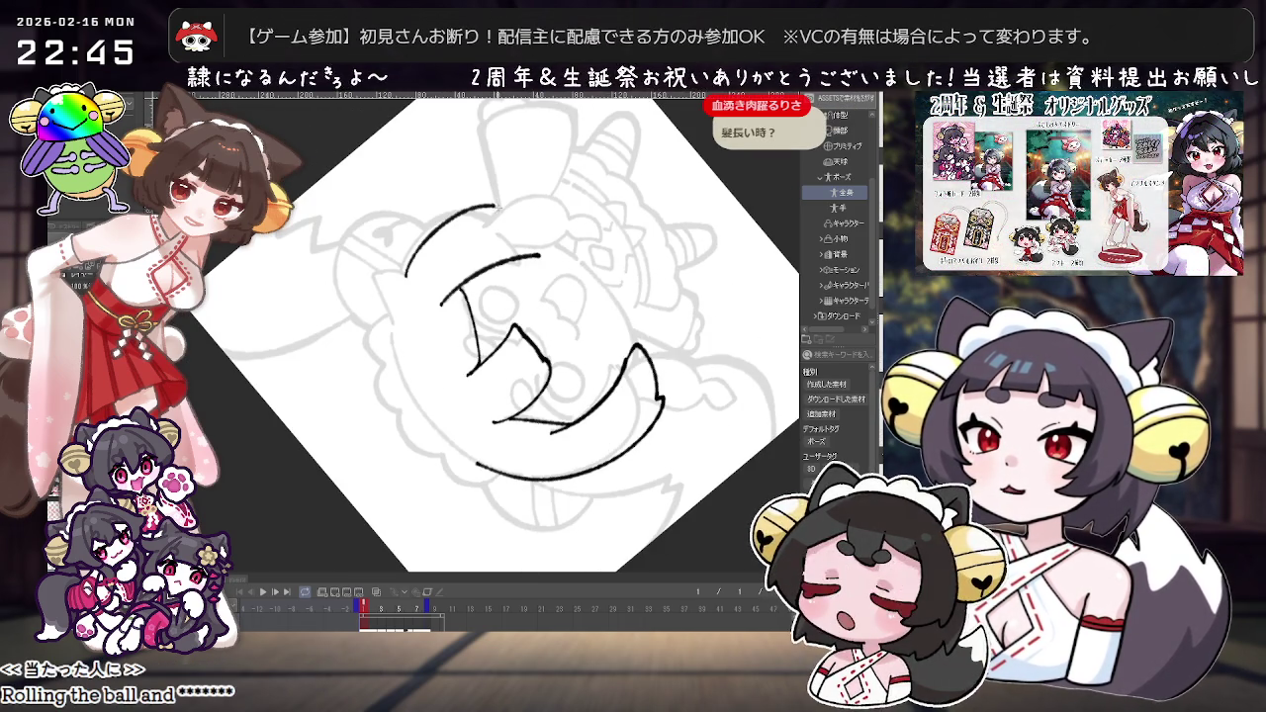
key(minus)
key(minus)
key(minus)
key(minus)
key(minus)
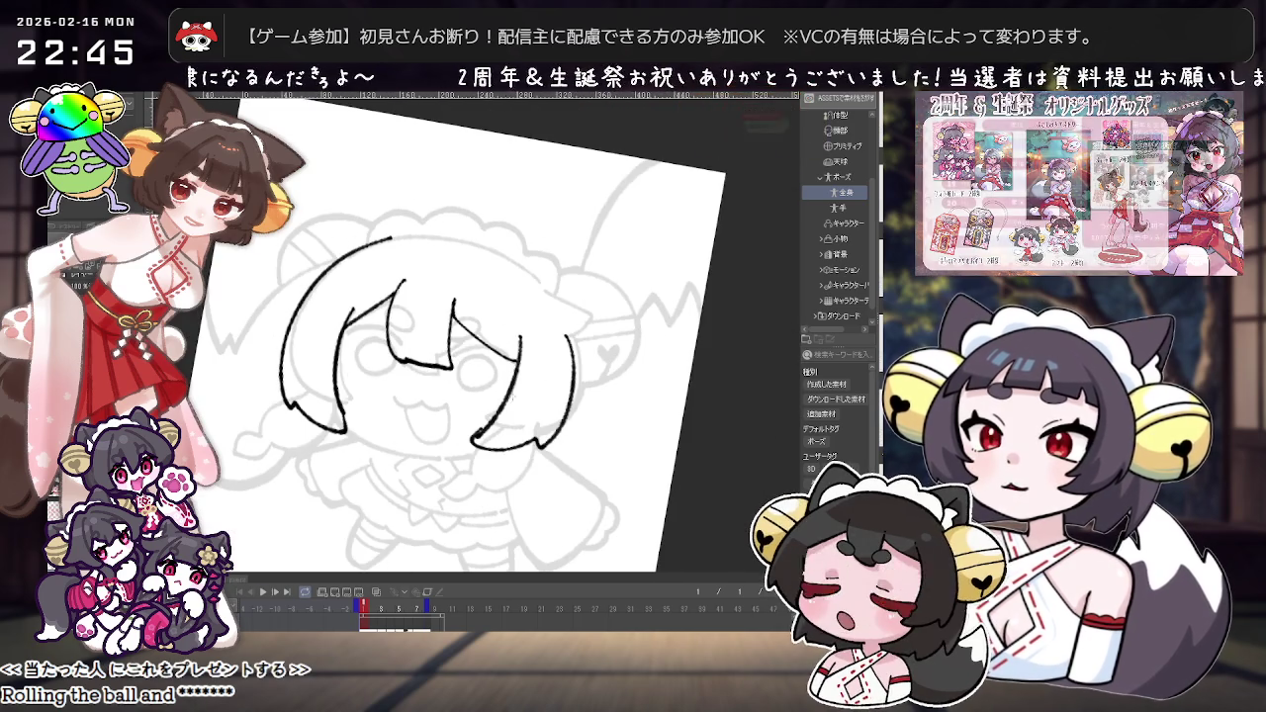
key(minus)
key(minus)
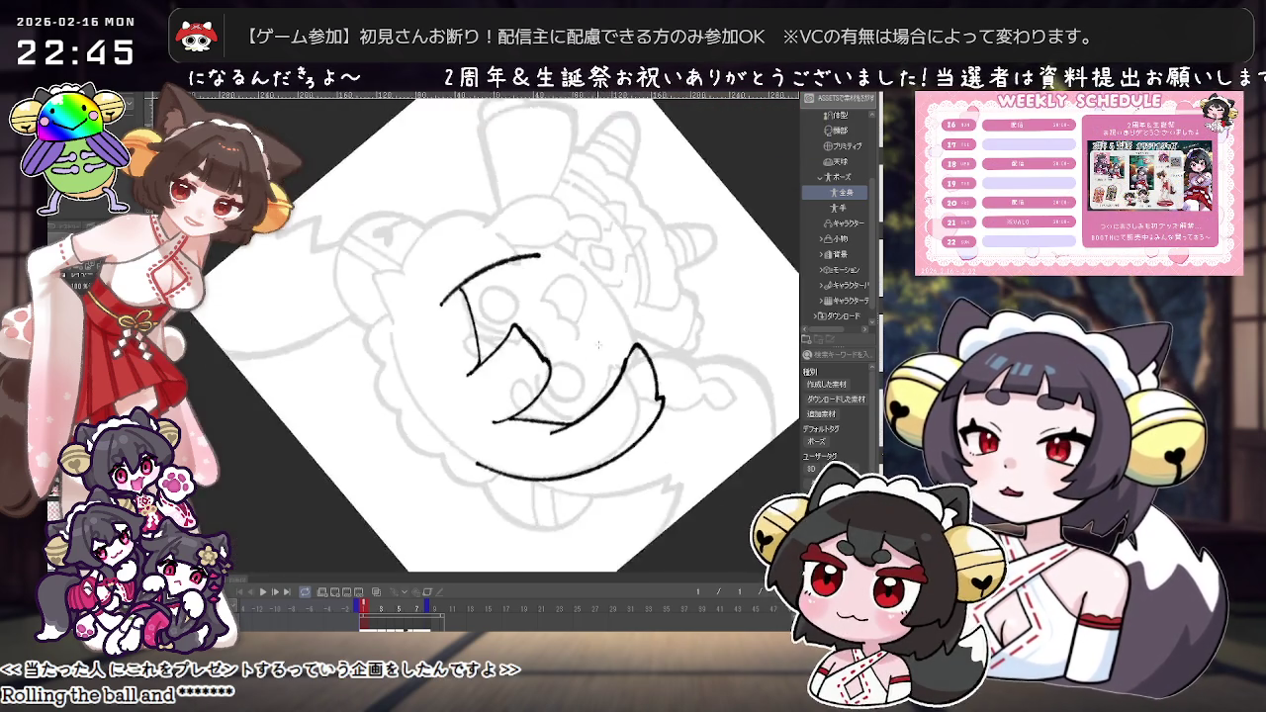
key(minus)
key(minus)
key(minus)
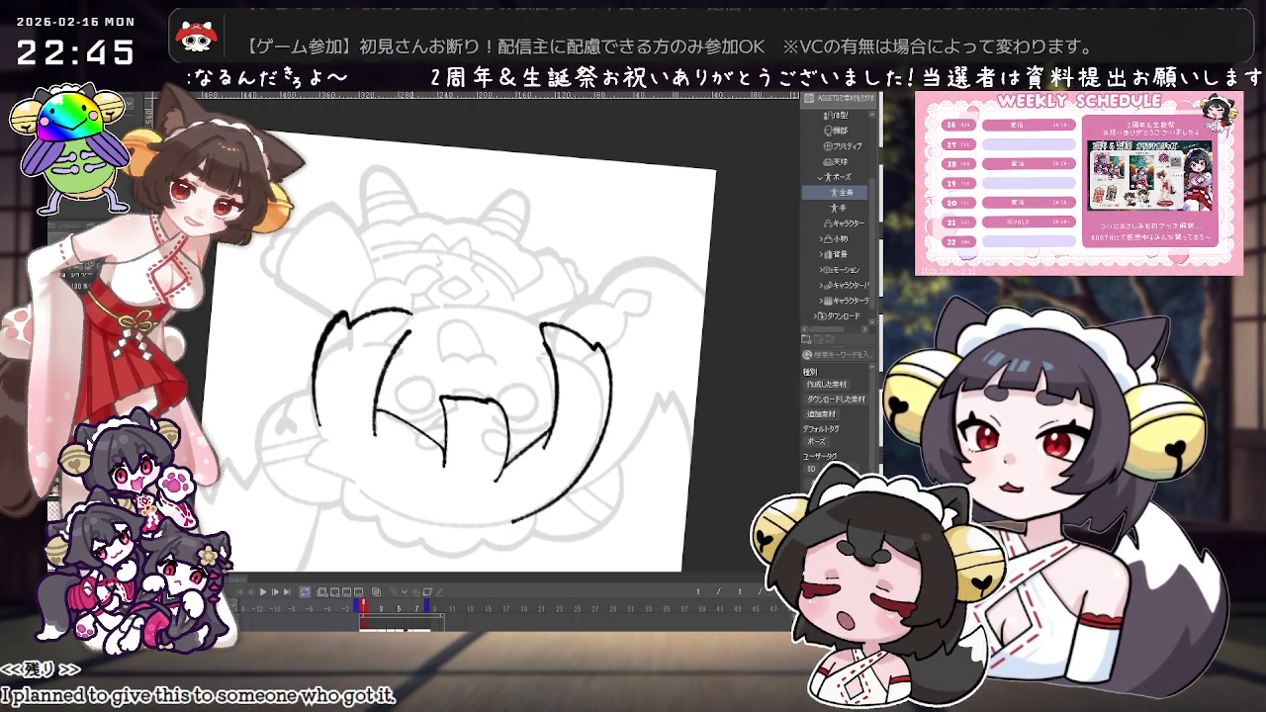
Step: Redraw the left side of the hair, erasing its lower part and extending the arc downward
key(ctrl+z)
drag(361, 324, 420, 319)
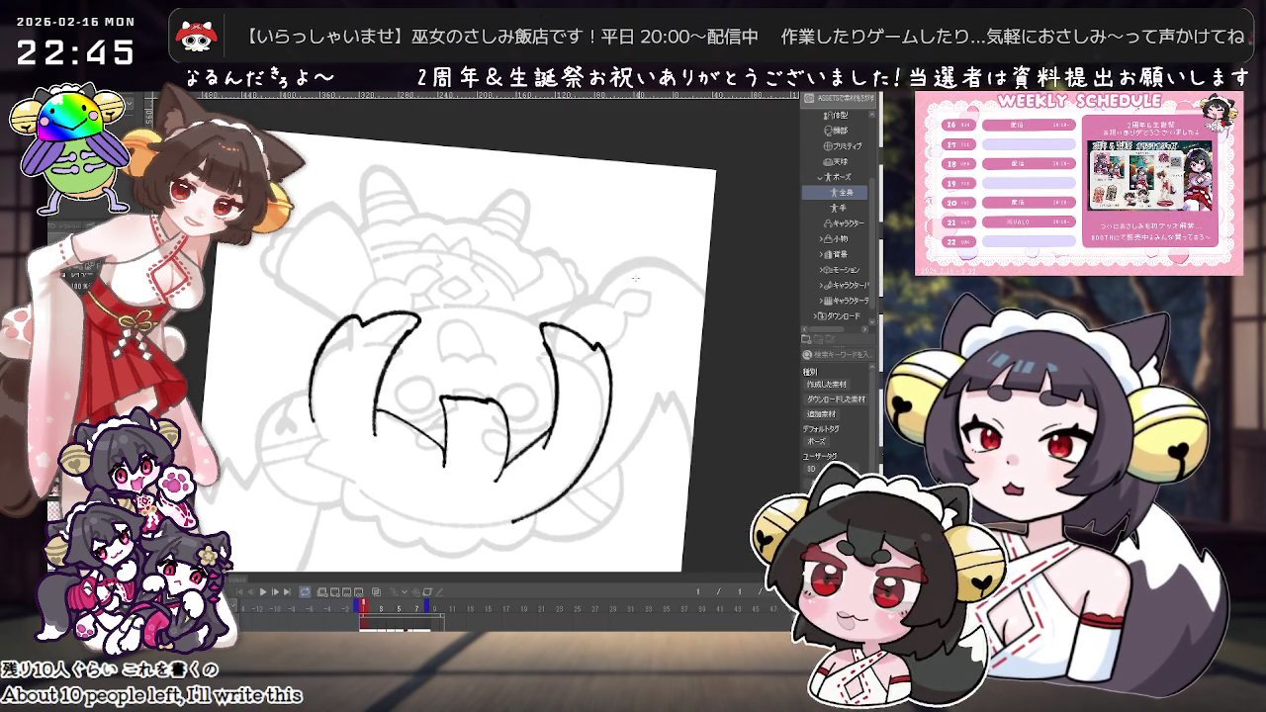
drag(315, 431, 347, 317)
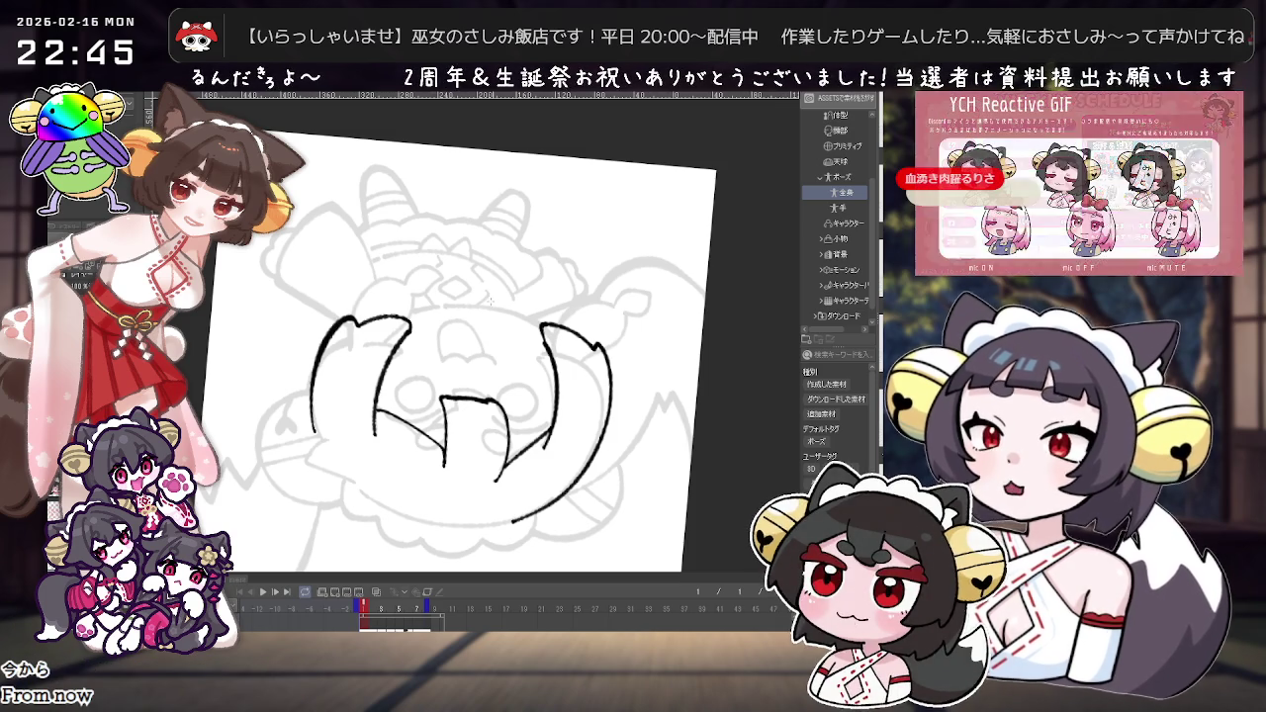
key(ctrl+z)
key(ctrl+z)
mouse_move(297, 443)
mouse_down()
mouse_move(306, 348)
mouse_move(384, 317)
mouse_move(404, 322)
mouse_move(336, 320)
mouse_move(400, 333)
mouse_up()
key(ctrl+z)
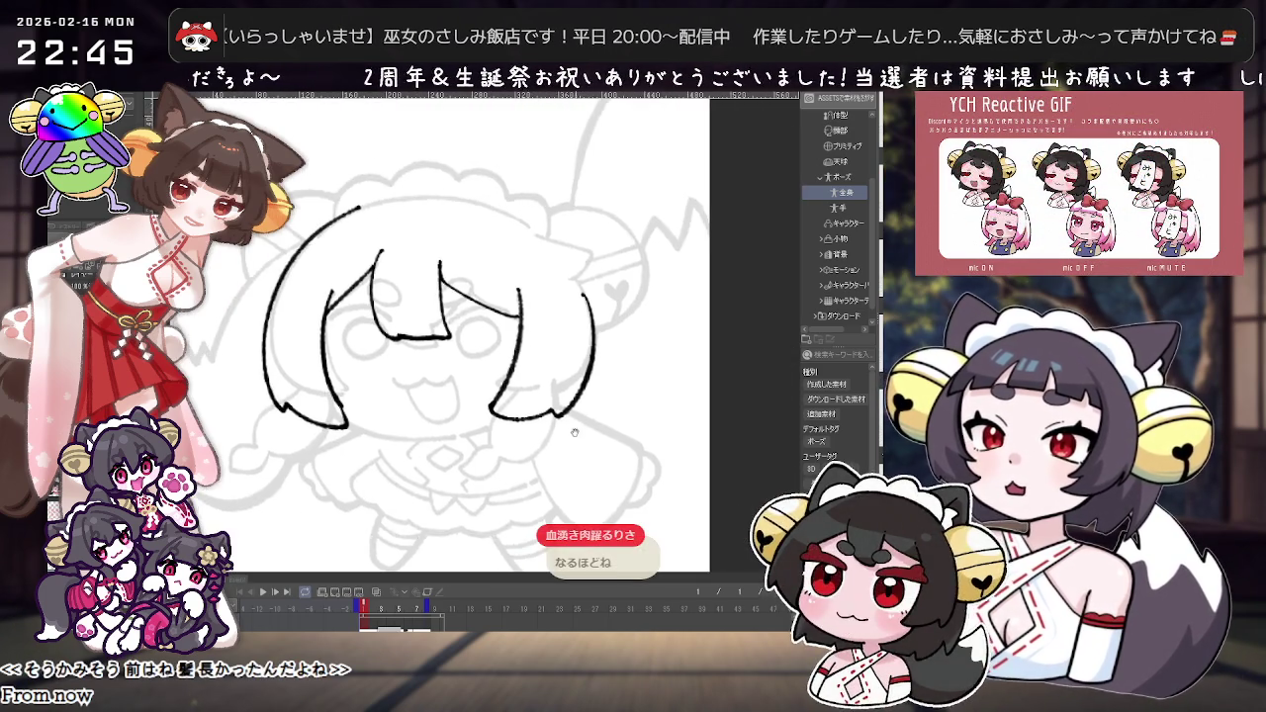
drag(573, 348, 531, 431)
key(ctrl+z)
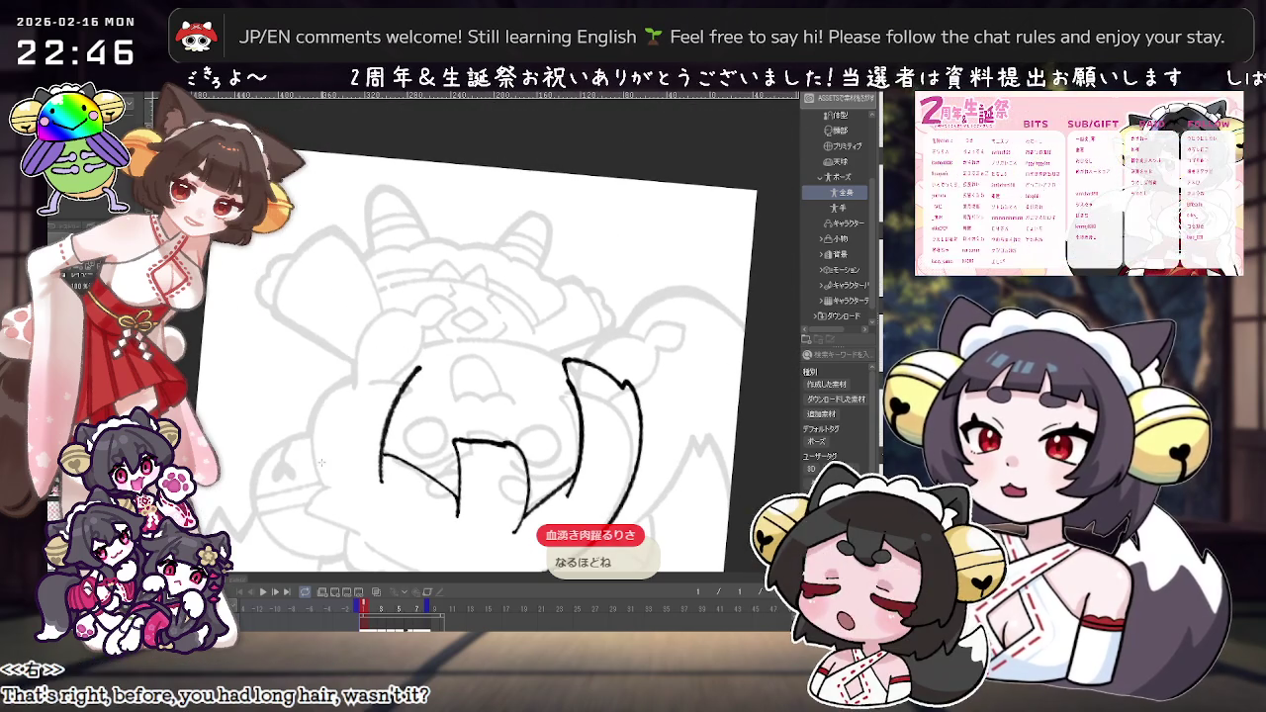
key(ctrl+z)
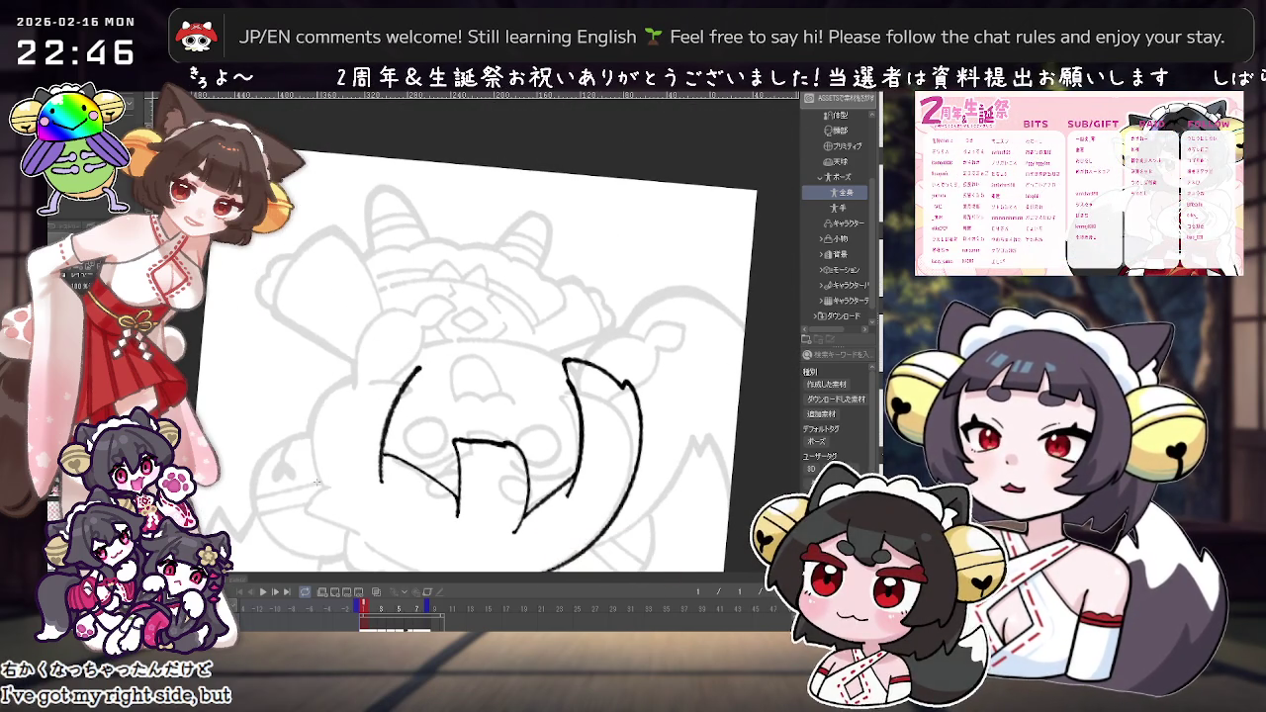
mouse_move(534, 425)
mouse_down()
mouse_move(566, 385)
mouse_move(554, 395)
mouse_up()
drag(311, 317, 354, 394)
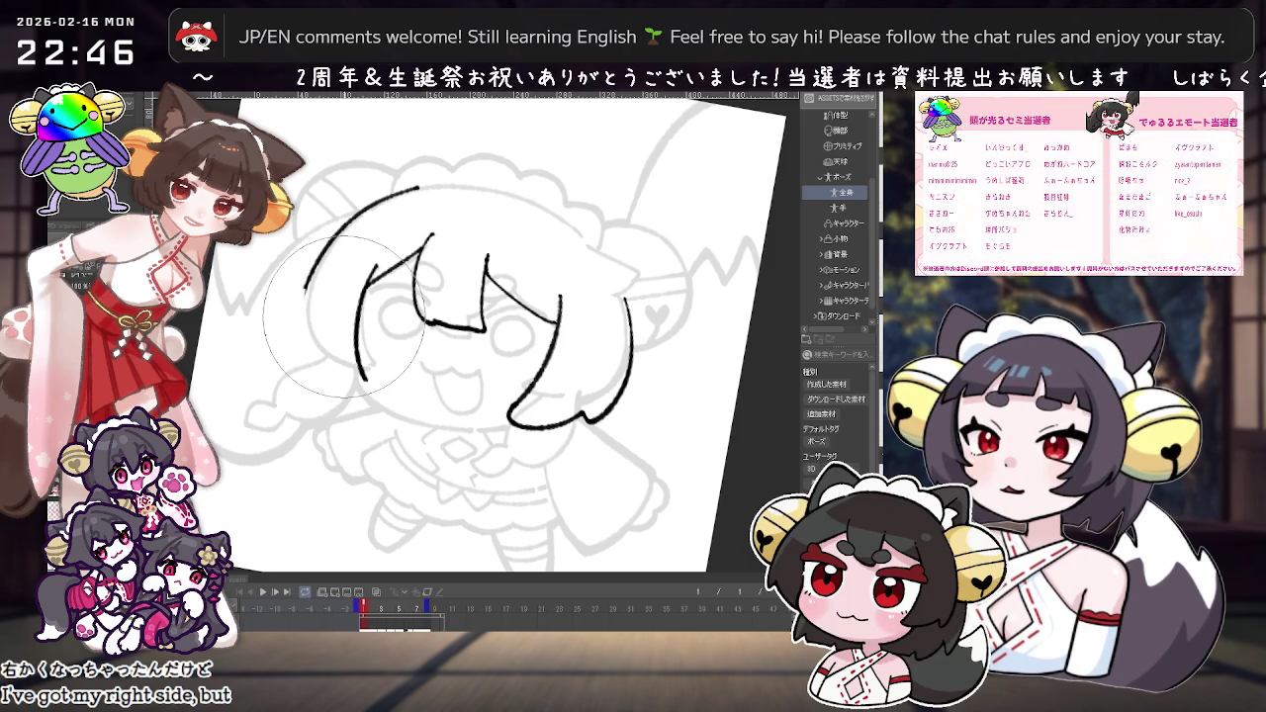
drag(305, 289, 297, 322)
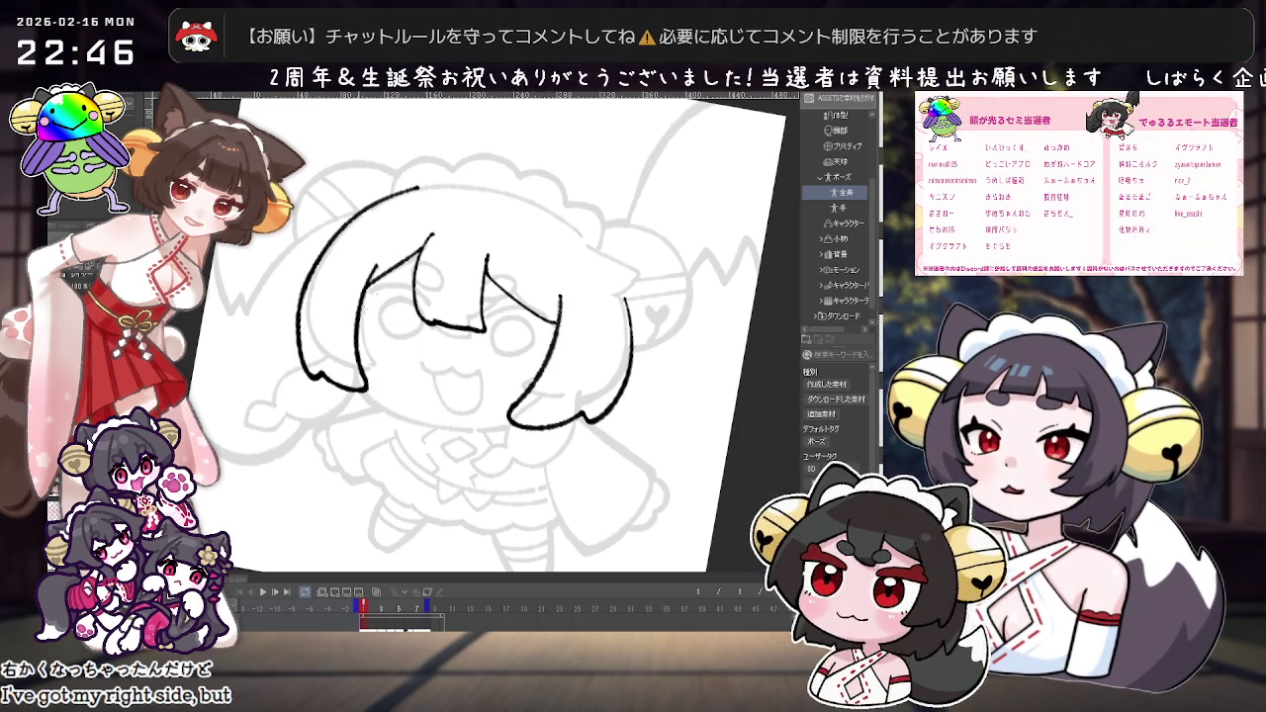
Step: Ink a longer rounded arc over the top of the head and join it to the outline
key(ctrl+0)
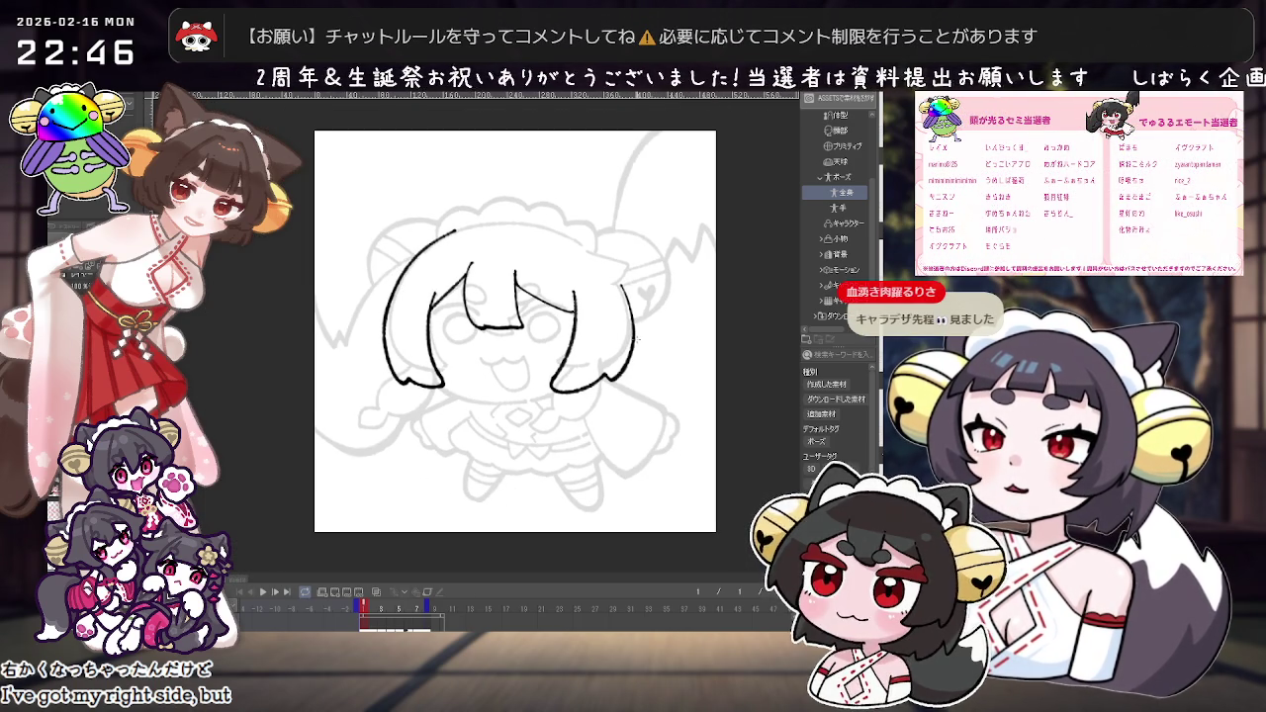
scroll(636, 340, up, 3)
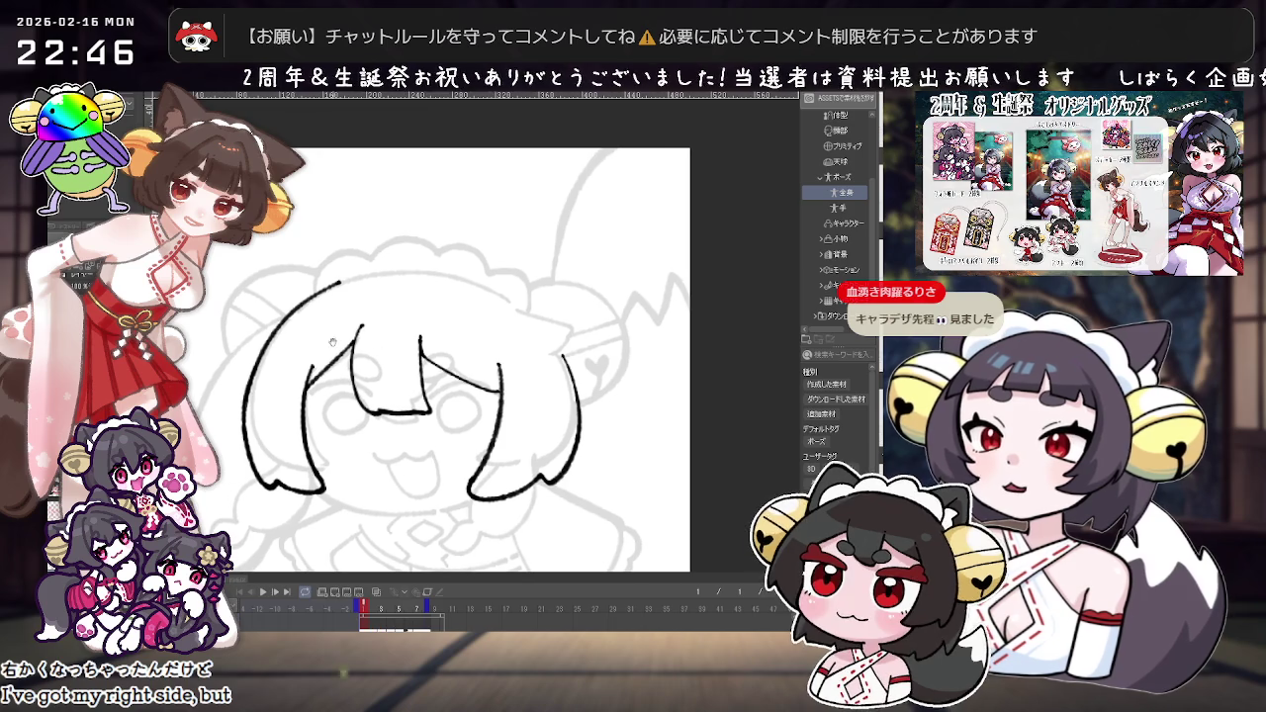
drag(374, 274, 382, 302)
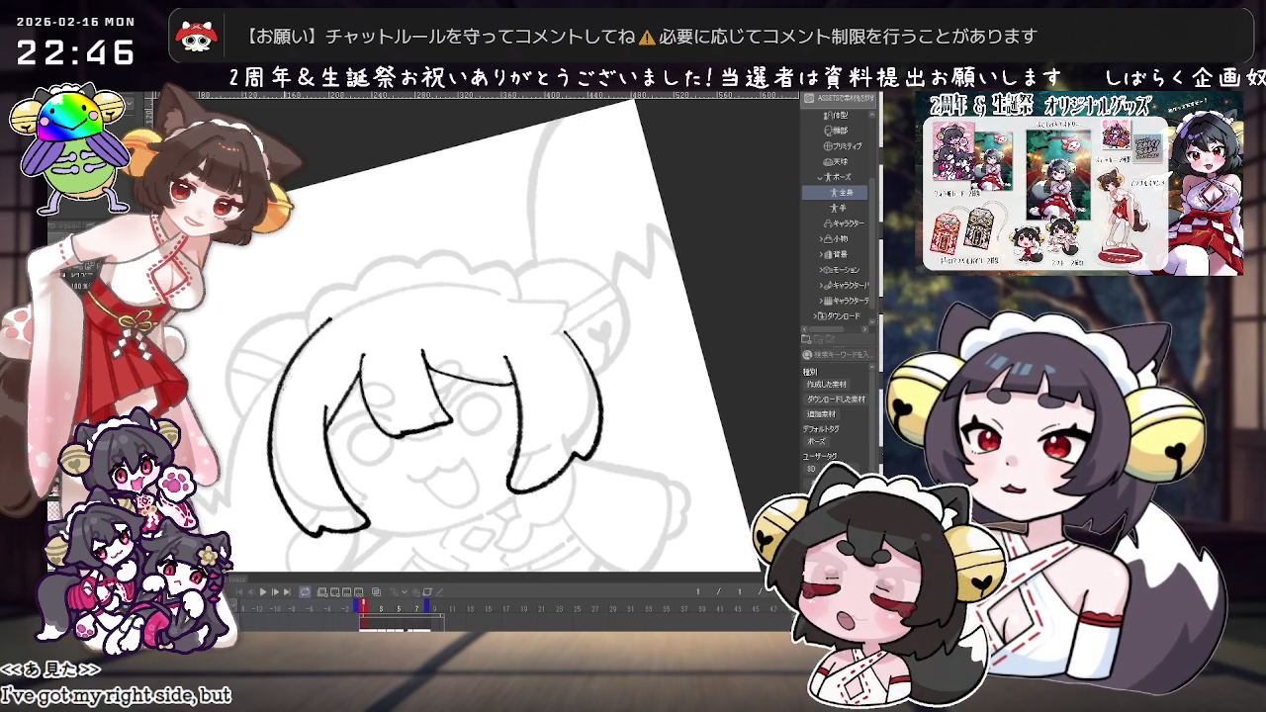
key(ctrl+z)
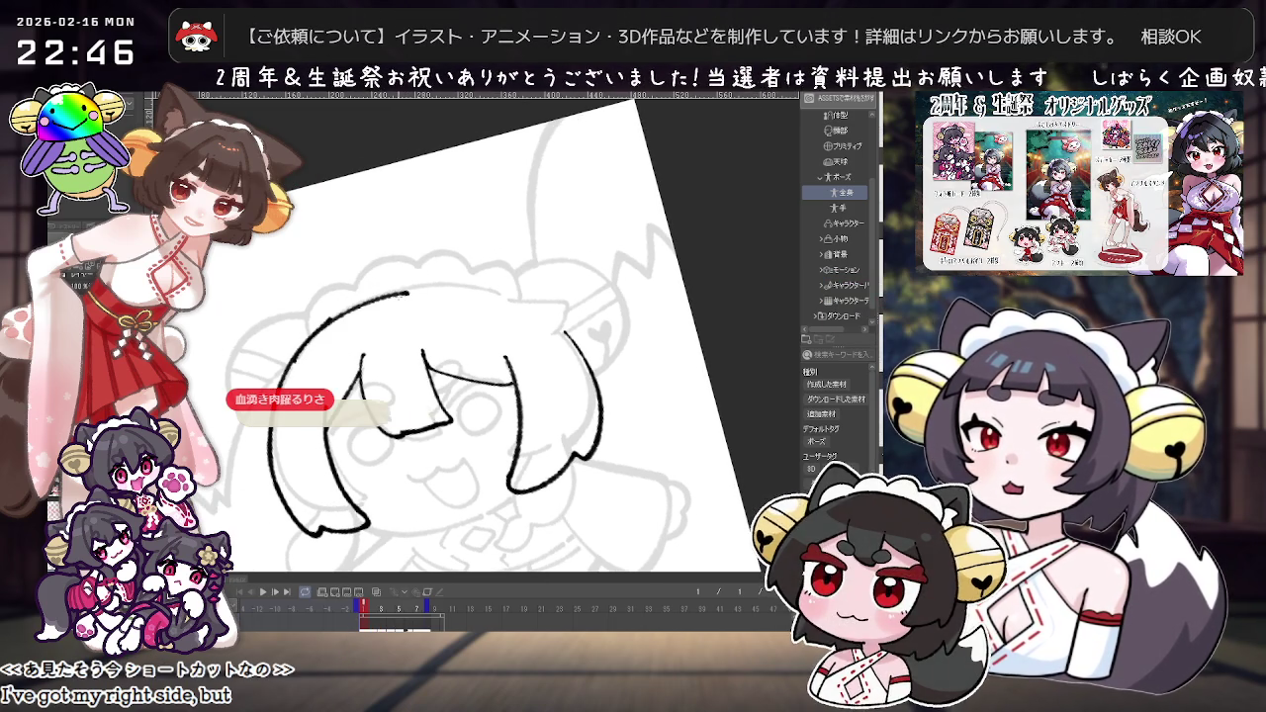
key(ctrl+y)
key(ctrl+z)
drag(297, 347, 395, 292)
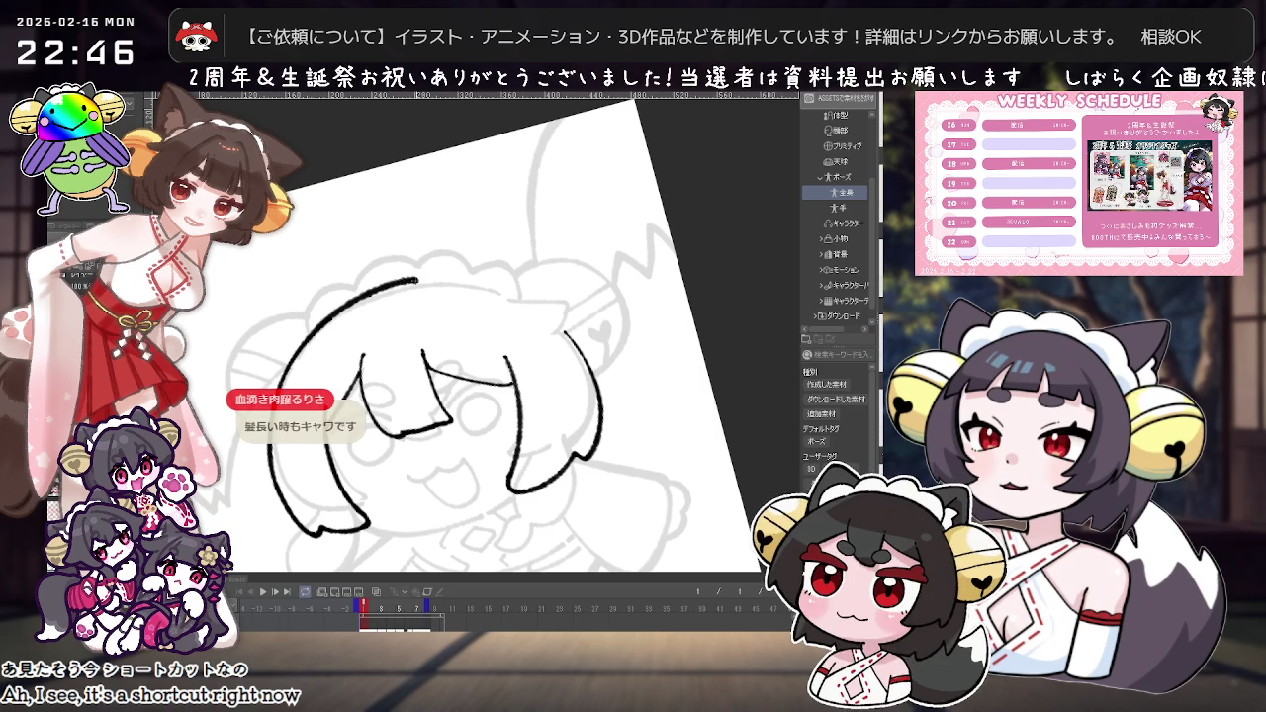
key(minus)
drag(403, 343, 522, 259)
drag(407, 348, 451, 292)
key(ctrl+z)
mouse_move(407, 348)
mouse_down()
mouse_move(447, 301)
mouse_move(546, 259)
mouse_up()
Step: Redraw the head's upper-left arc as one stroke, then erase parts of the big curved stroke
key(ctrl+z)
mouse_move(406, 350)
mouse_down()
mouse_move(465, 282)
mouse_move(544, 259)
mouse_up()
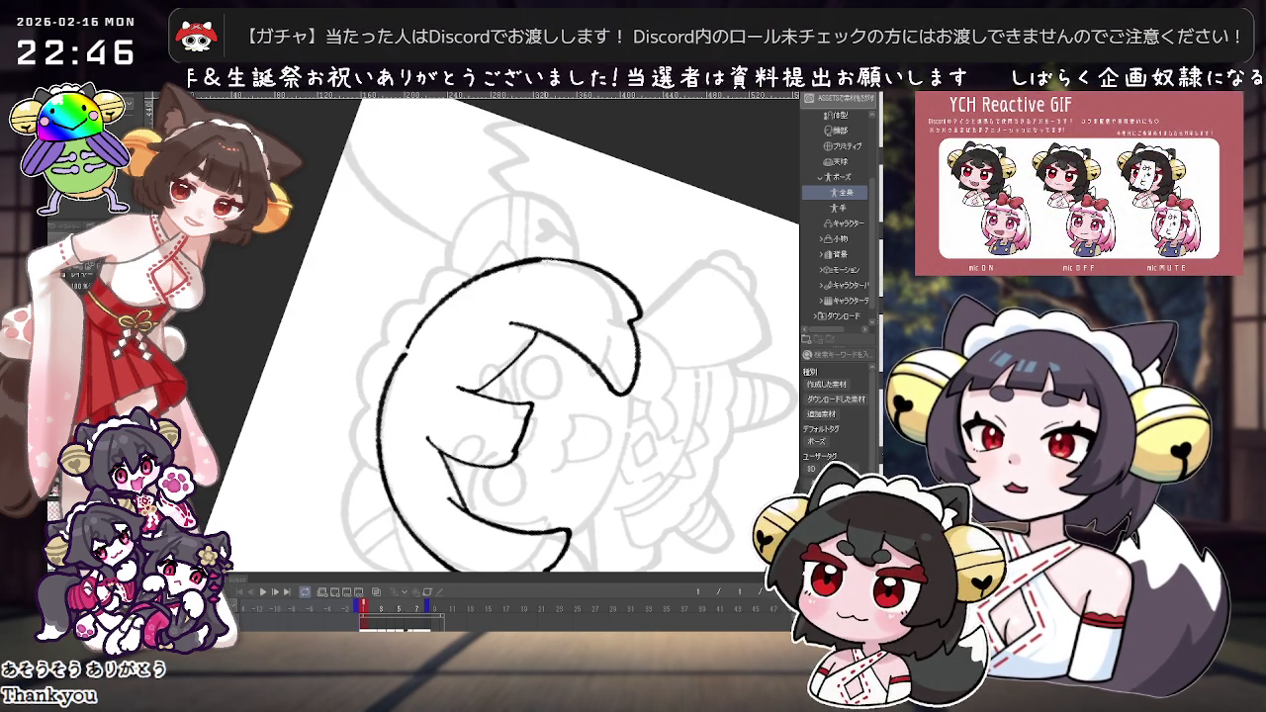
drag(681, 288, 738, 303)
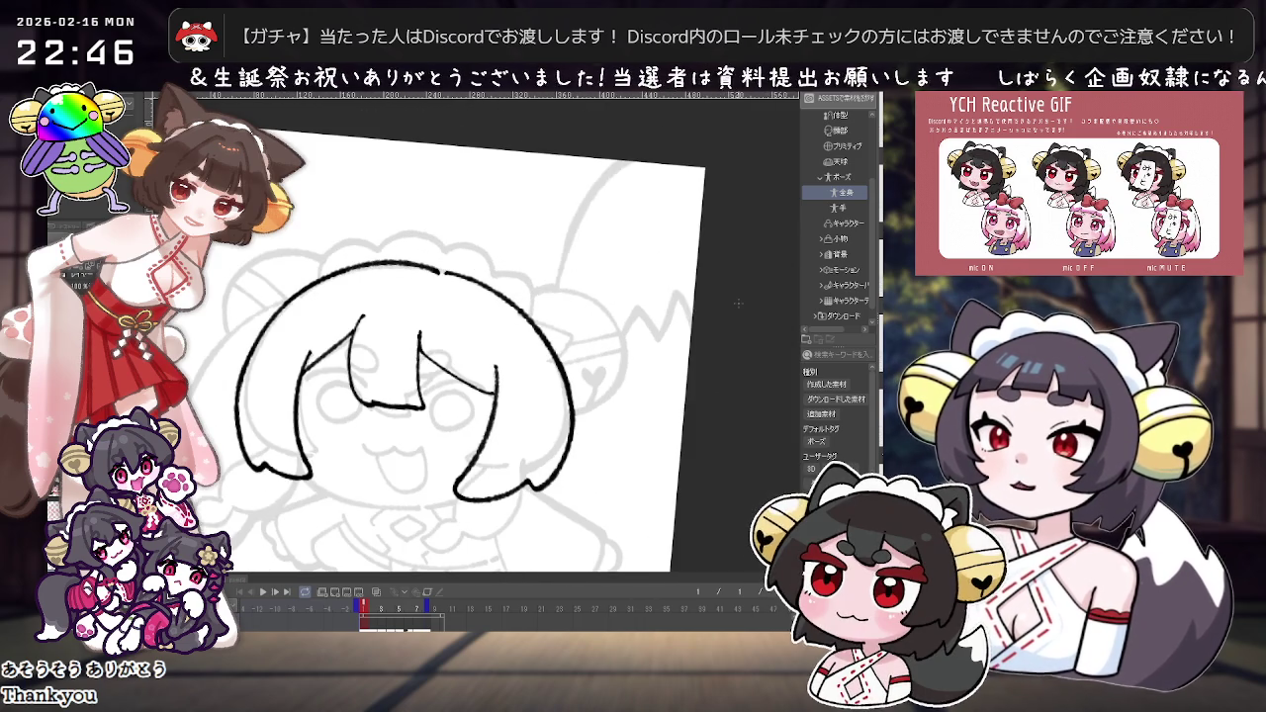
drag(738, 303, 666, 173)
drag(418, 332, 495, 252)
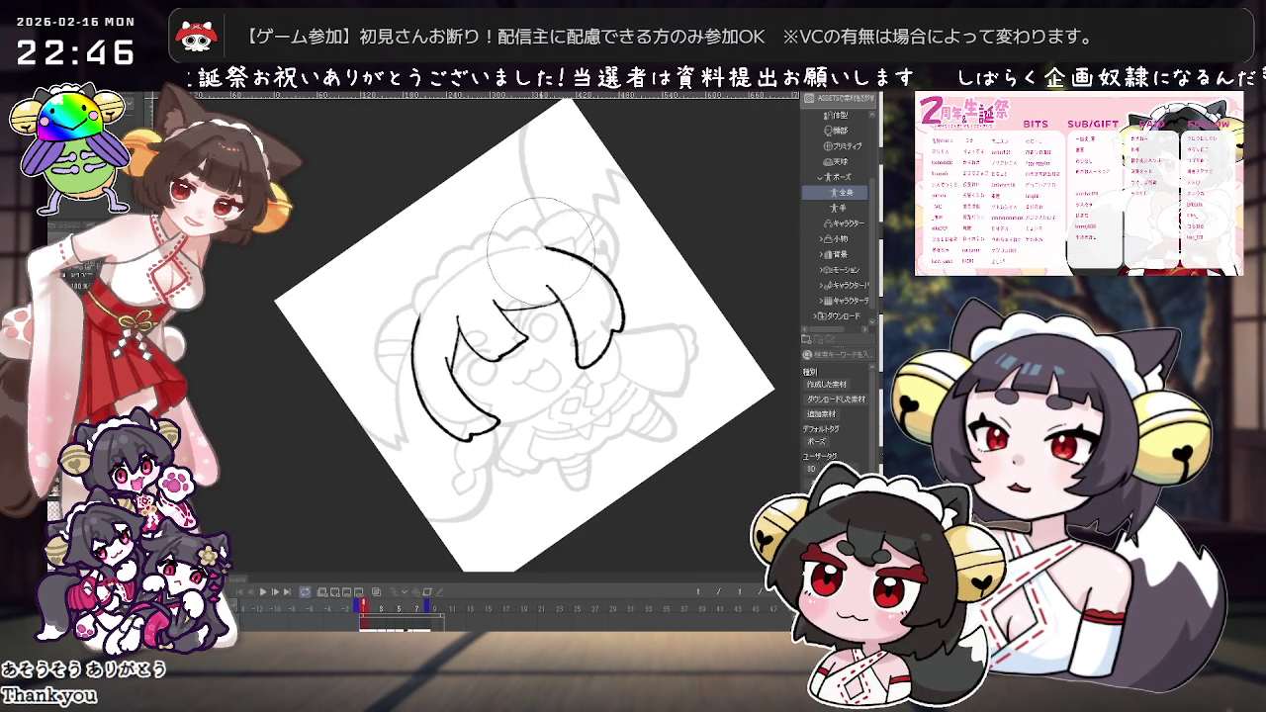
key(-)
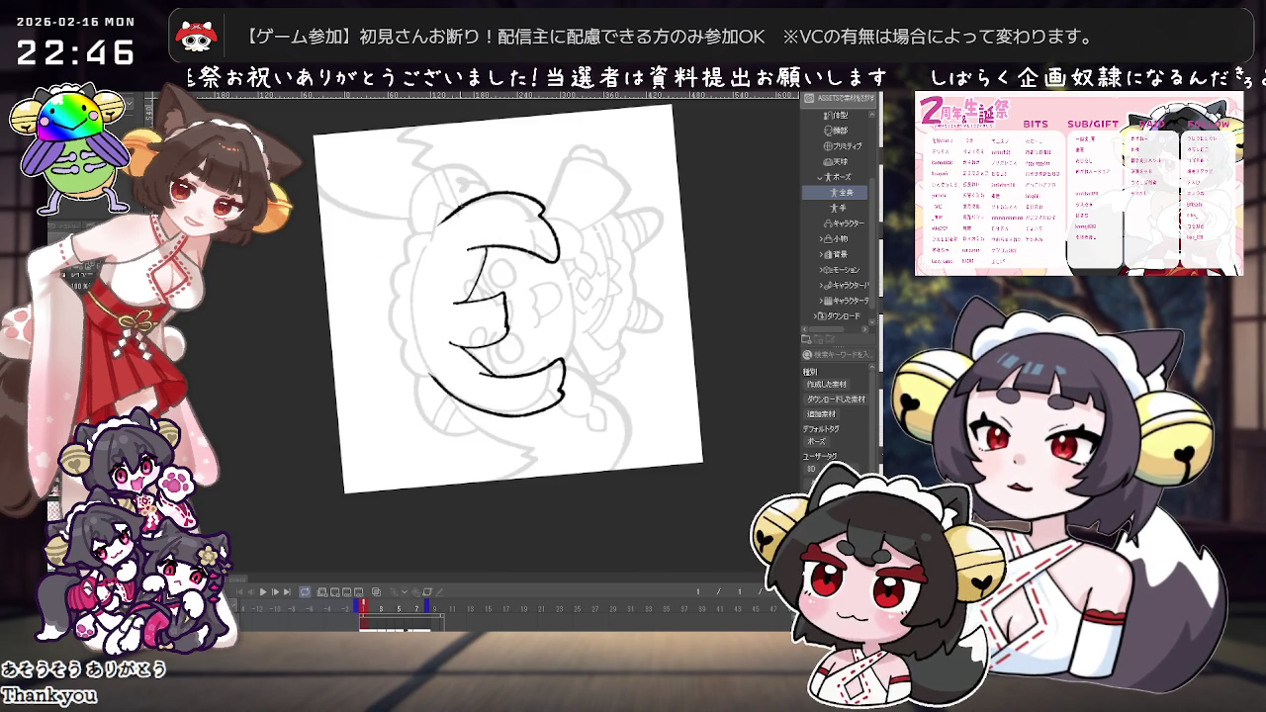
drag(412, 344, 443, 241)
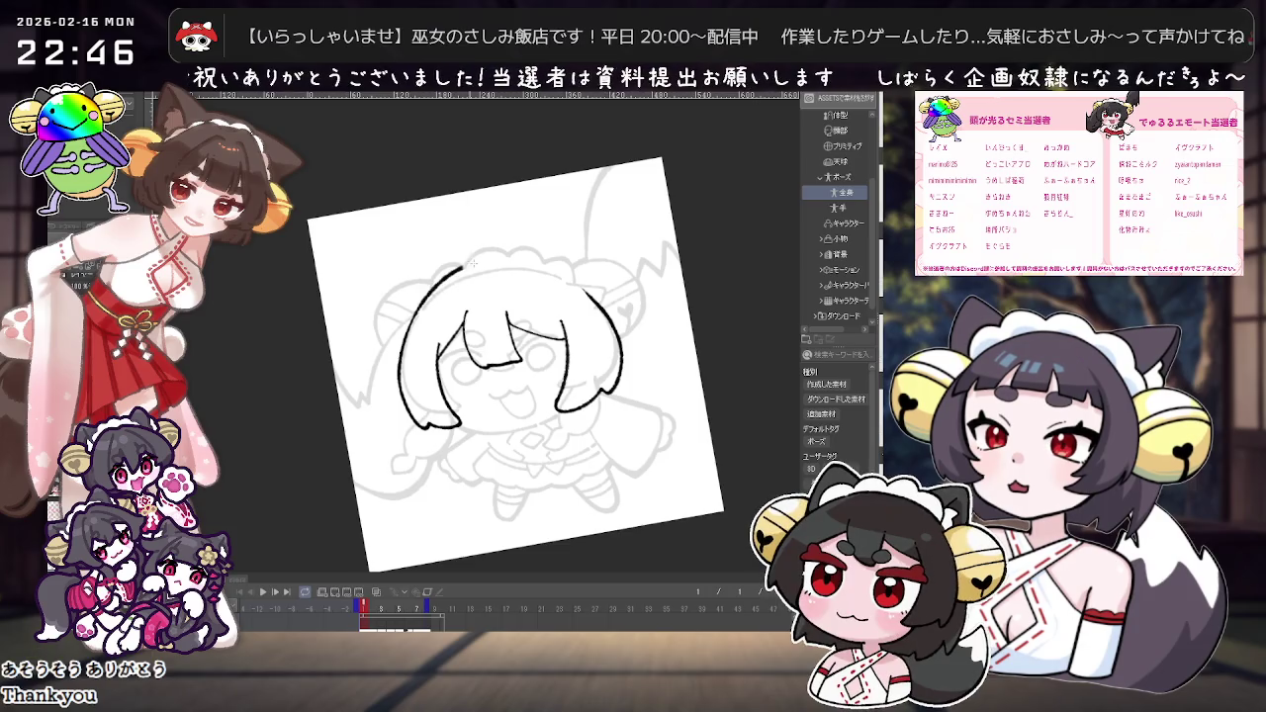
drag(425, 396, 416, 265)
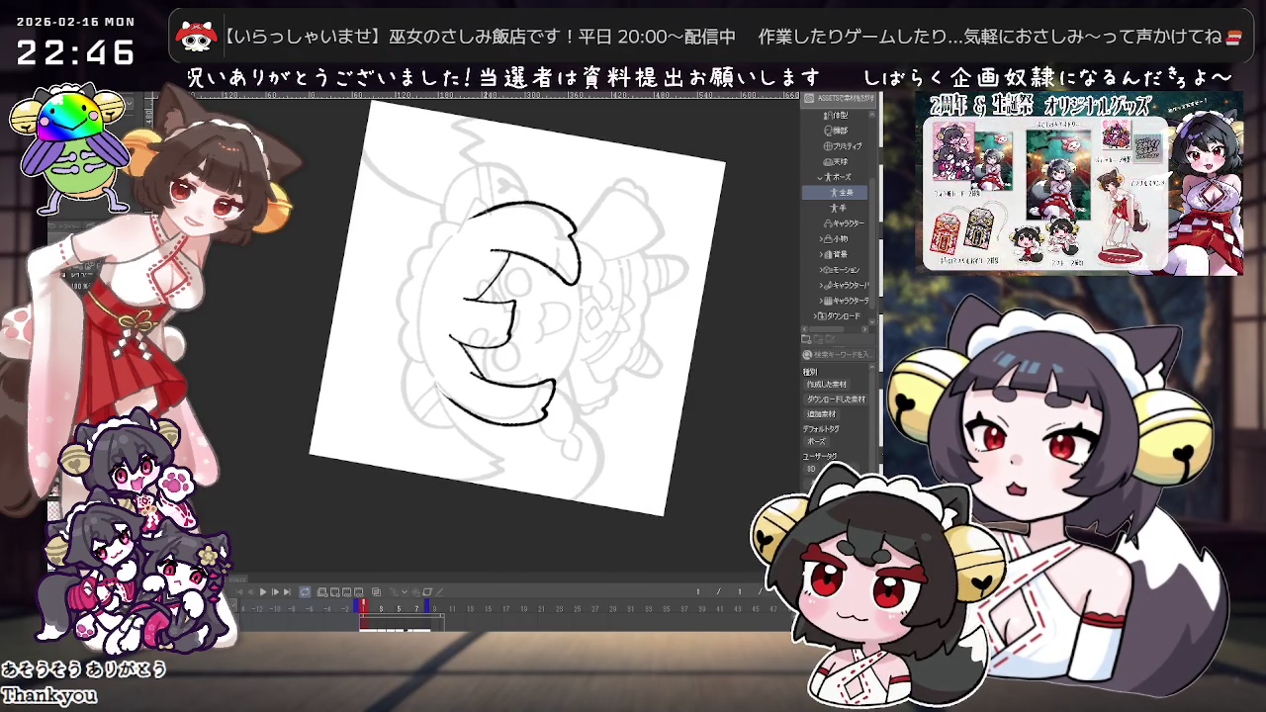
drag(416, 353, 432, 300)
Step: Ink a curling tuft on top of the head that curves over and down to the right
scroll(432, 300, up, 2)
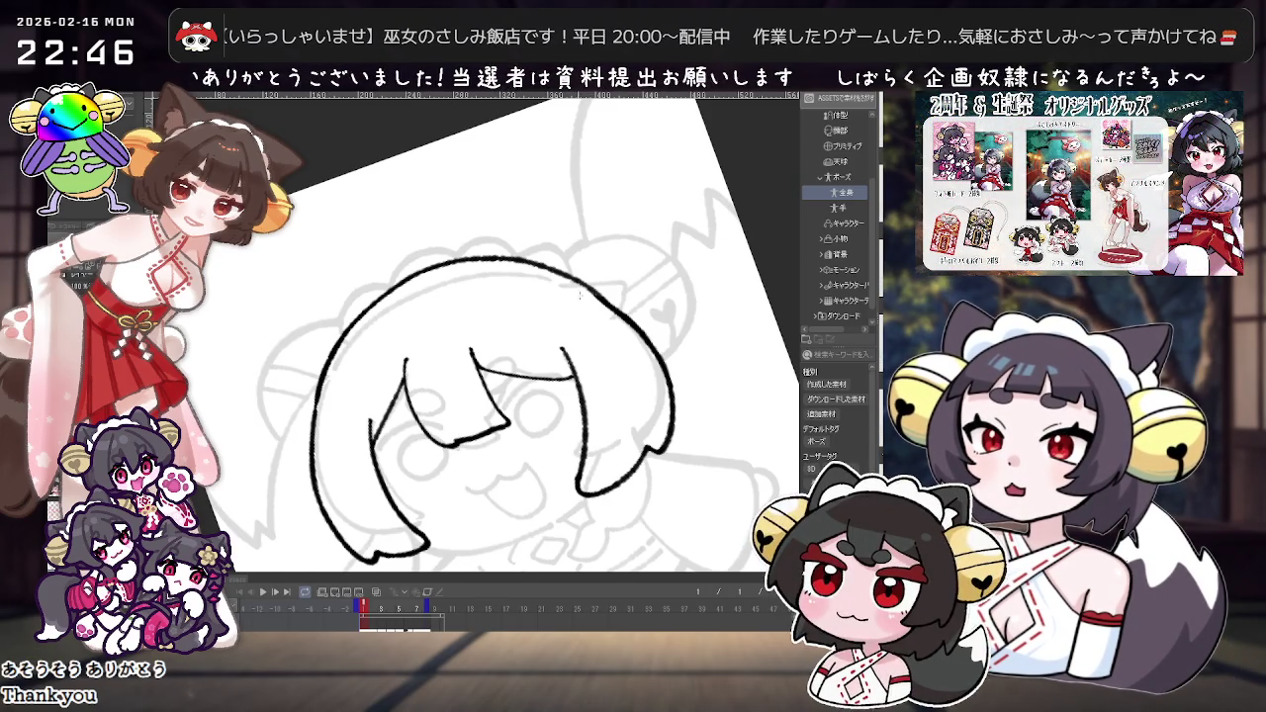
scroll(559, 297, down, 2)
drag(559, 296, 465, 327)
drag(479, 282, 437, 346)
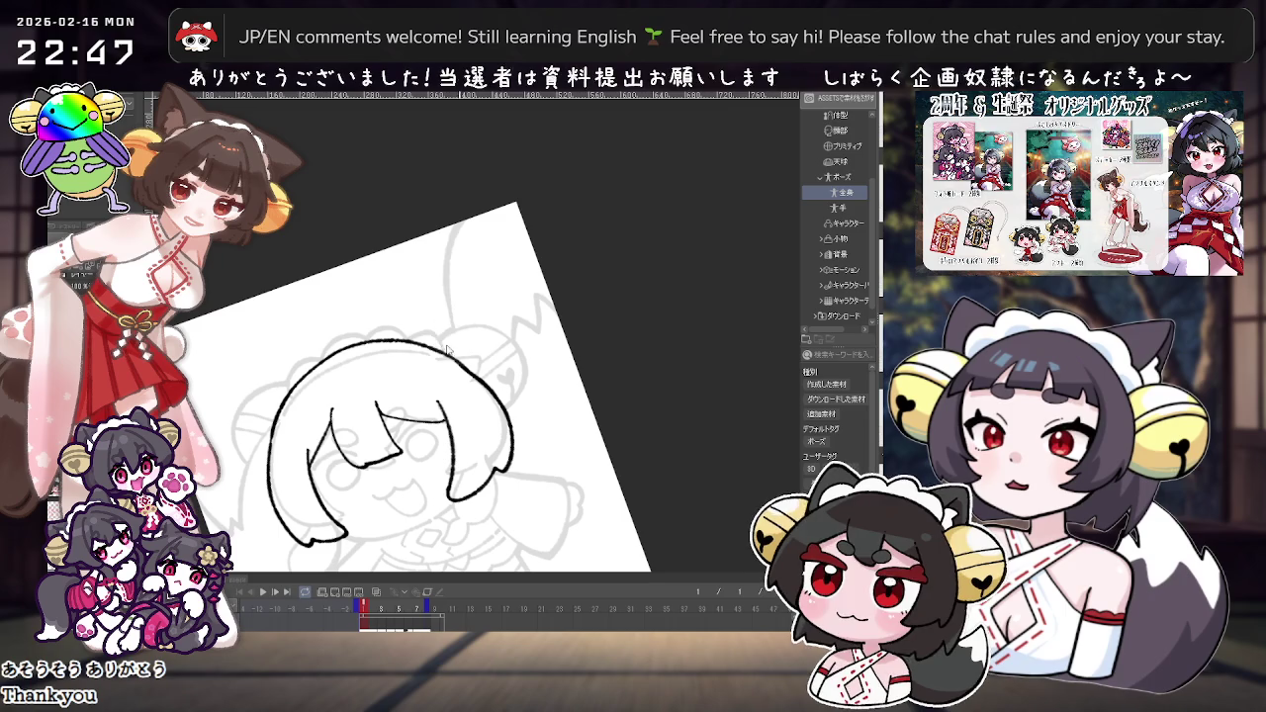
key(ctrl+z)
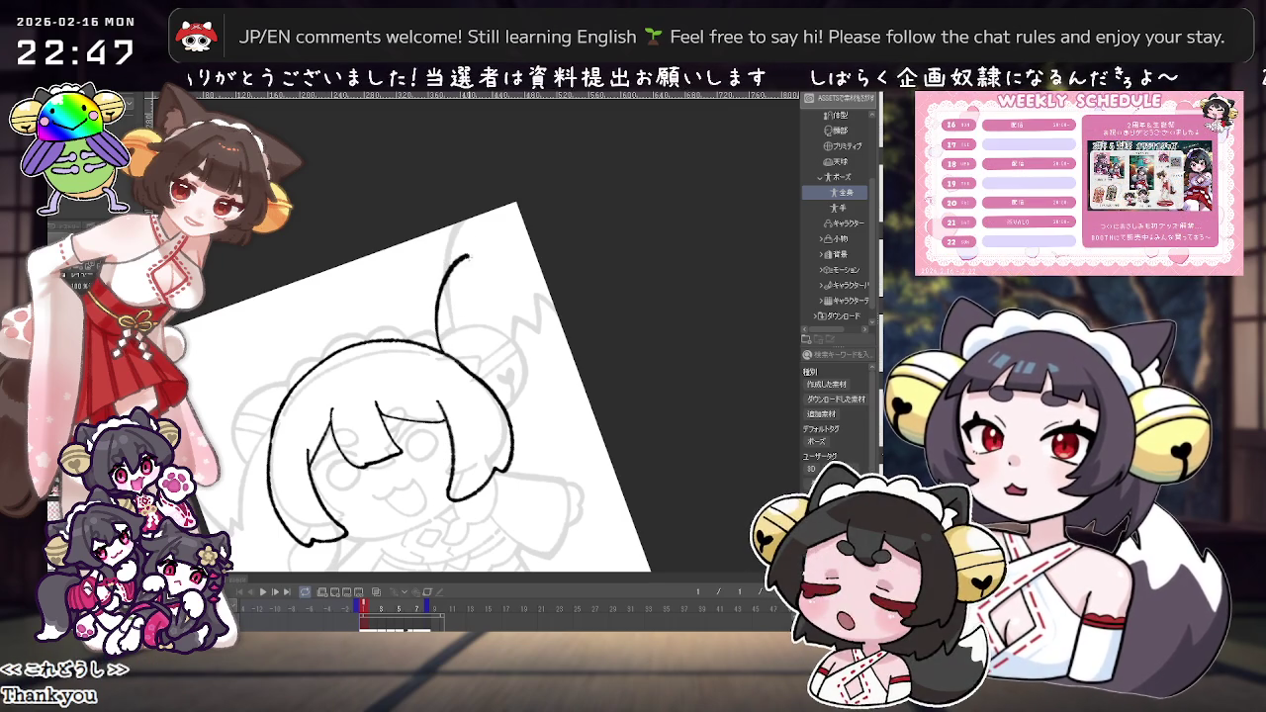
drag(502, 257, 501, 307)
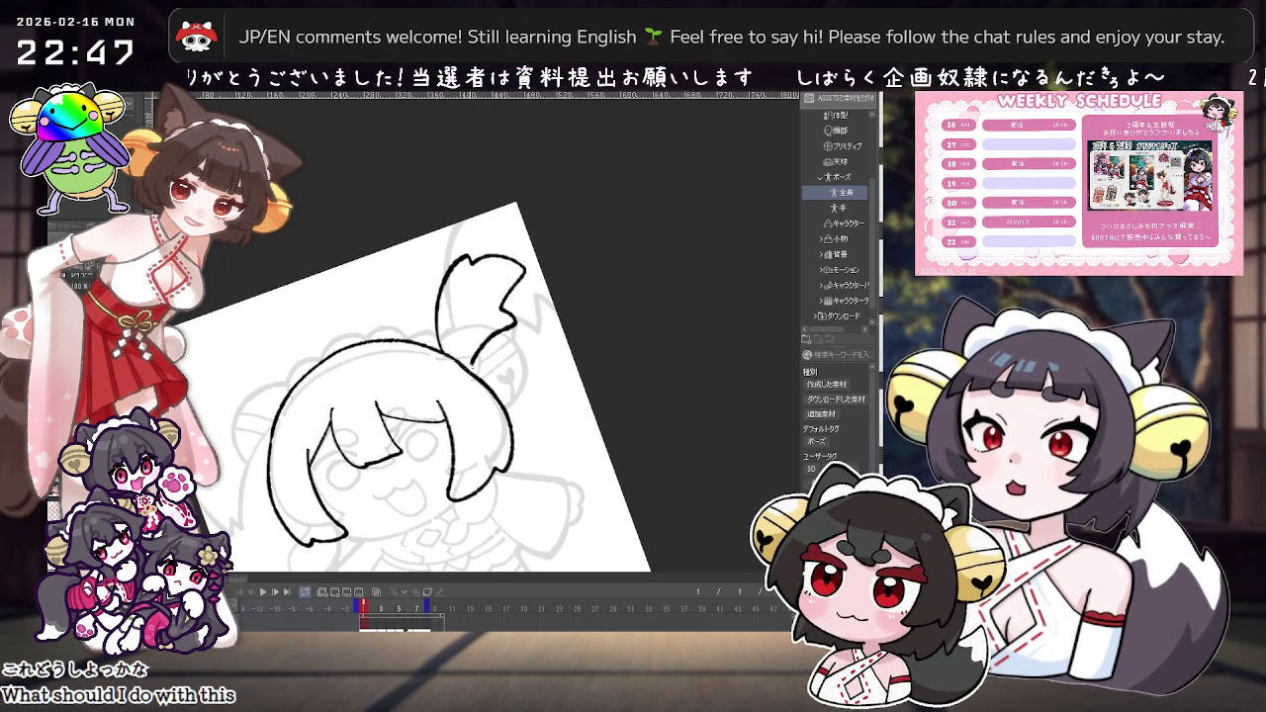
Step: Ink a jagged hair strand flowing down-left from the head
scroll(564, 295, down, 2)
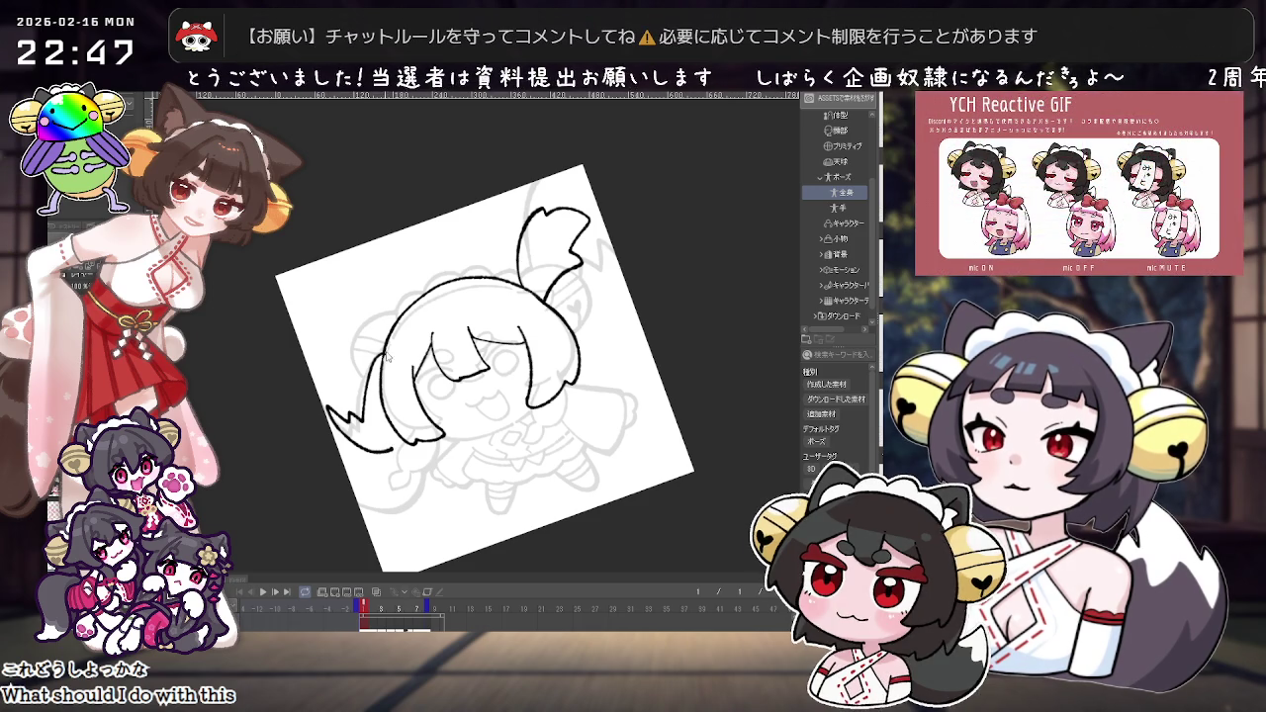
mouse_move(365, 394)
mouse_down()
mouse_move(342, 432)
mouse_move(383, 435)
mouse_up()
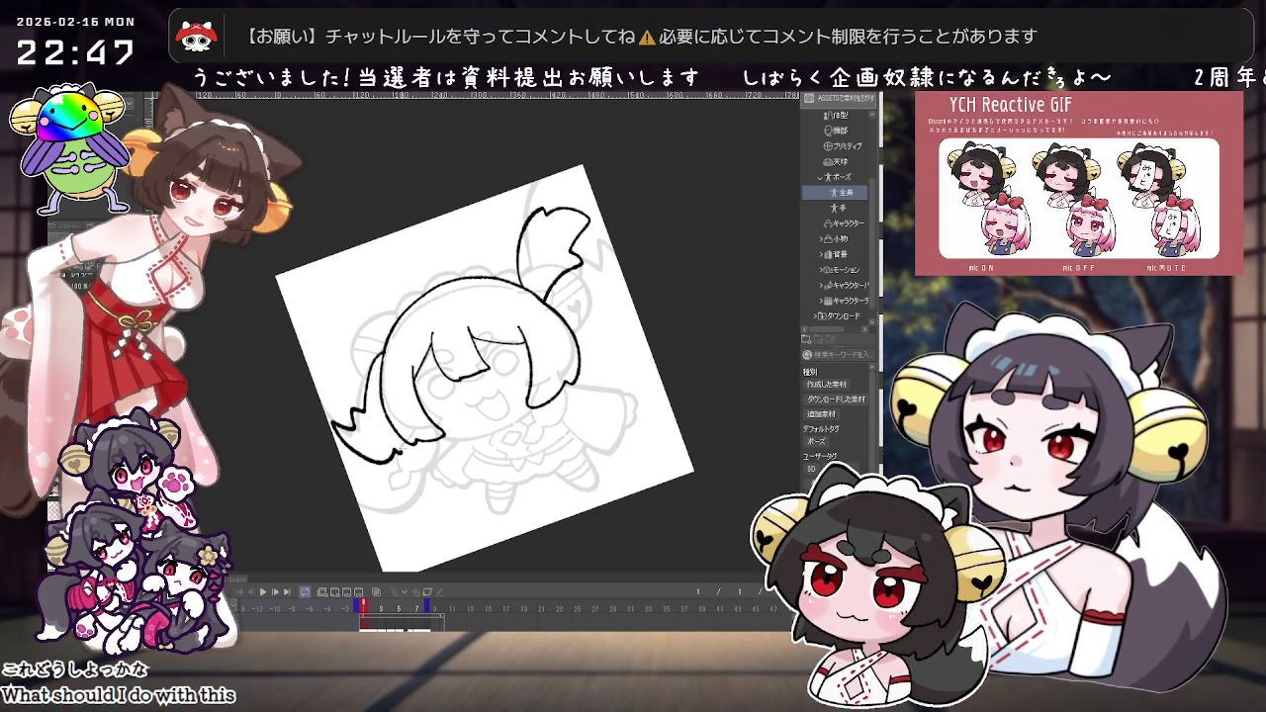
key(asciicircum)
scroll(590, 333, down, 2)
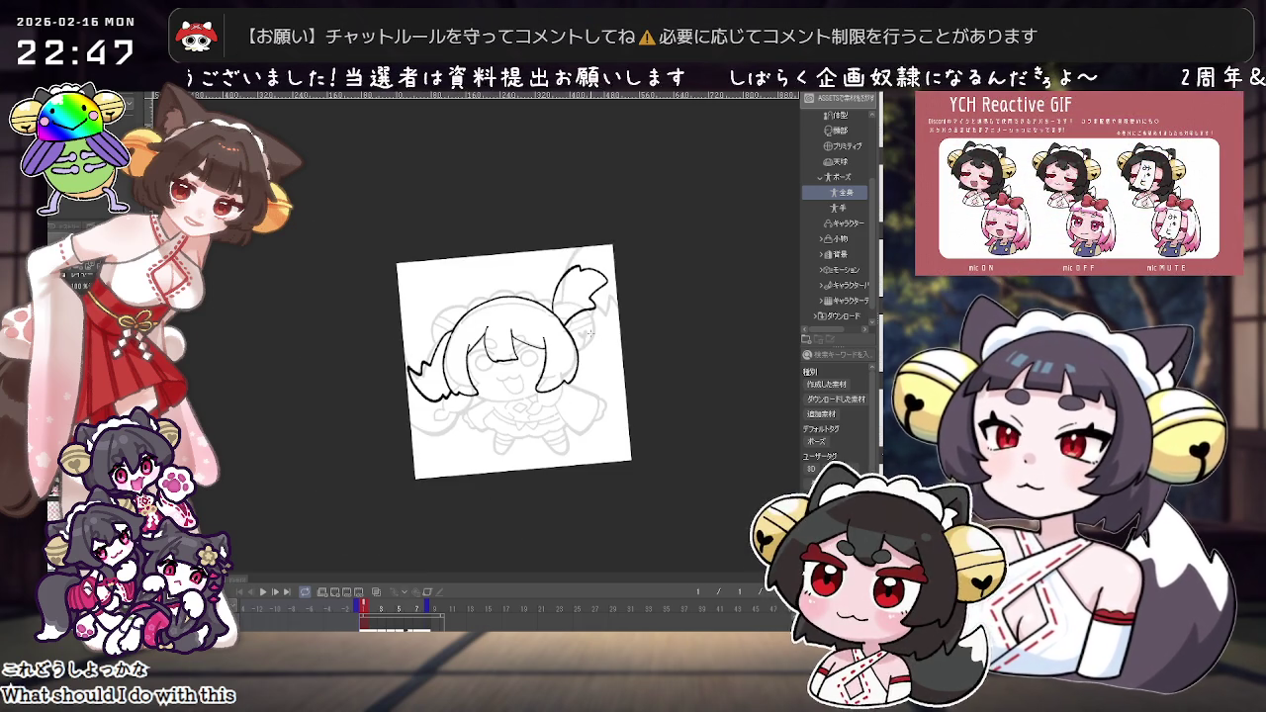
scroll(592, 335, up, 2)
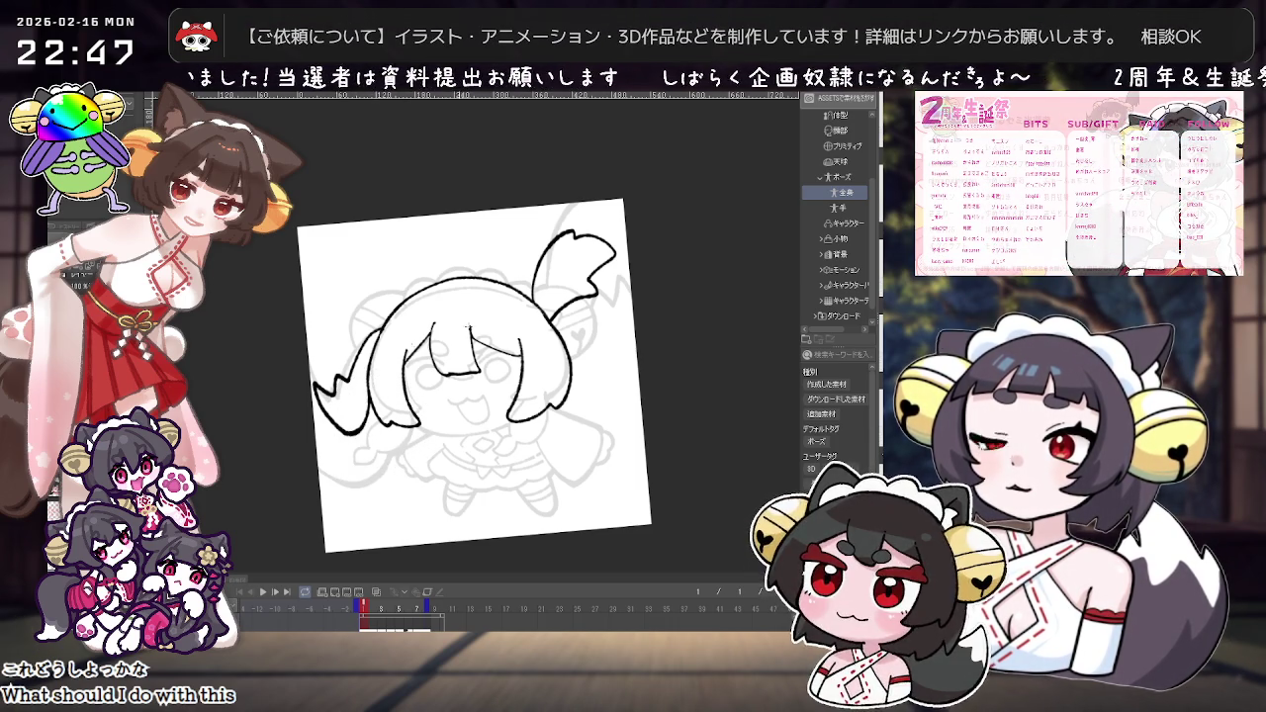
scroll(607, 313, down, 1)
scroll(607, 313, down, 1)
scroll(606, 313, up, 4)
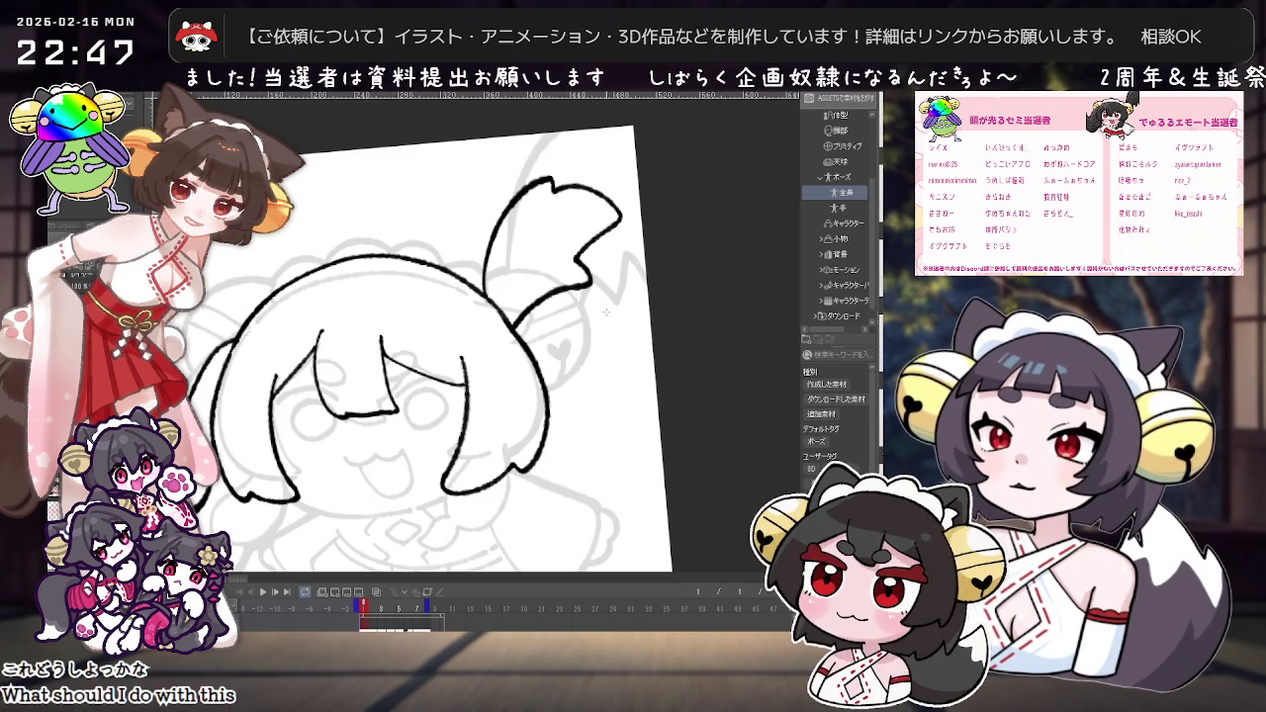
Step: Erase a short piece of the ear's lower line and ink the left side of the head
drag(515, 312, 531, 315)
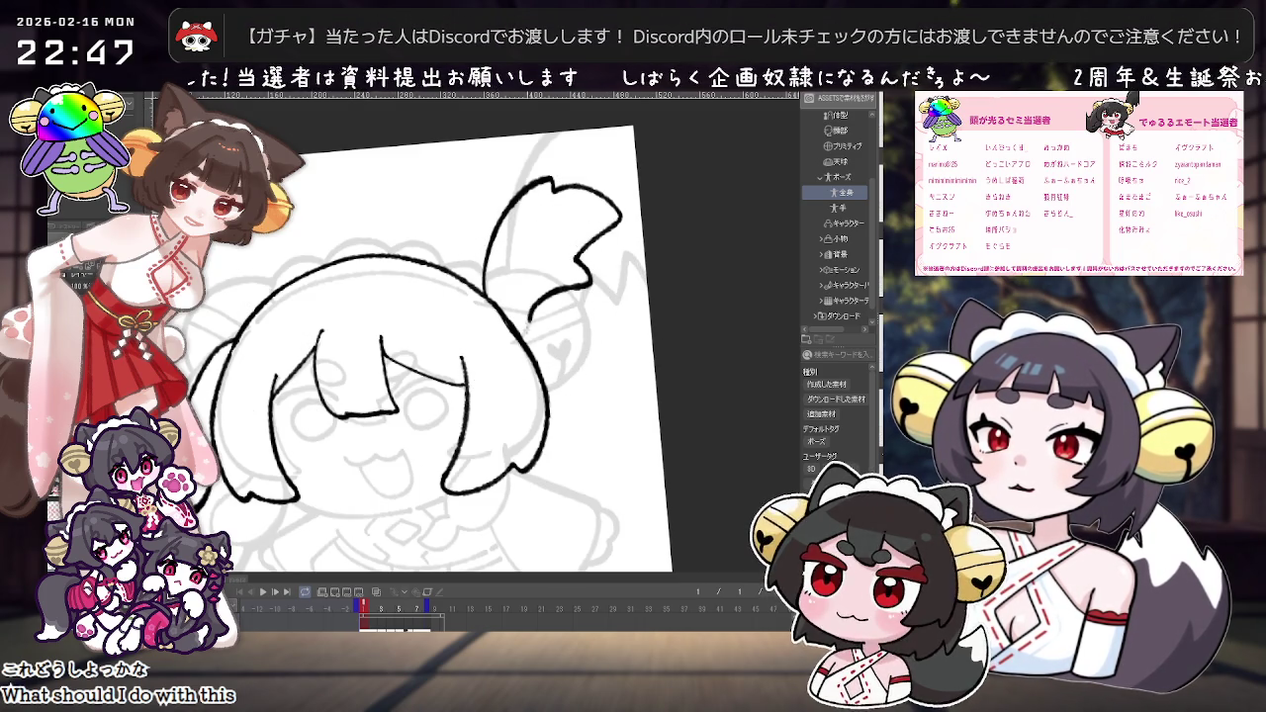
key(ctrl+minus)
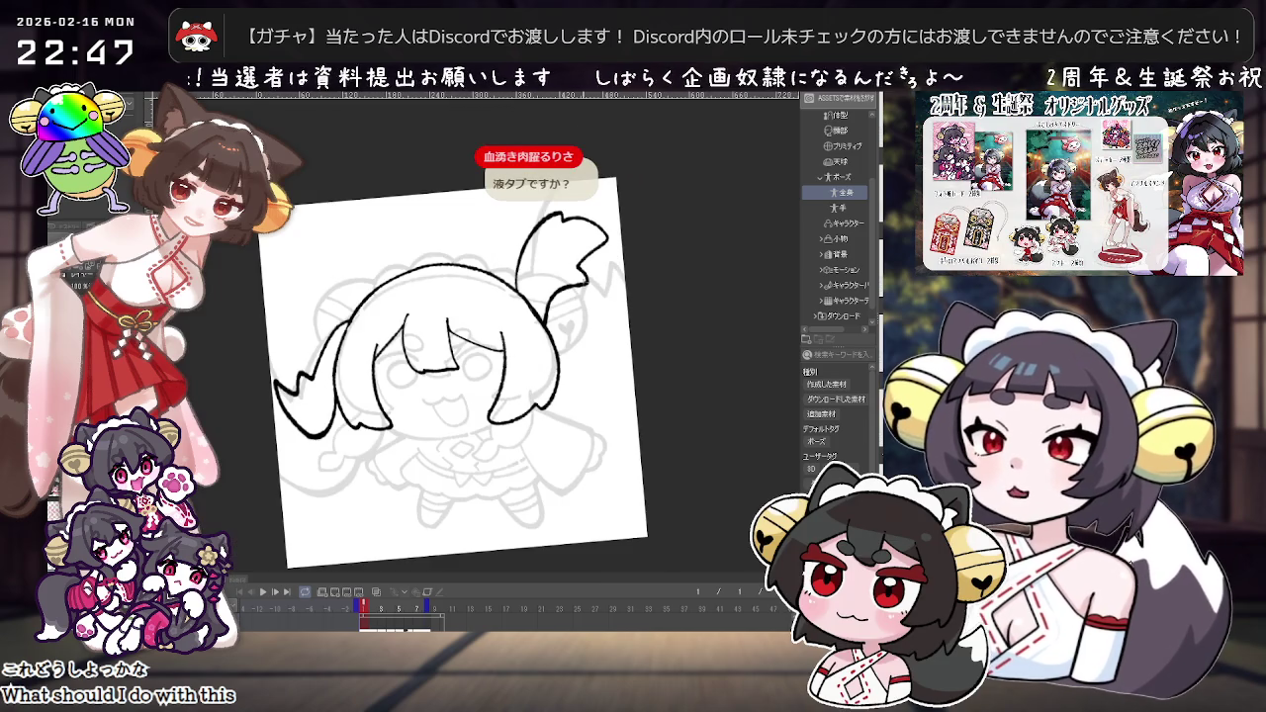
key(ctrl+plus)
drag(262, 327, 336, 374)
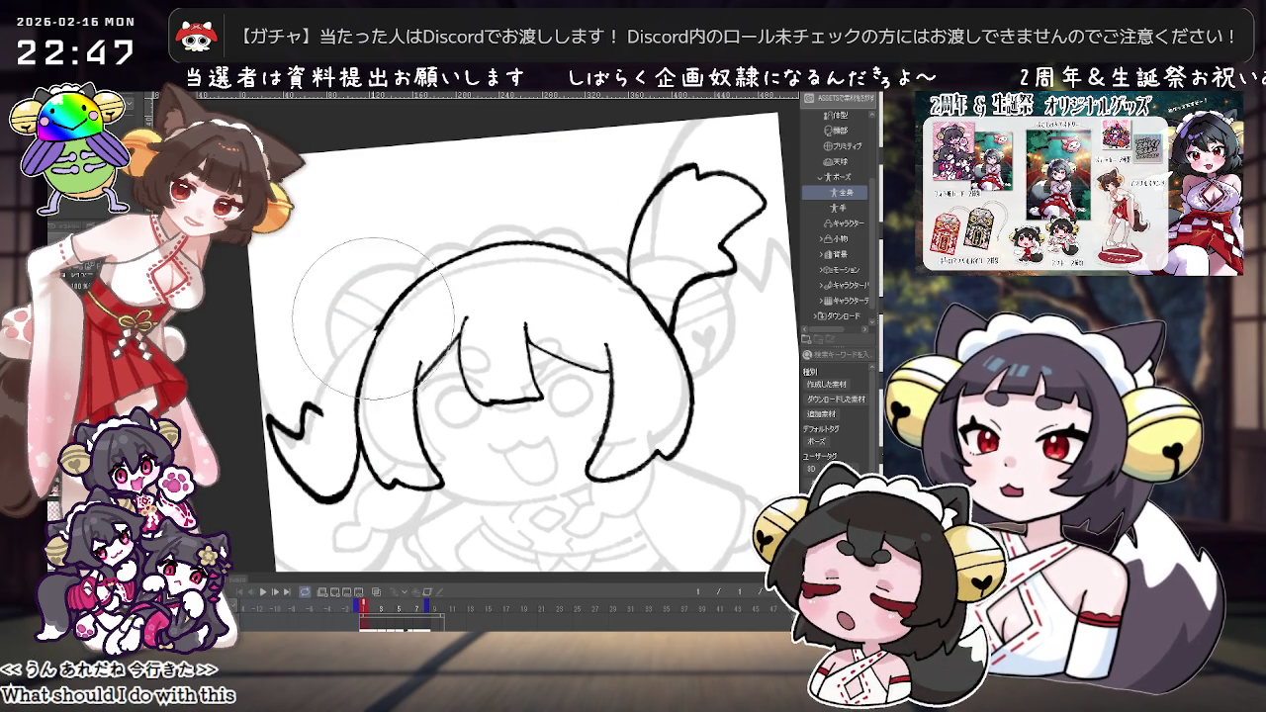
drag(324, 414, 384, 326)
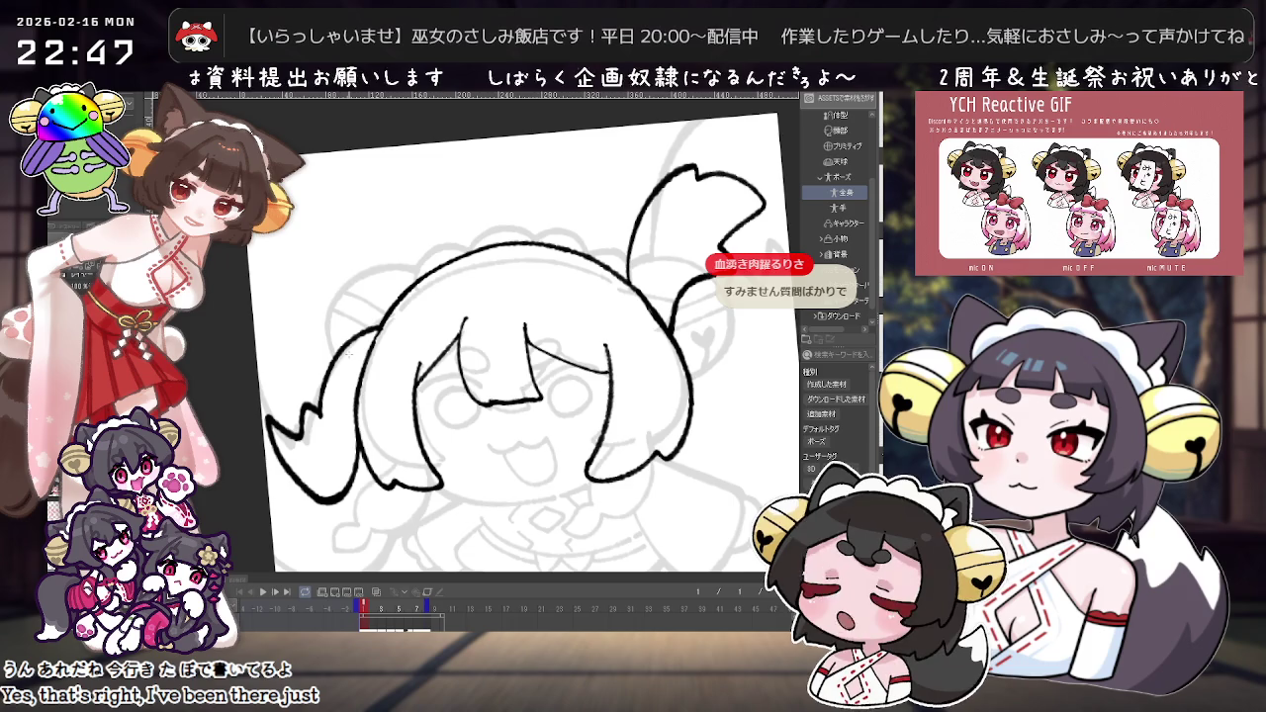
scroll(346, 354, down, 2)
scroll(347, 354, down, 2)
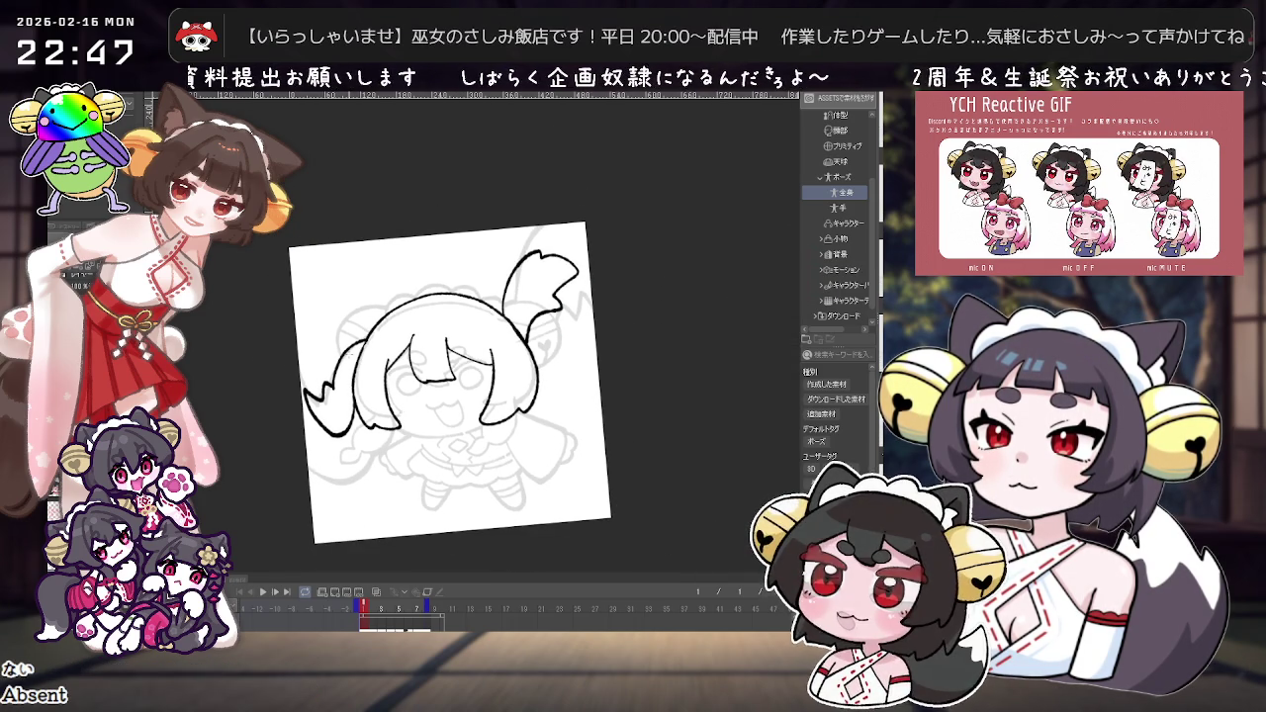
scroll(343, 348, up, 1)
scroll(343, 349, up, 1)
scroll(553, 321, up, 2)
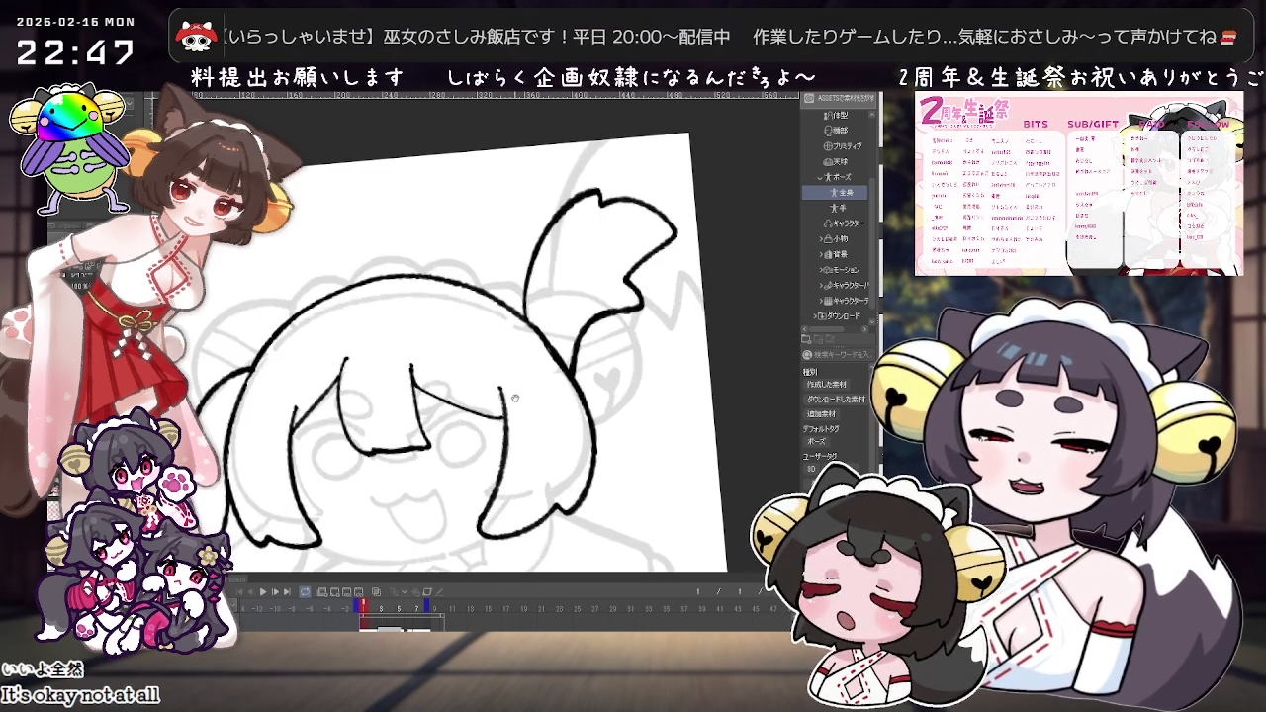
Step: Extend a bang line down over the forehead
drag(553, 320, 378, 391)
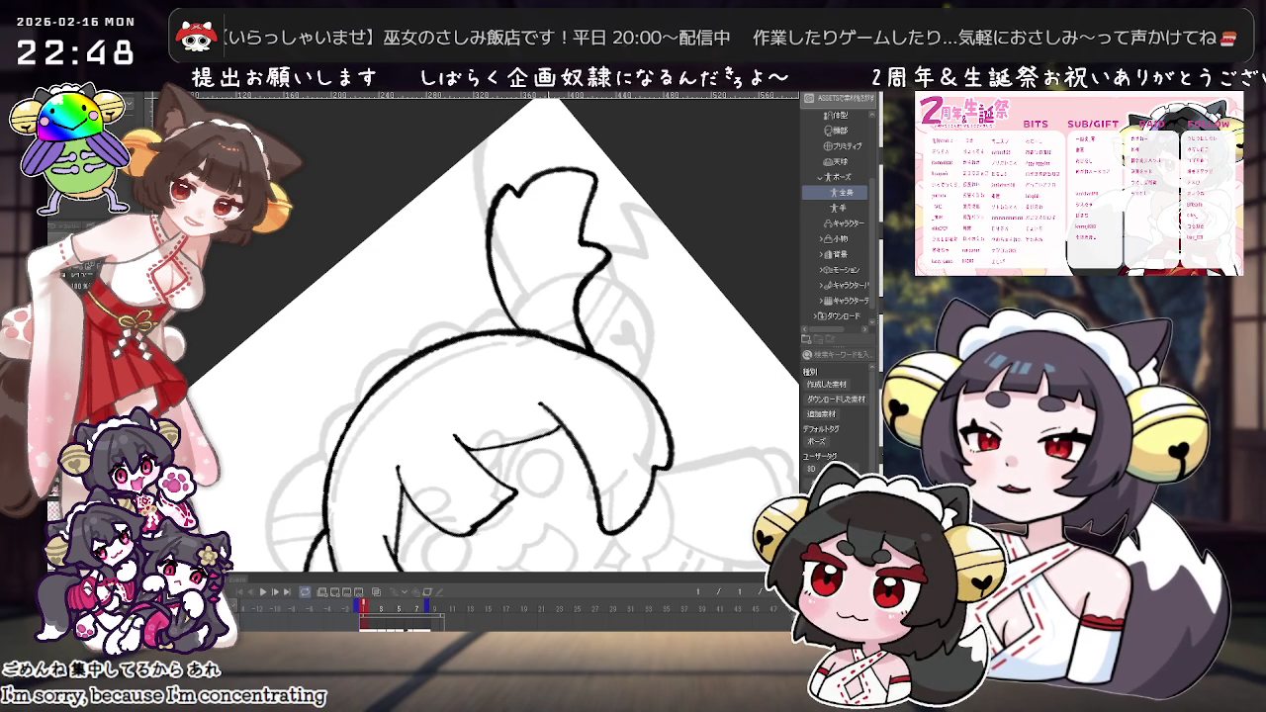
mouse_move(459, 335)
mouse_down()
mouse_move(592, 338)
mouse_move(396, 383)
mouse_move(581, 399)
mouse_up()
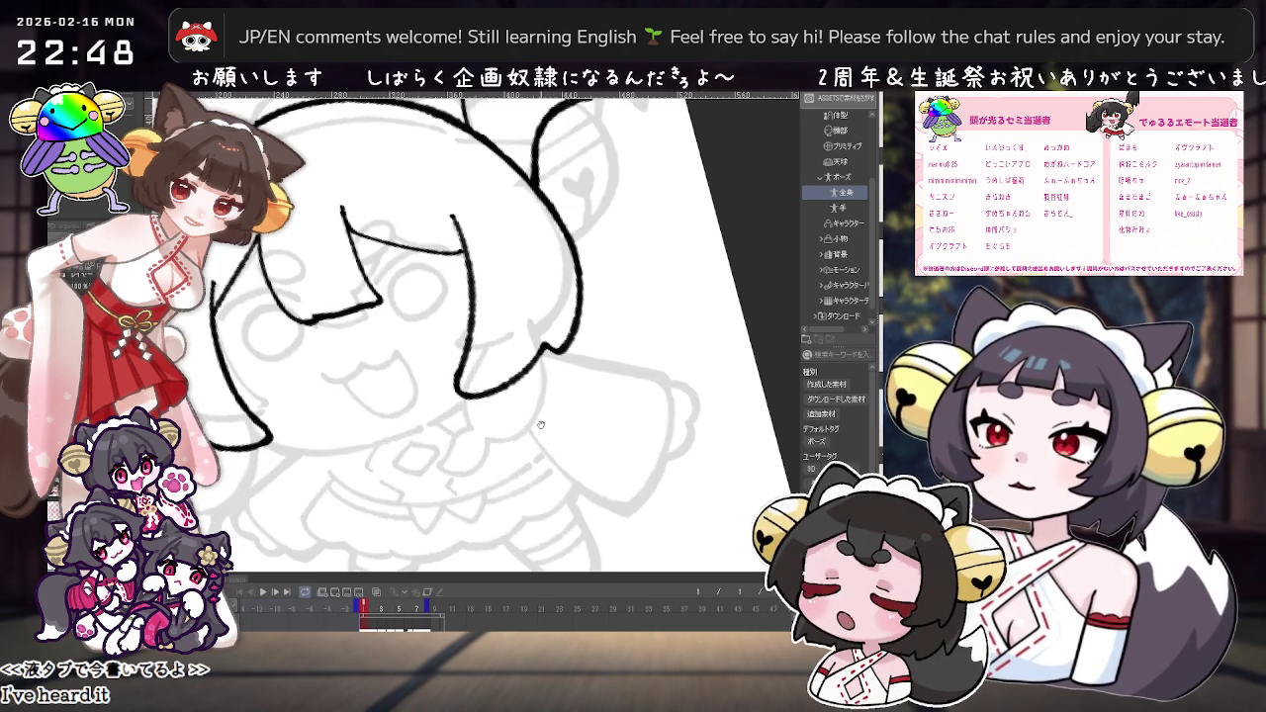
scroll(540, 424, up, 3)
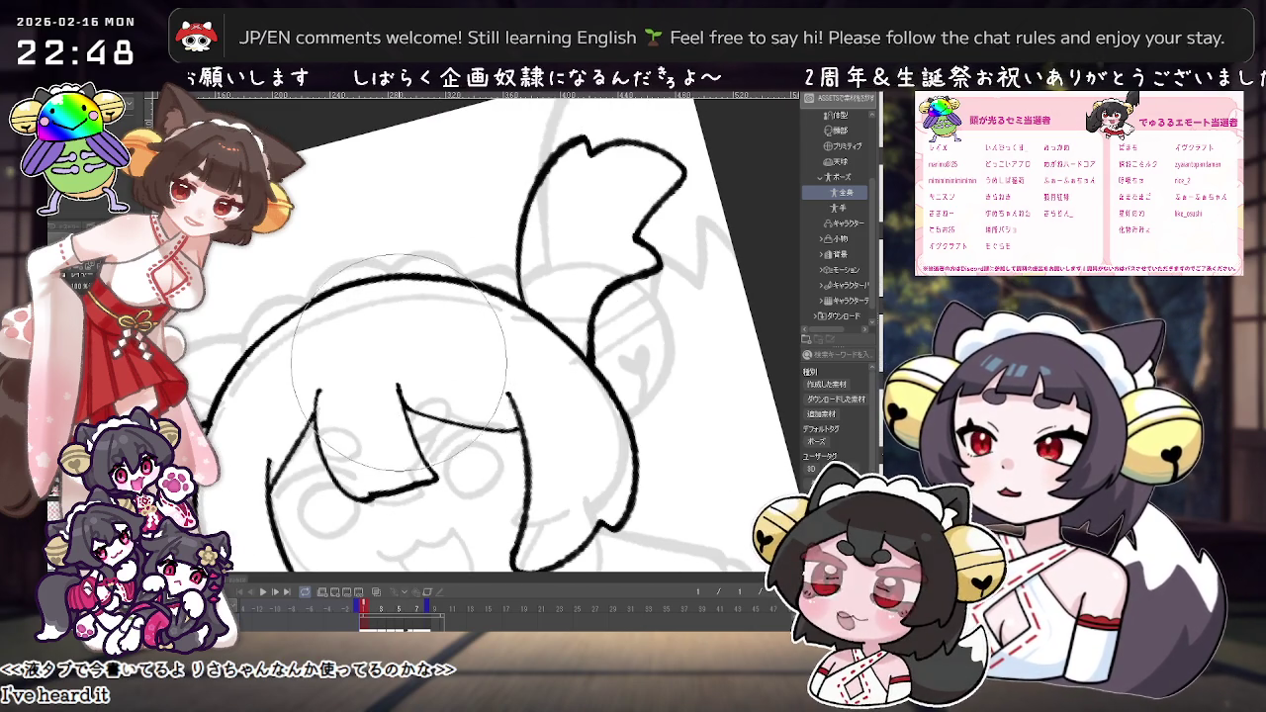
drag(401, 390, 424, 455)
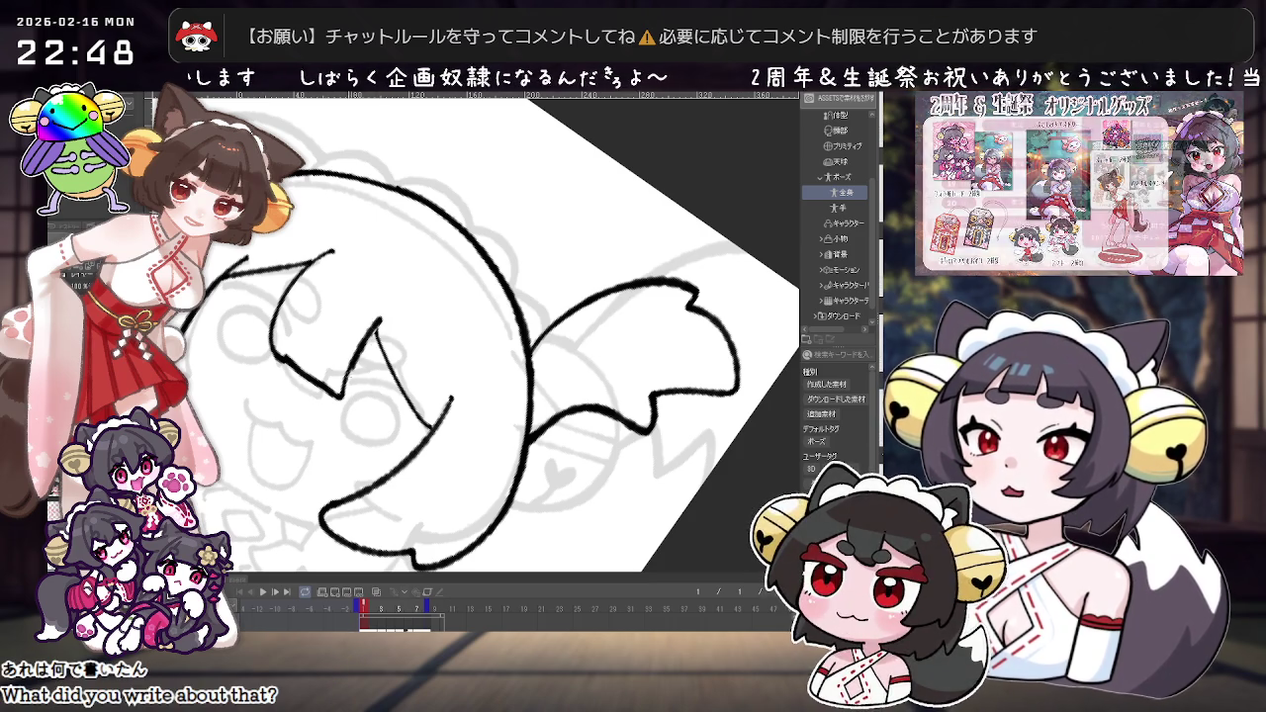
key(asciicircum)
key(asciicircum)
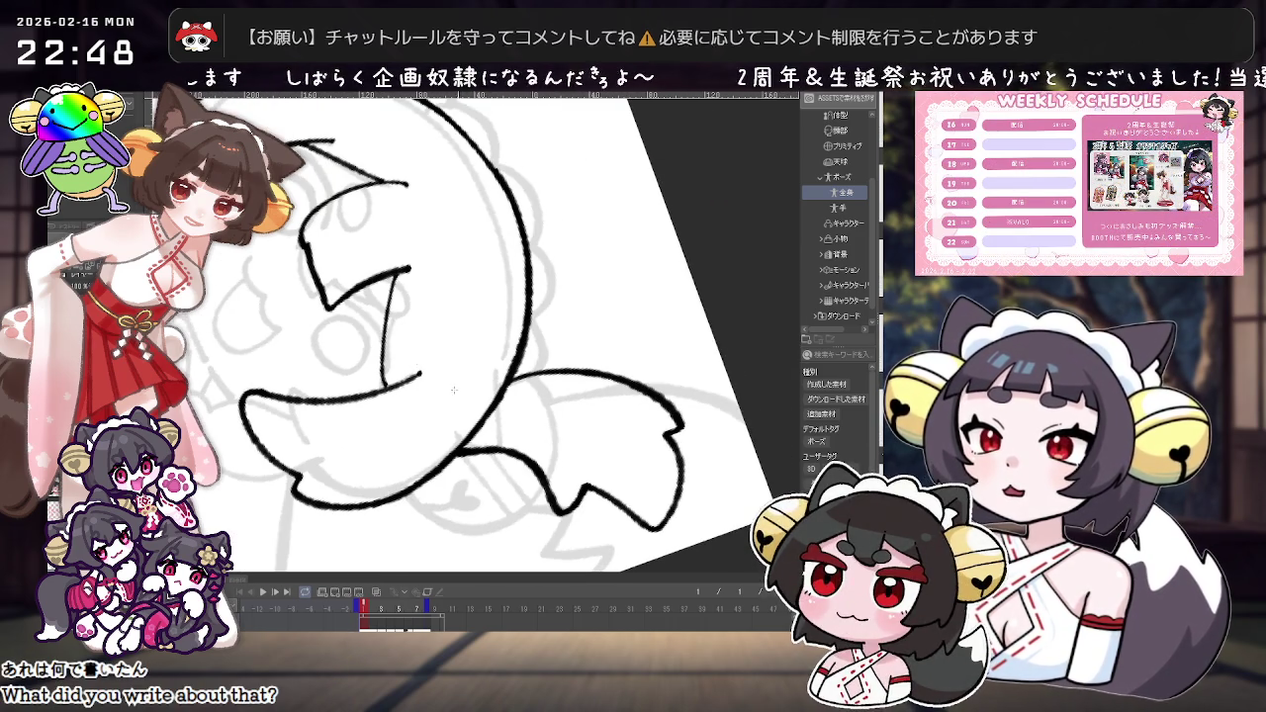
key(minus)
key(minus)
key(minus)
key(minus)
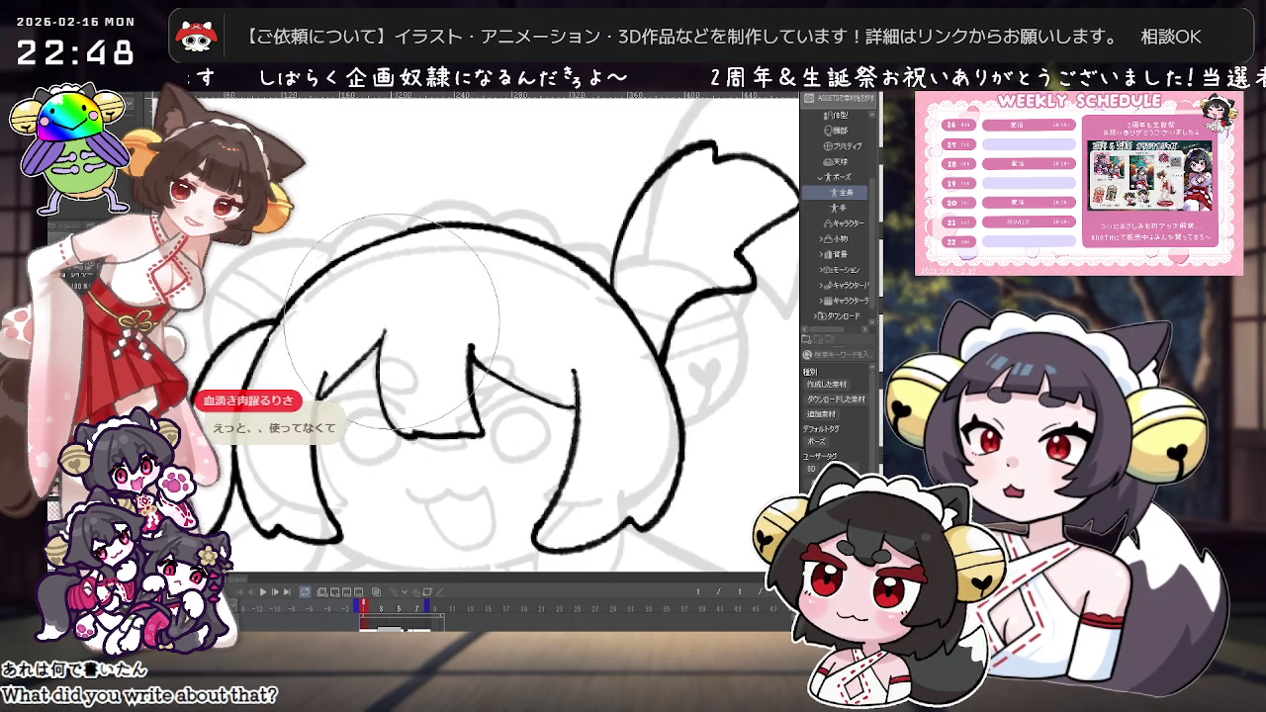
Step: Erase faint strokes inside the face and undo the test vertical face lines, leaving the face clean
drag(396, 313, 397, 342)
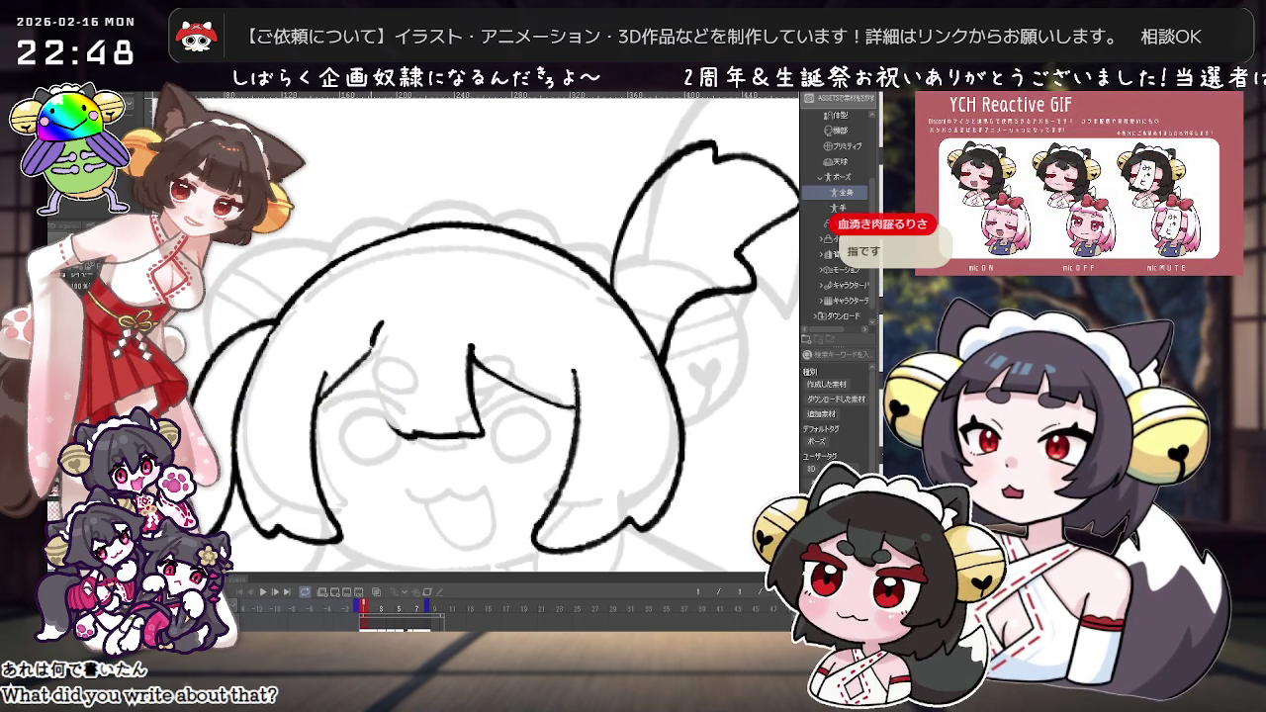
drag(380, 322, 394, 433)
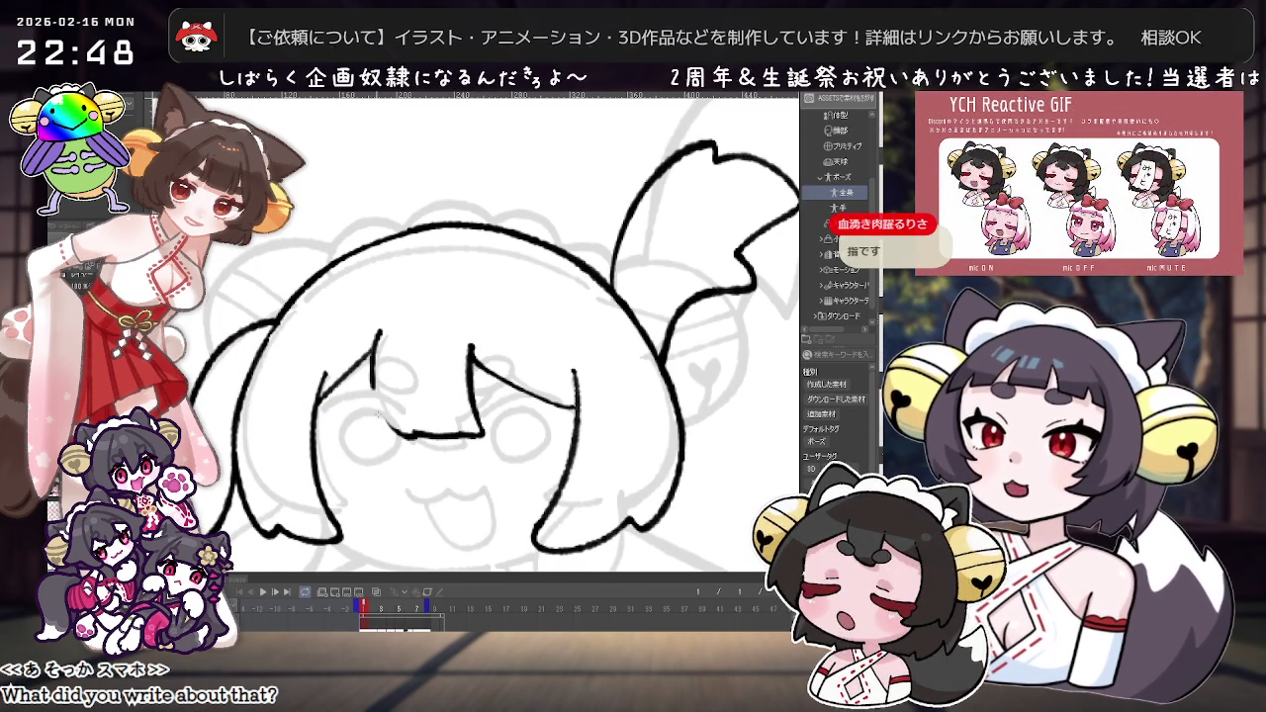
key(ctrl+z)
key(ctrl+z)
drag(382, 324, 392, 435)
drag(385, 327, 372, 380)
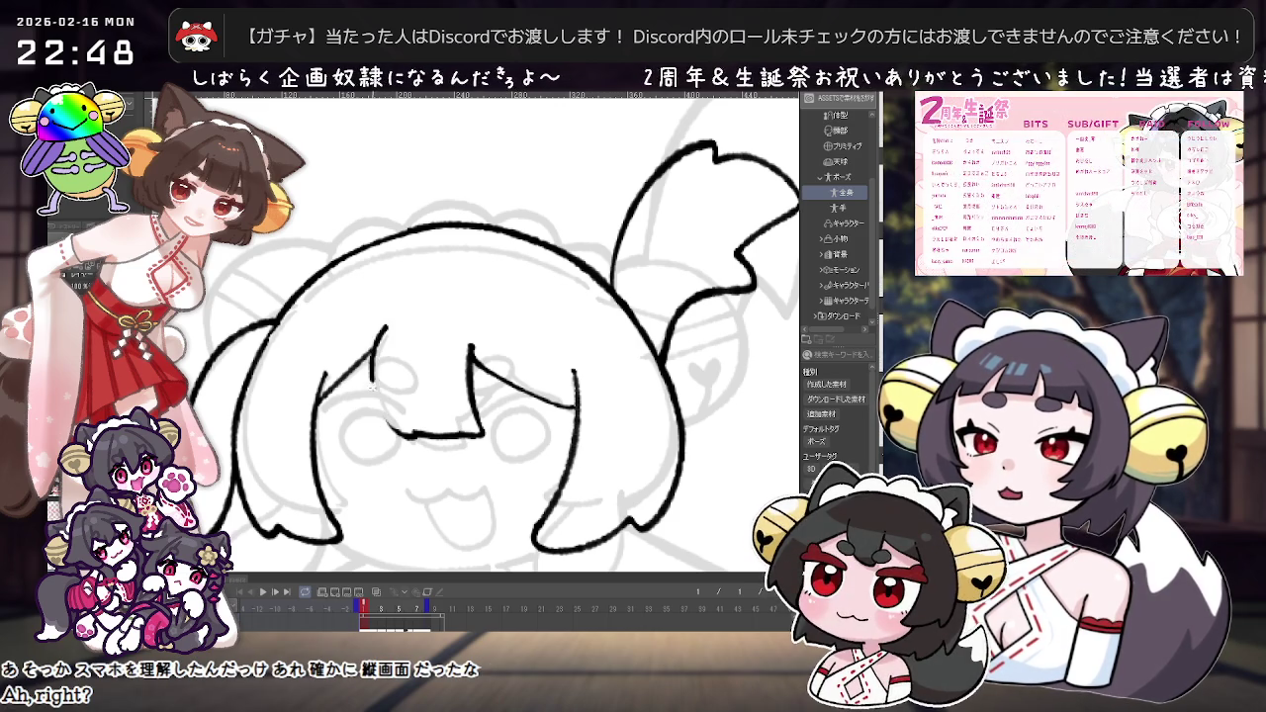
key(ctrl+z)
key(ctrl+z)
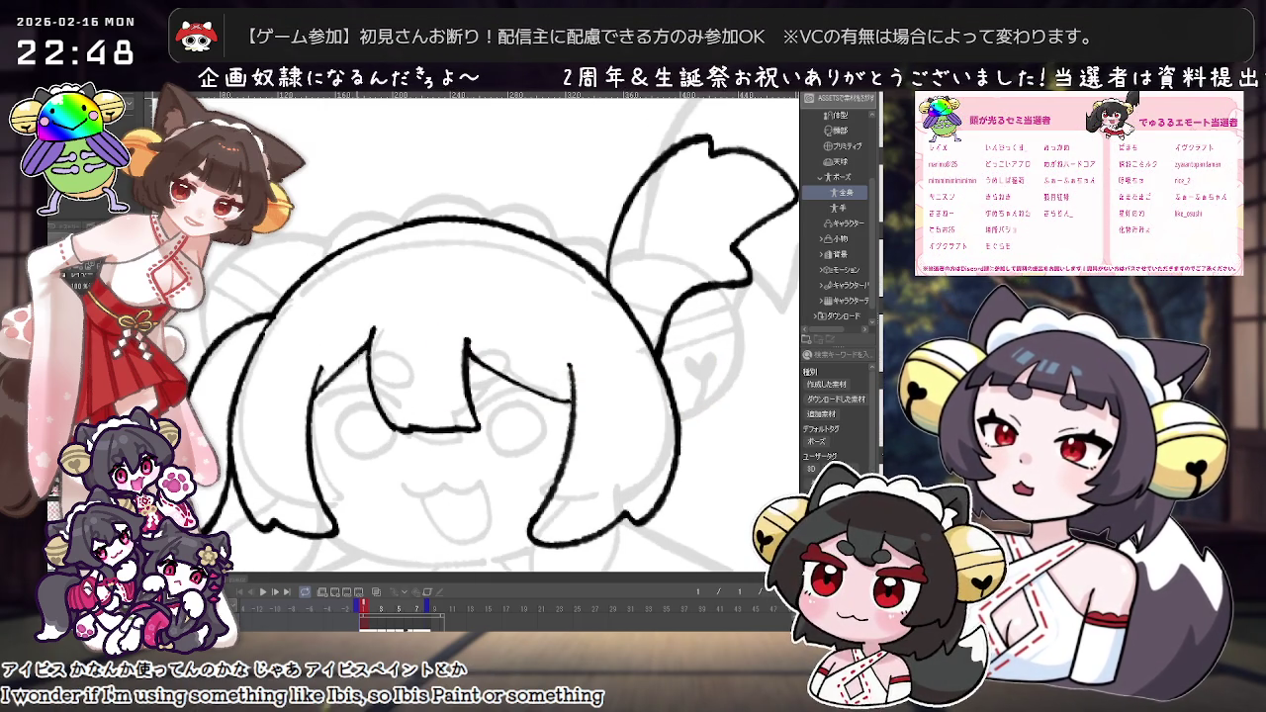
scroll(583, 458, down, 2)
scroll(584, 458, down, 2)
scroll(584, 458, up, 2)
scroll(568, 378, up, 1)
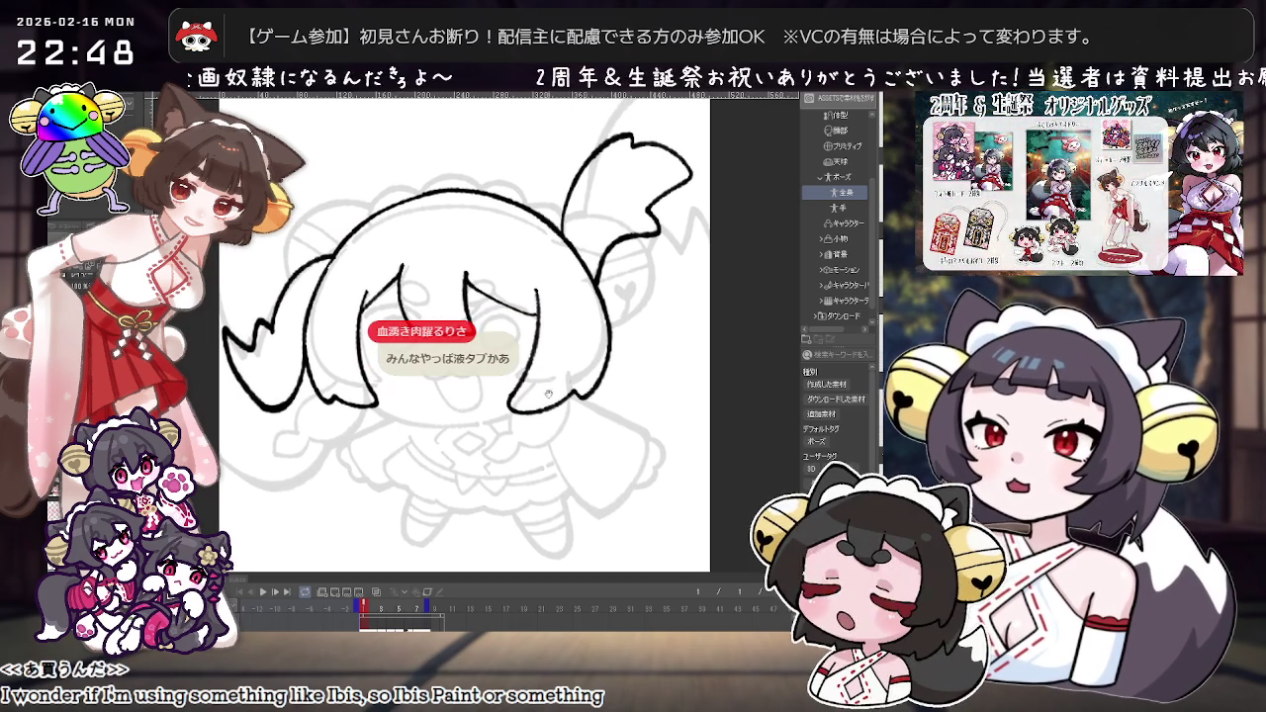
scroll(568, 378, down, 1)
scroll(465, 520, down, 1)
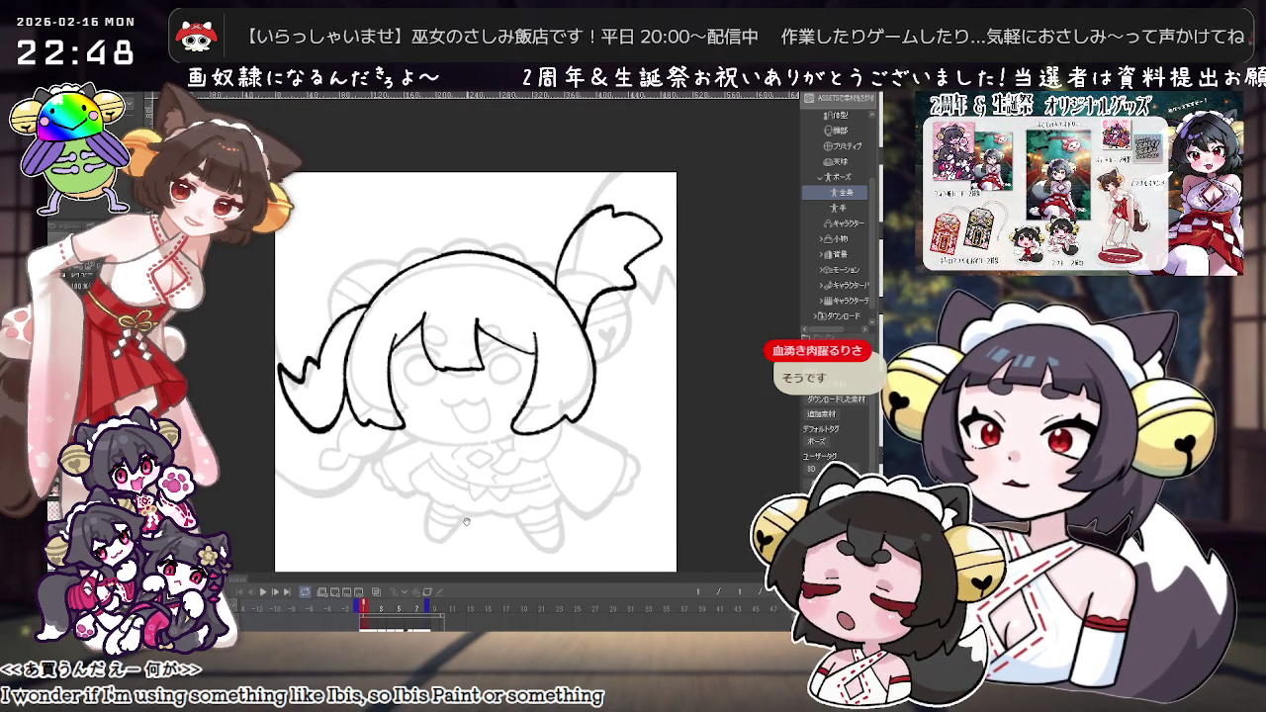
drag(465, 520, 466, 511)
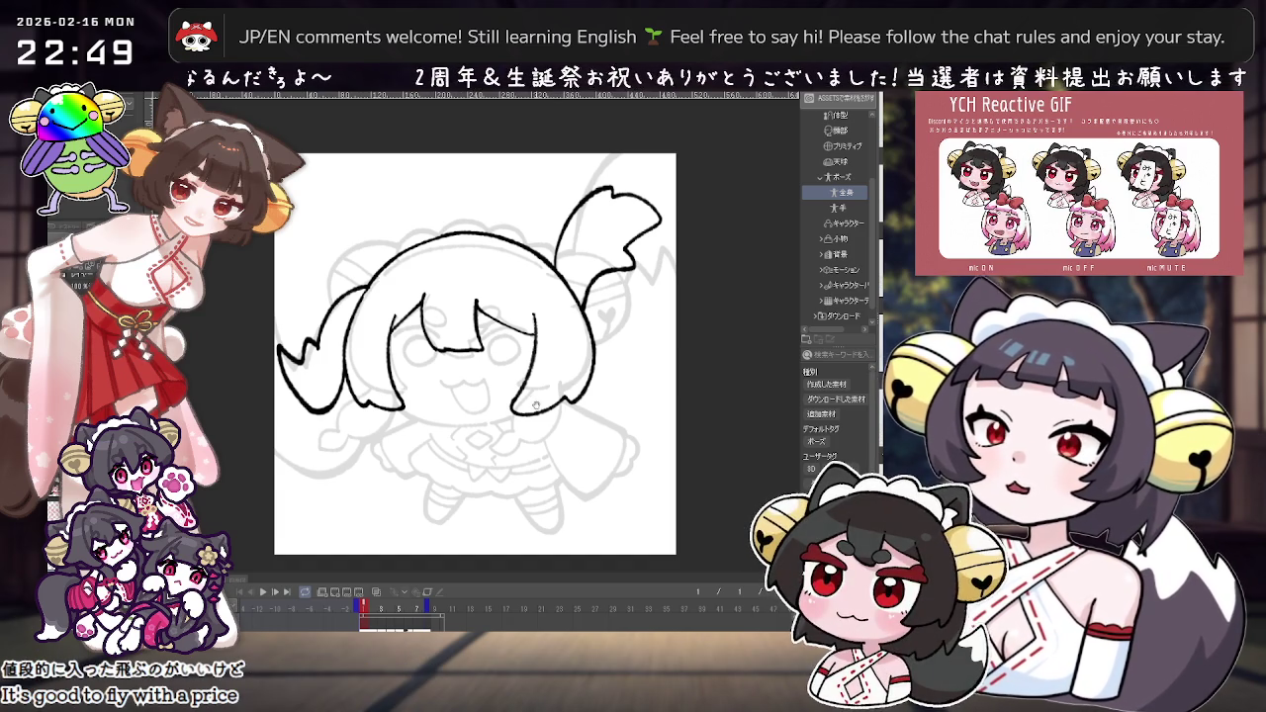
drag(536, 404, 502, 541)
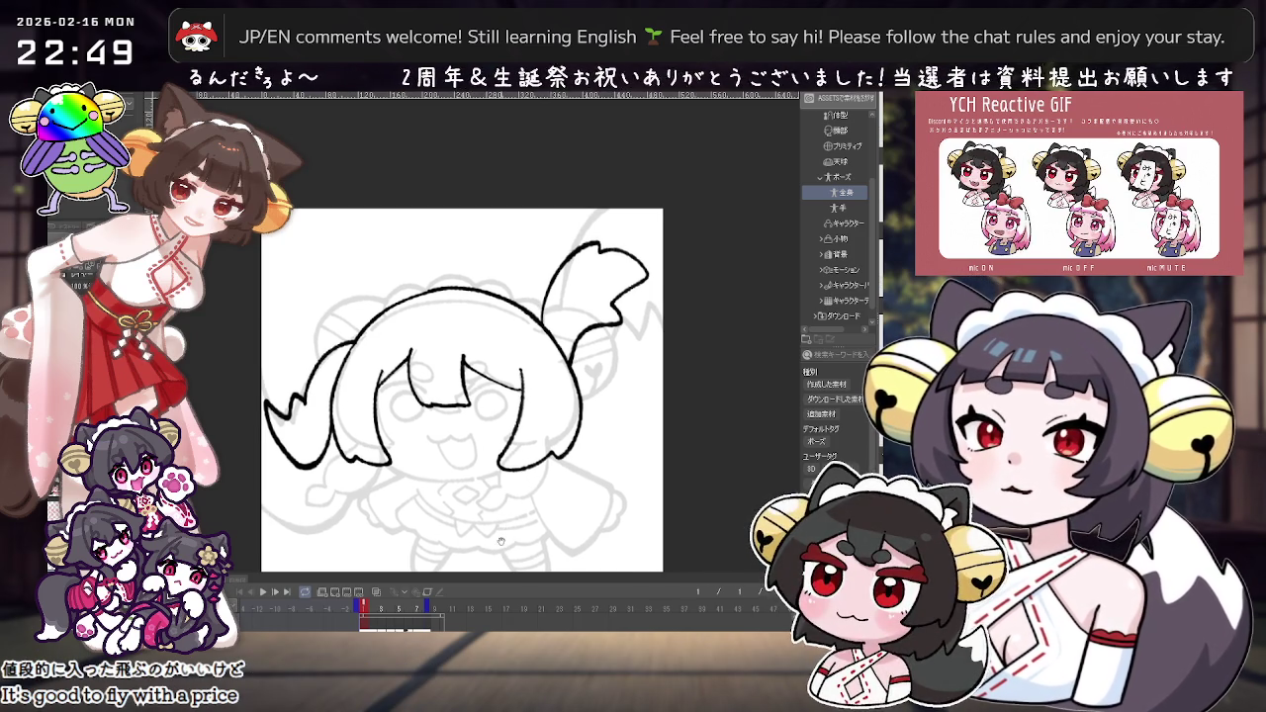
drag(464, 500, 461, 505)
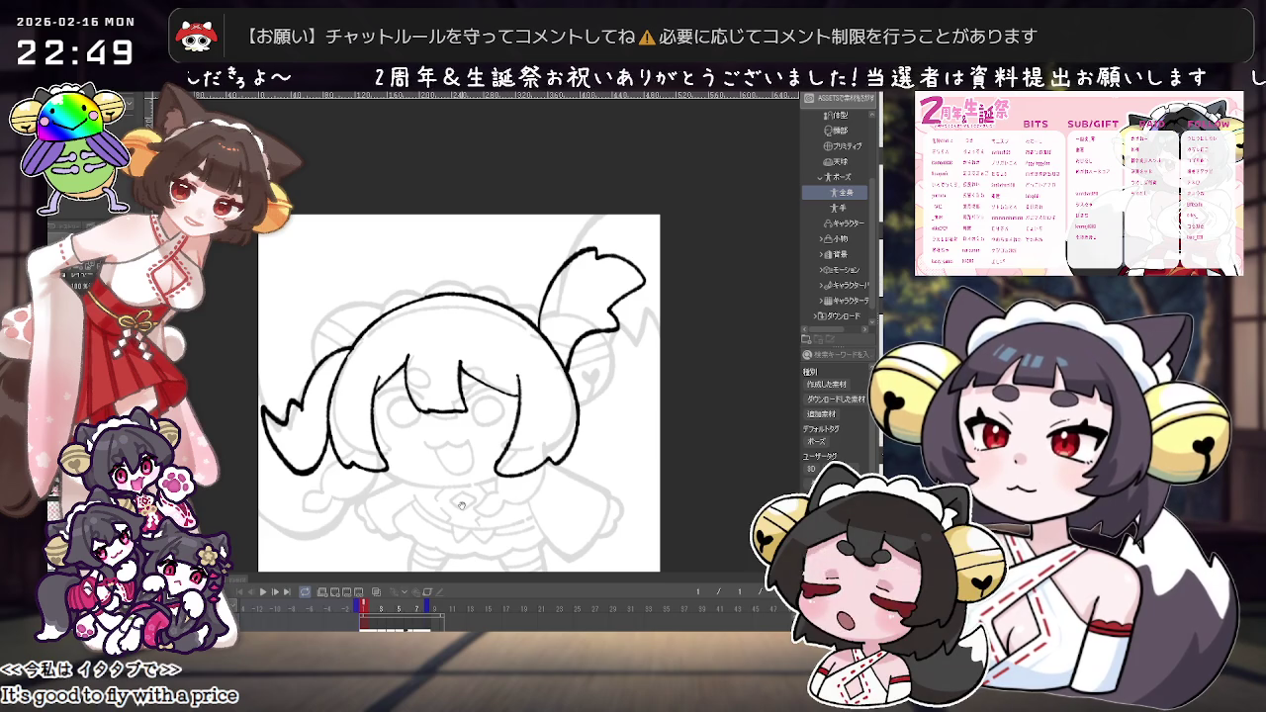
drag(461, 506, 499, 466)
scroll(462, 423, up, 2)
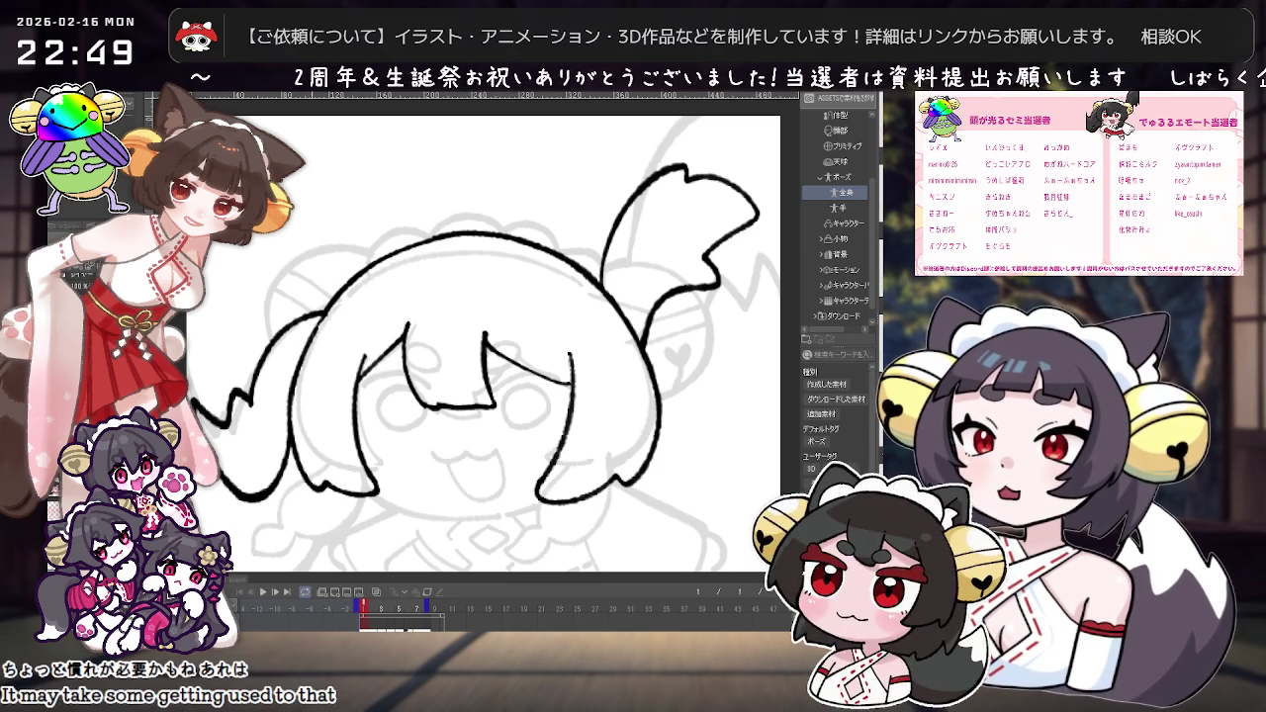
scroll(469, 336, down, 2)
scroll(469, 336, up, 3)
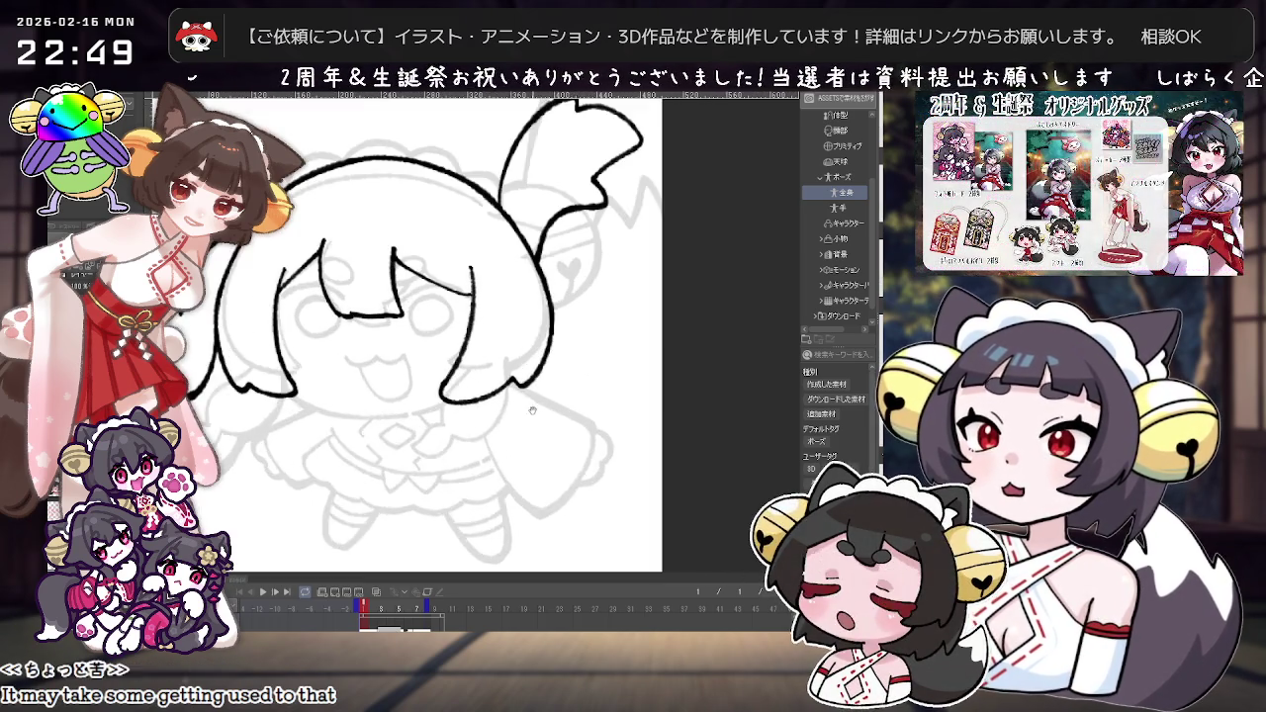
scroll(470, 336, down, 2)
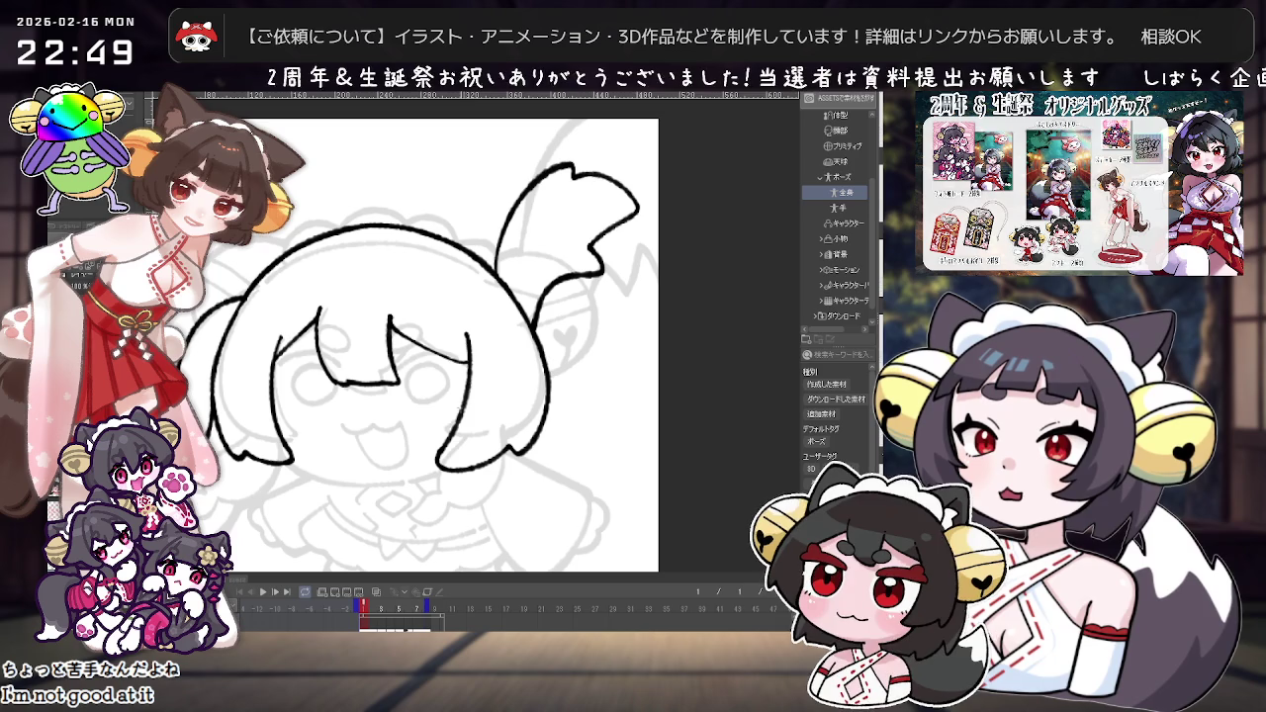
scroll(569, 339, down, 1)
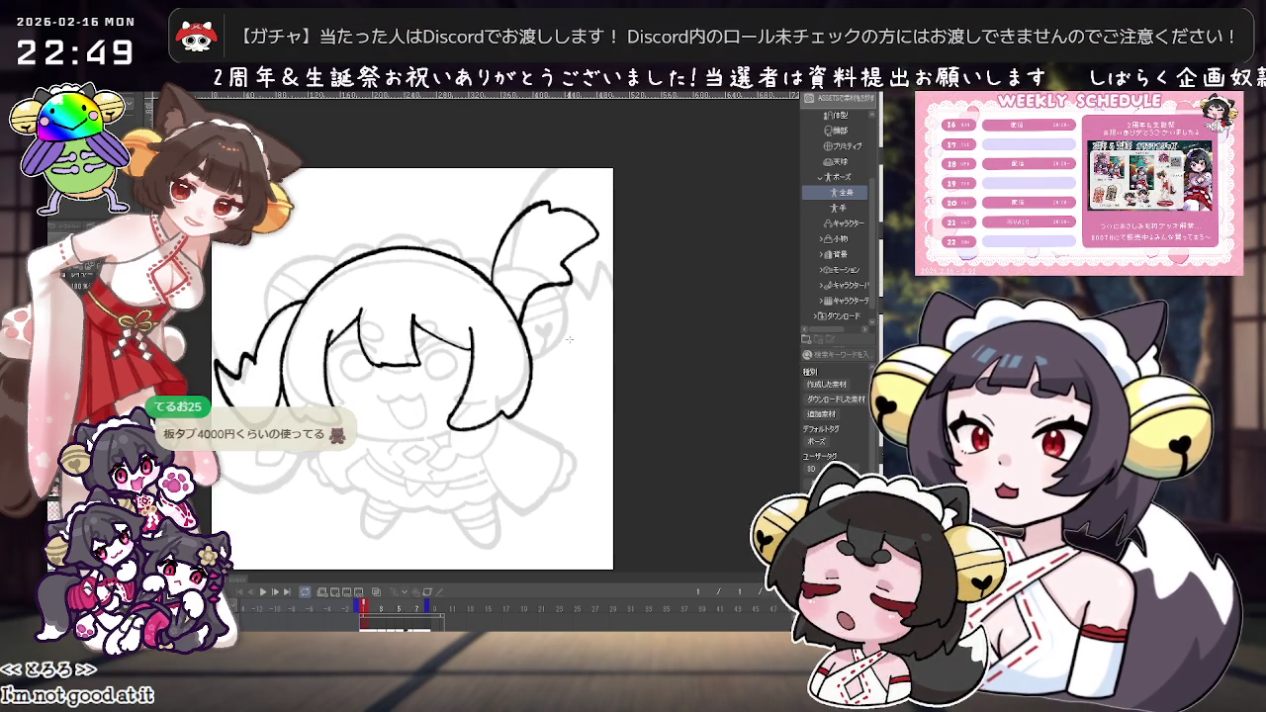
Step: Continue the left hair outline downward with one long black stroke, then recentre the drawing
drag(218, 374, 341, 424)
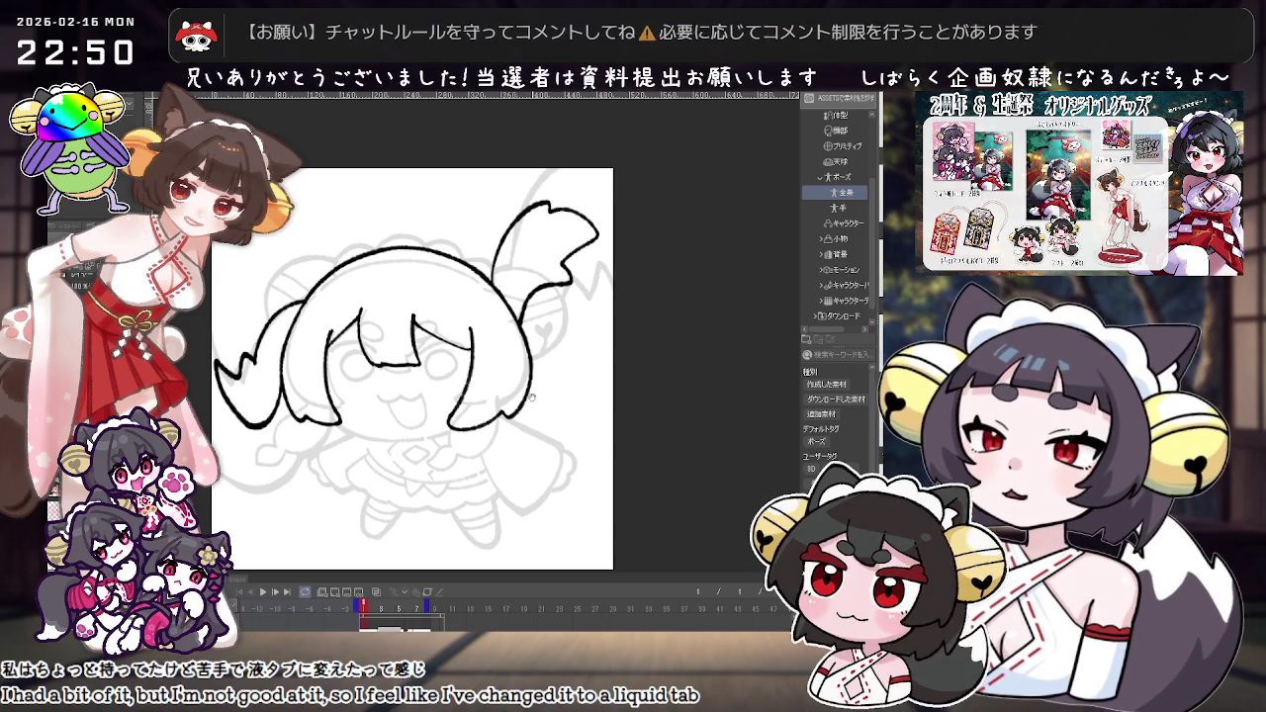
scroll(532, 397, up, 3)
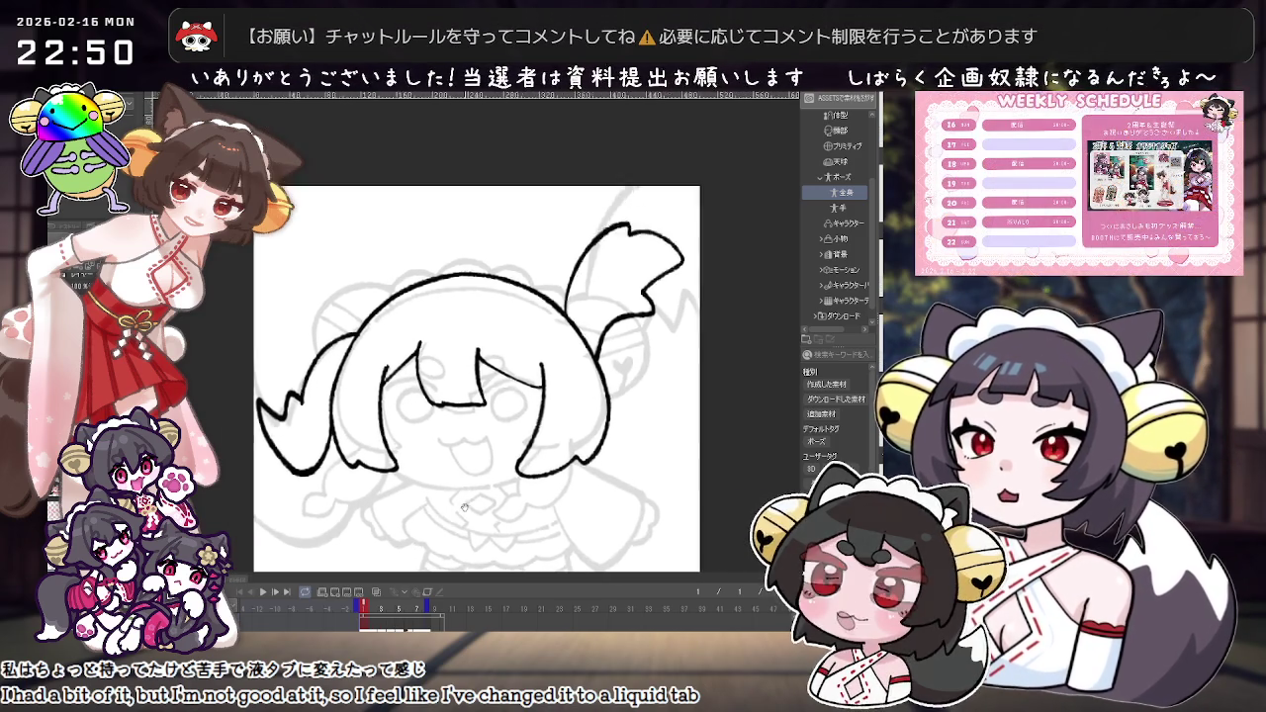
drag(456, 511, 377, 441)
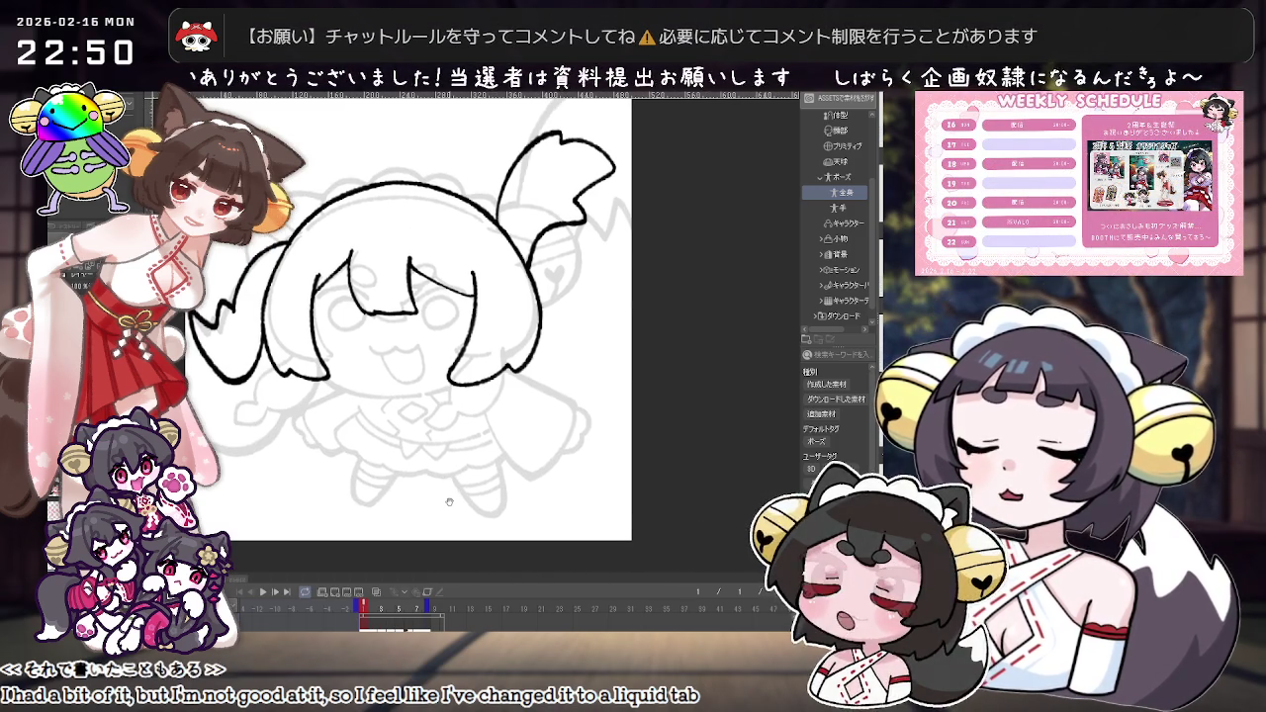
drag(459, 491, 453, 538)
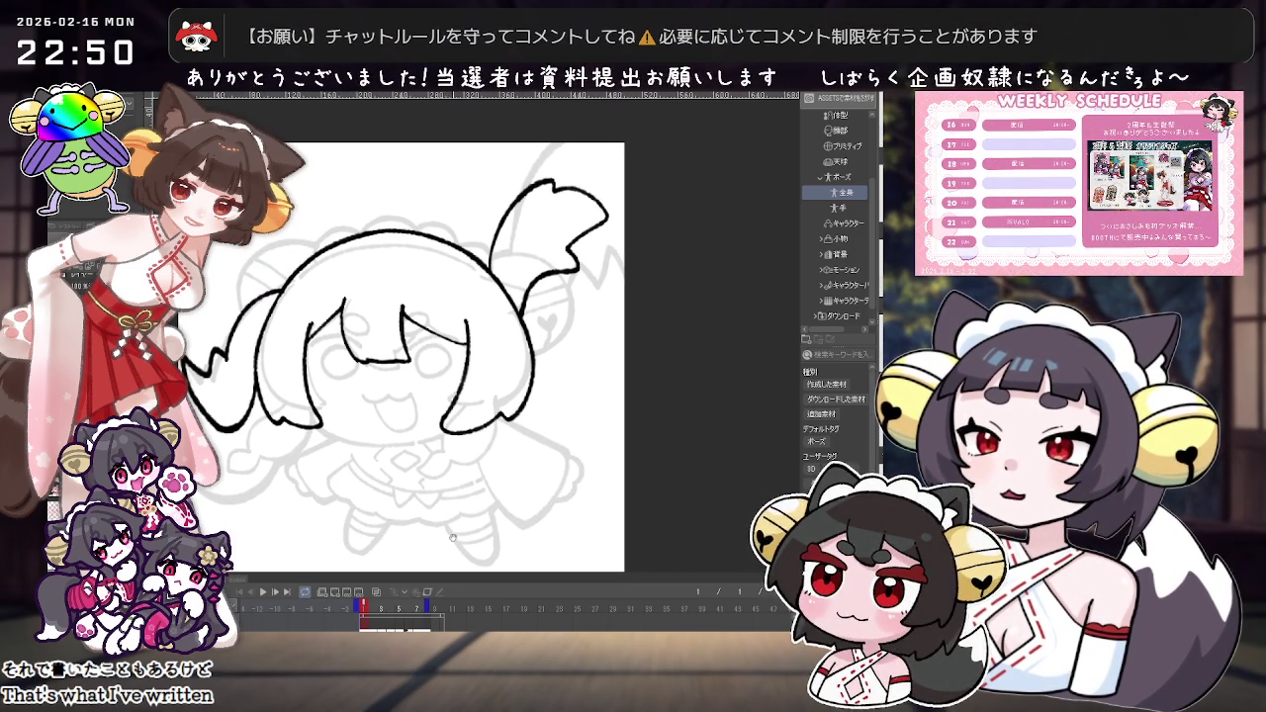
drag(516, 467, 516, 489)
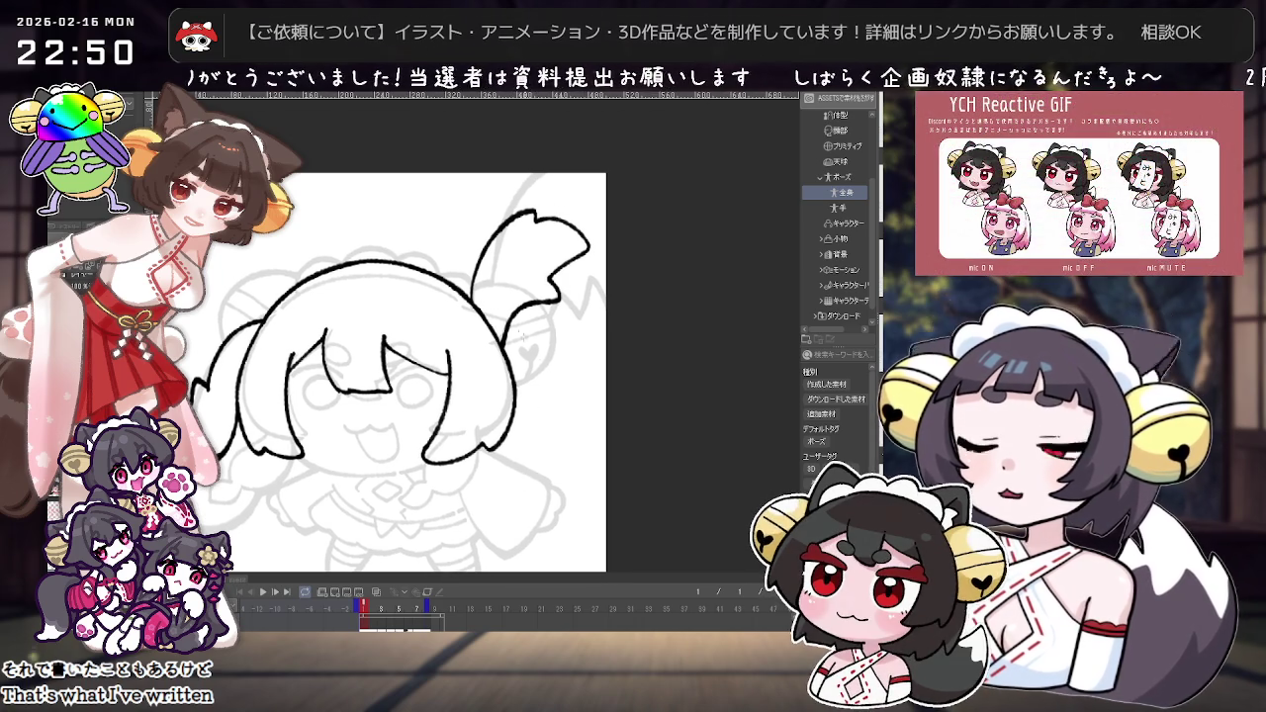
Step: Retrace the top and upper-left of the head outline in darker ink
mouse_move(506, 334)
mouse_down()
mouse_move(526, 367)
mouse_move(517, 435)
mouse_up()
key(ctrl+z)
mouse_move(554, 297)
mouse_down()
mouse_move(475, 416)
mouse_move(553, 297)
mouse_up()
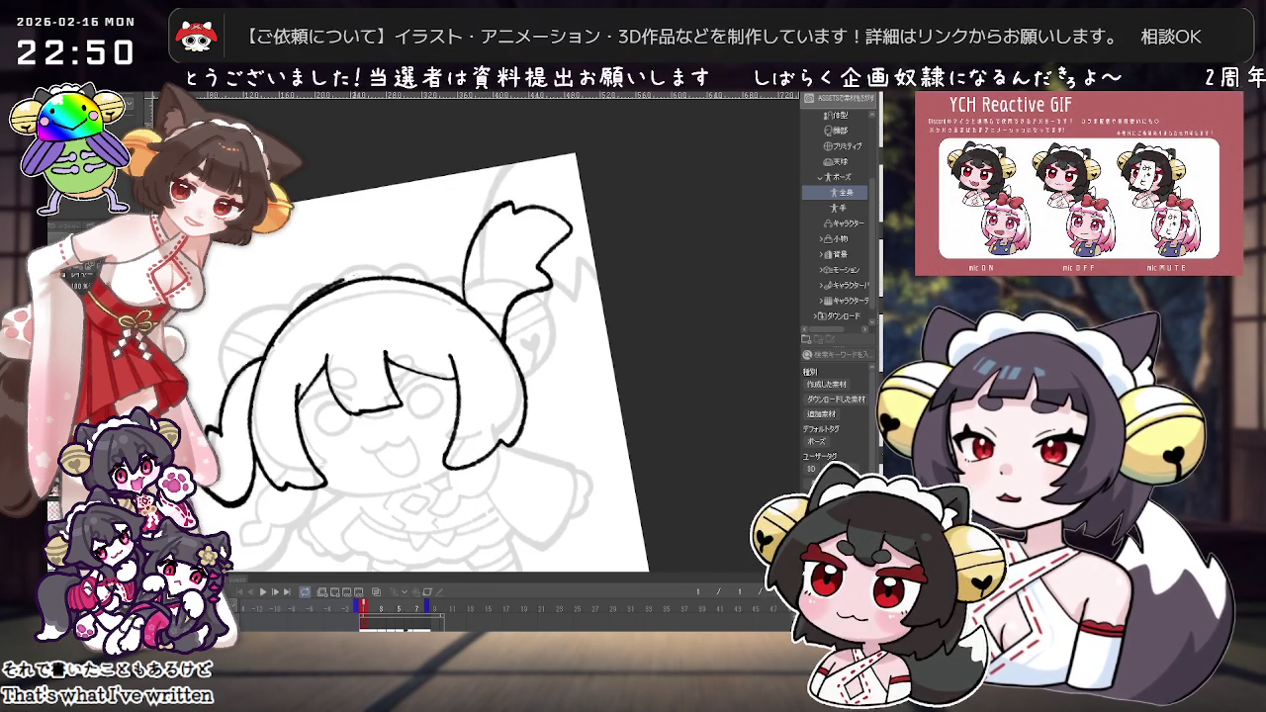
drag(333, 284, 461, 289)
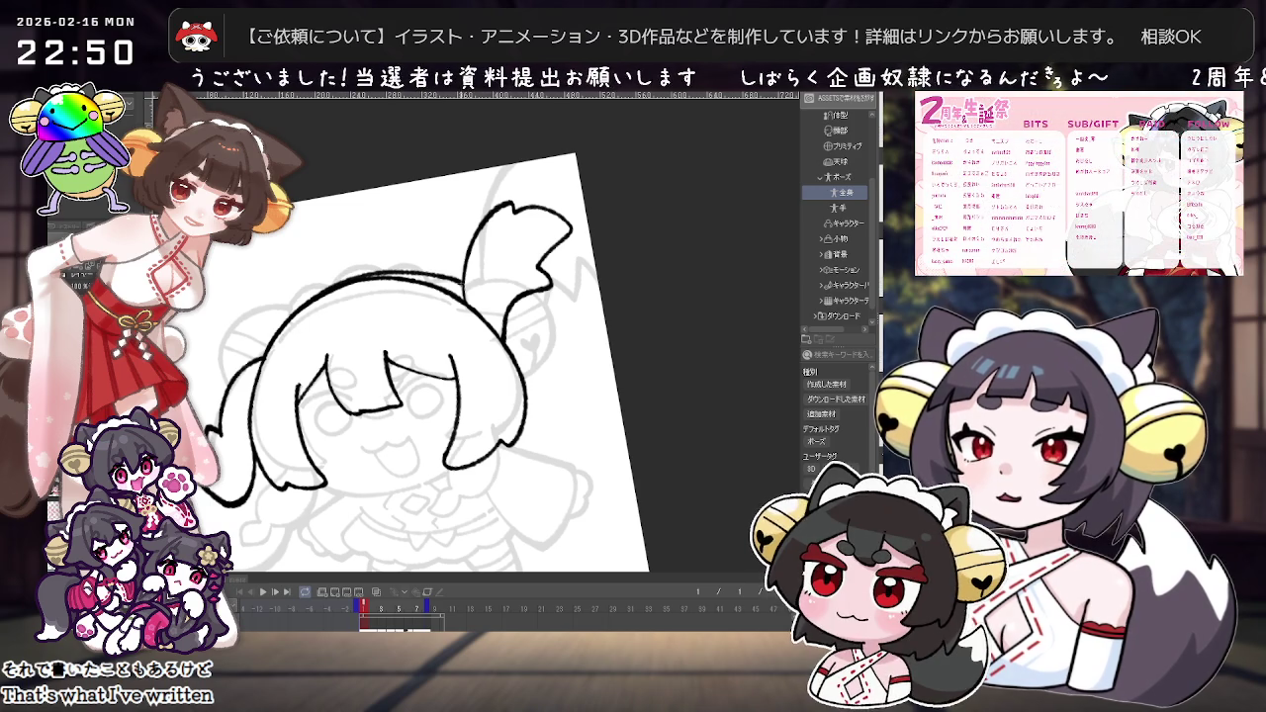
drag(295, 315, 348, 281)
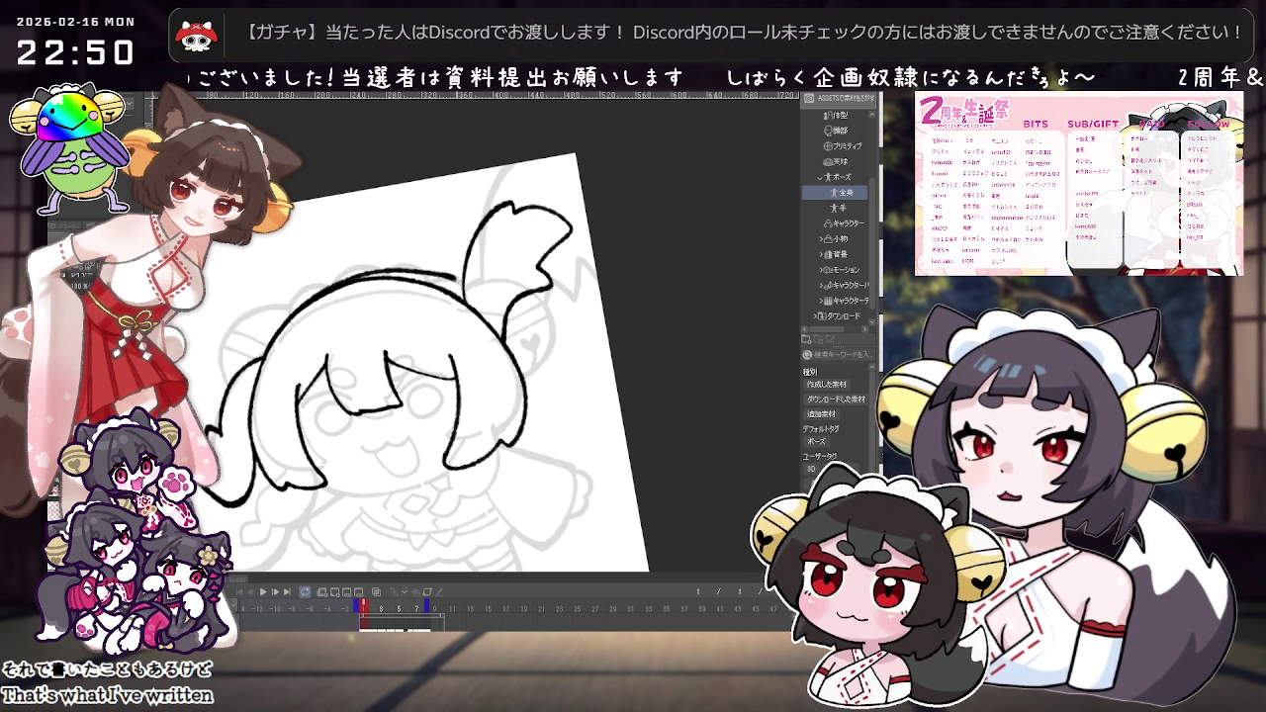
Step: Add a short curved stroke at the edge of the raised hair tuft
mouse_move(554, 297)
mouse_down()
mouse_move(514, 257)
mouse_move(435, 247)
mouse_up()
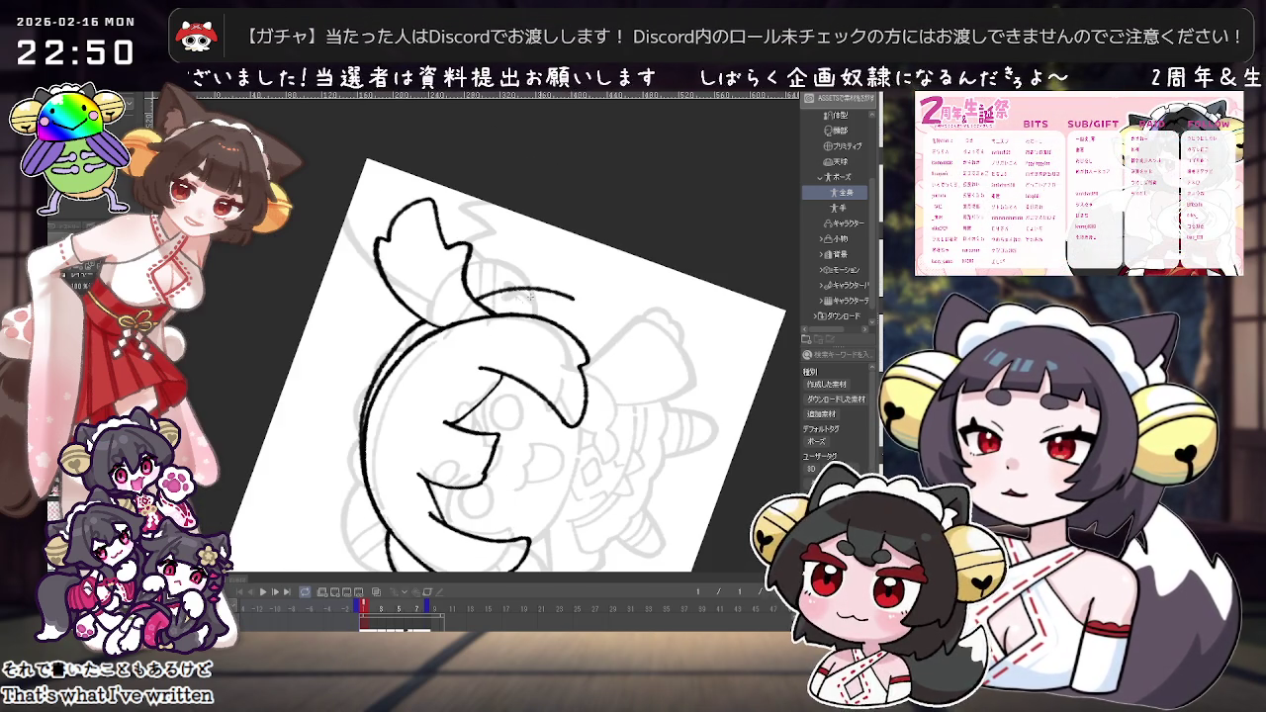
drag(568, 334, 638, 301)
scroll(638, 302, up, 3)
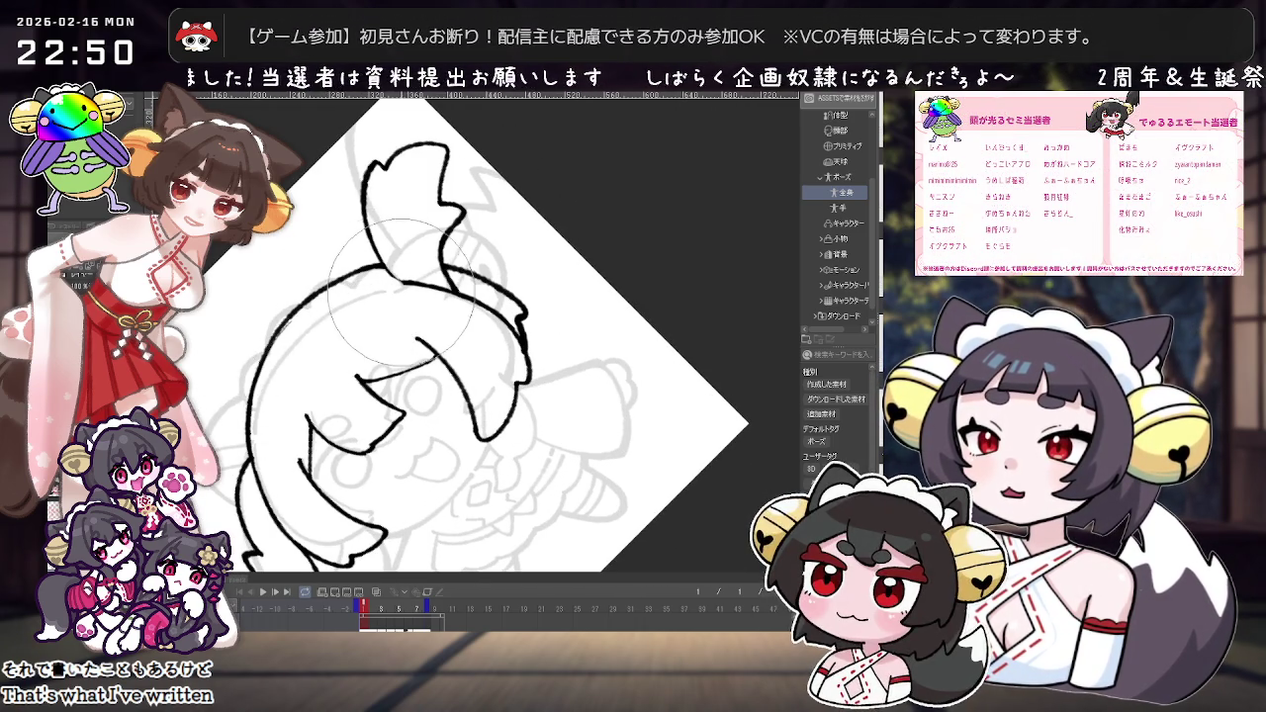
drag(400, 292, 573, 293)
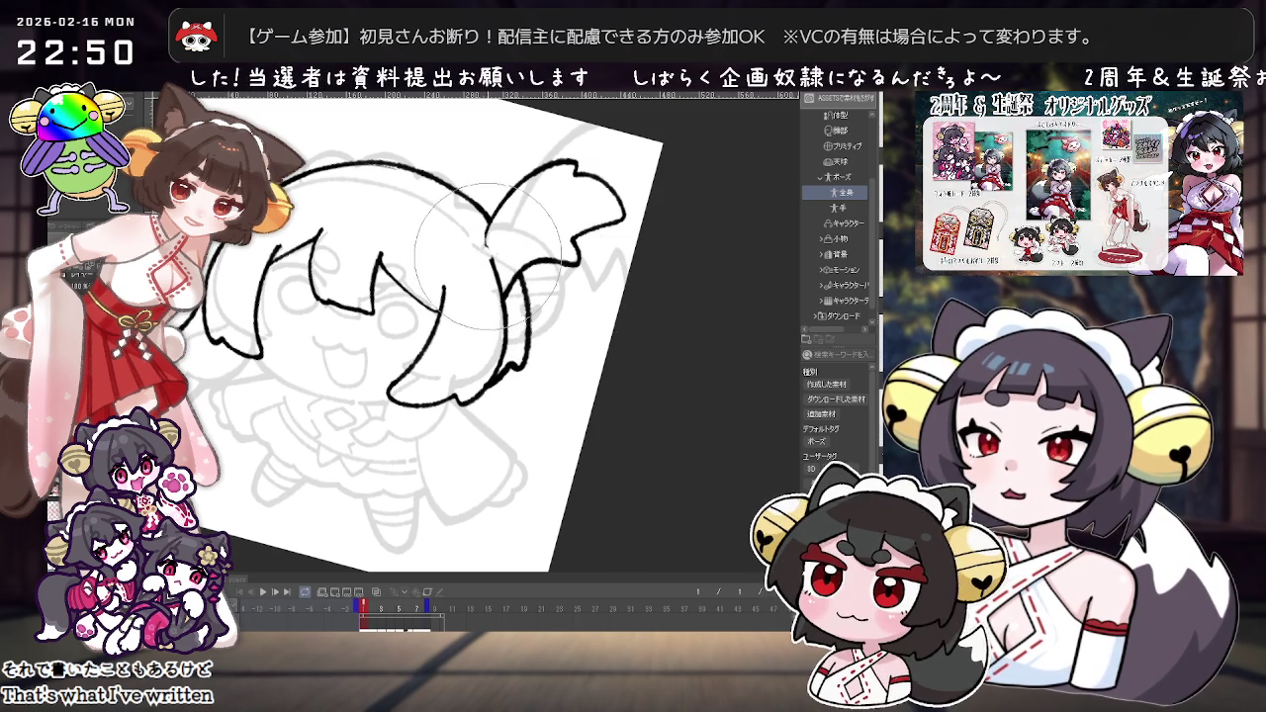
drag(484, 252, 531, 287)
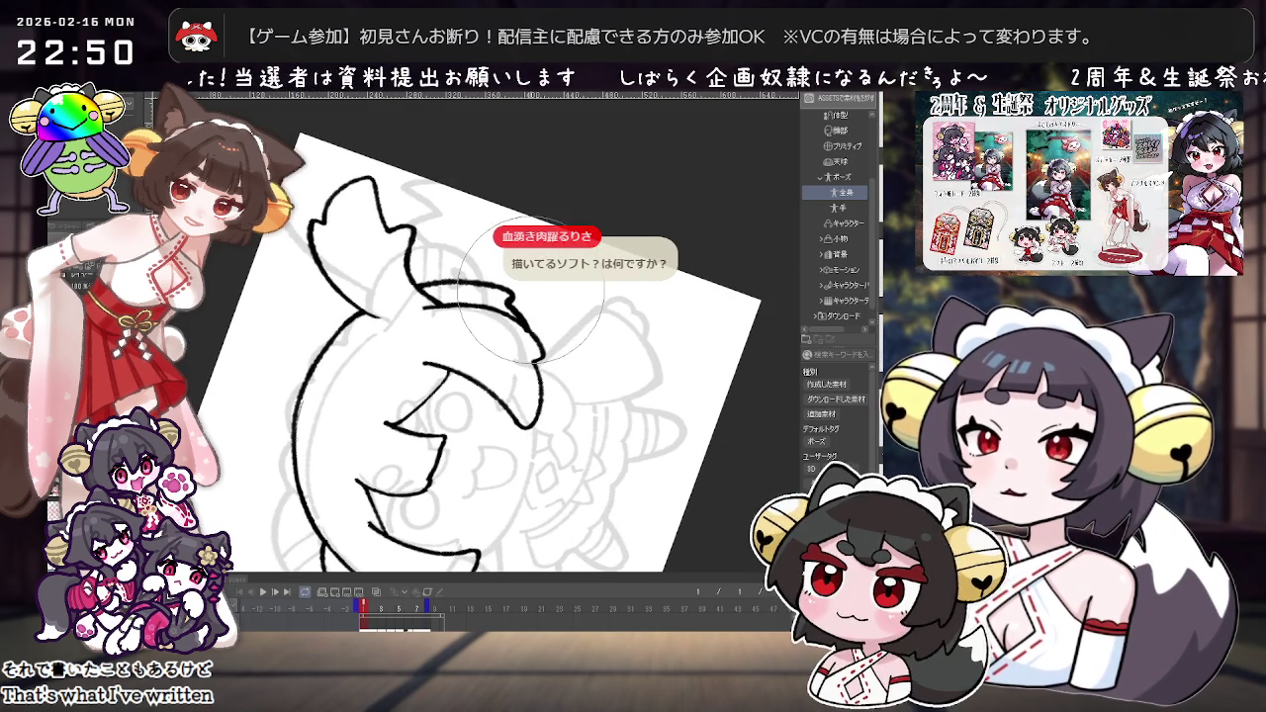
key(ctrl+@)
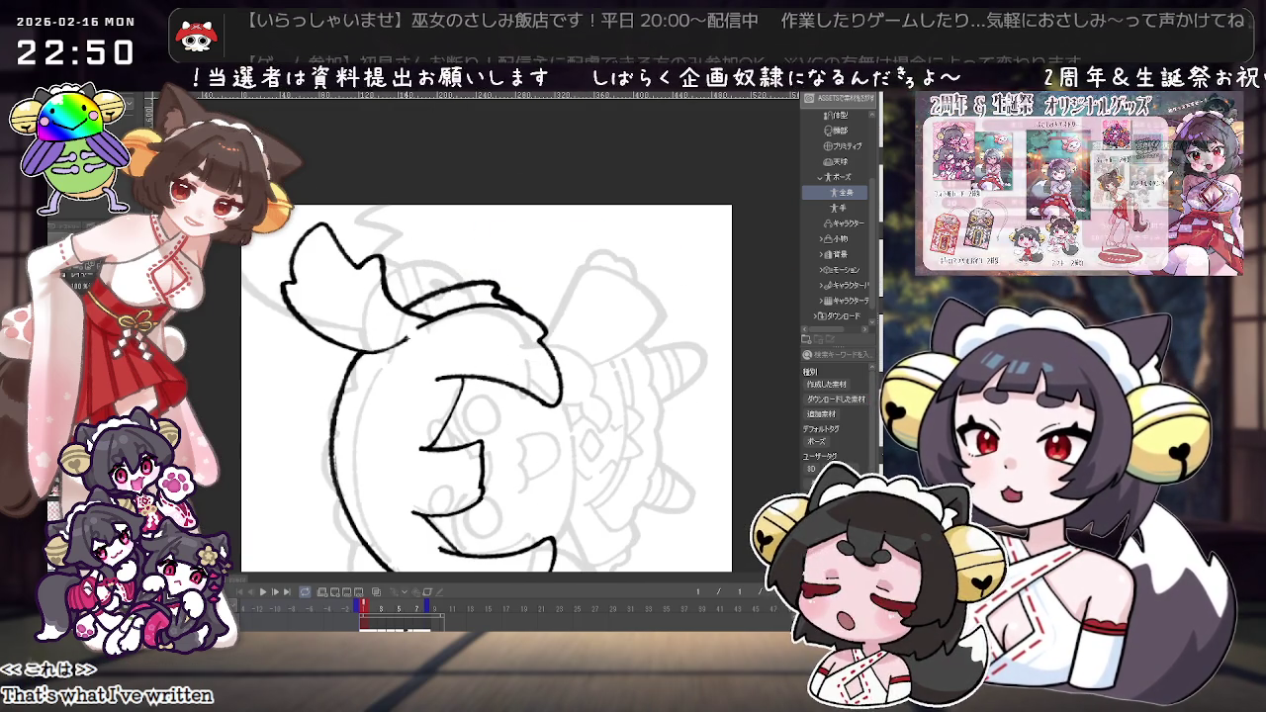
drag(375, 358, 517, 249)
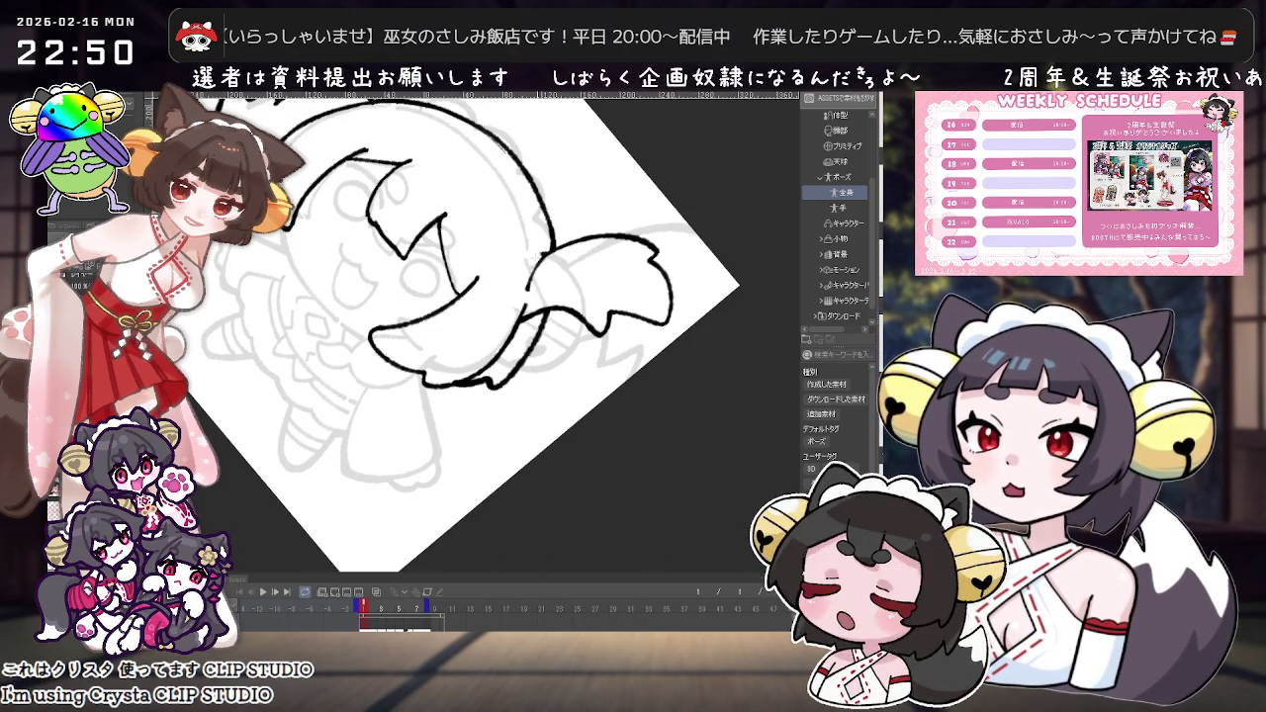
drag(540, 255, 524, 297)
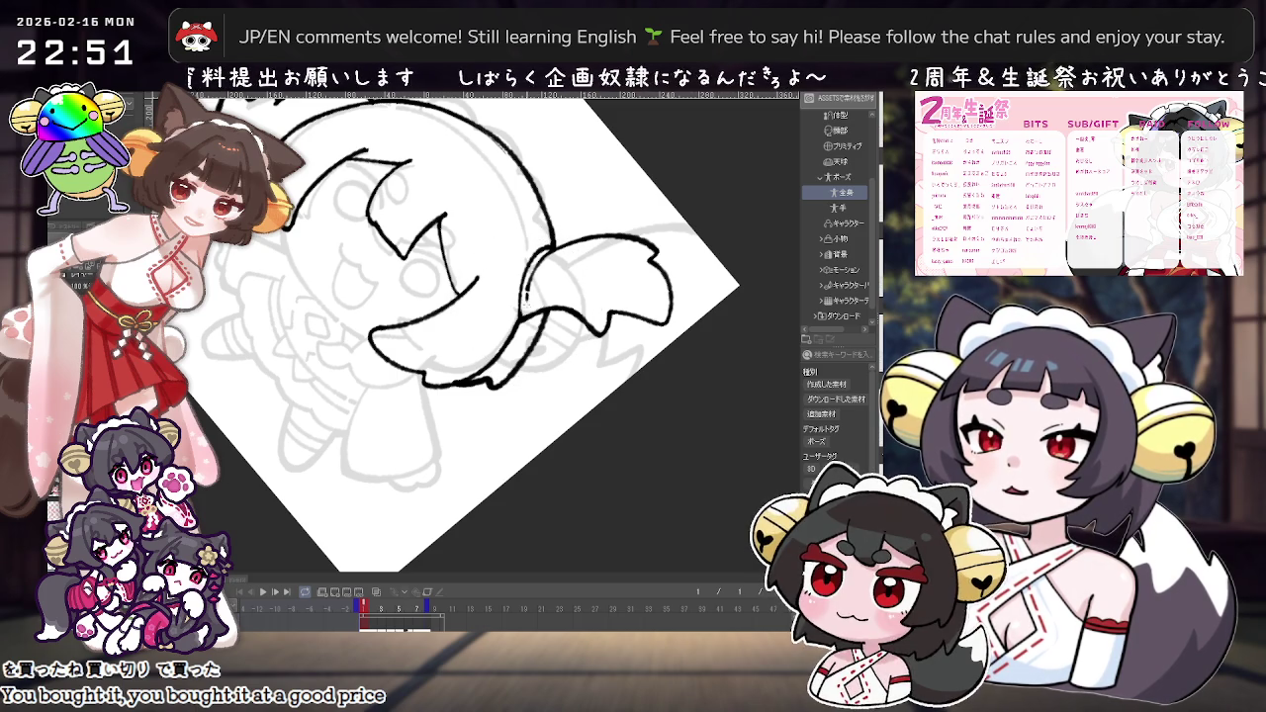
key(ctrl+0)
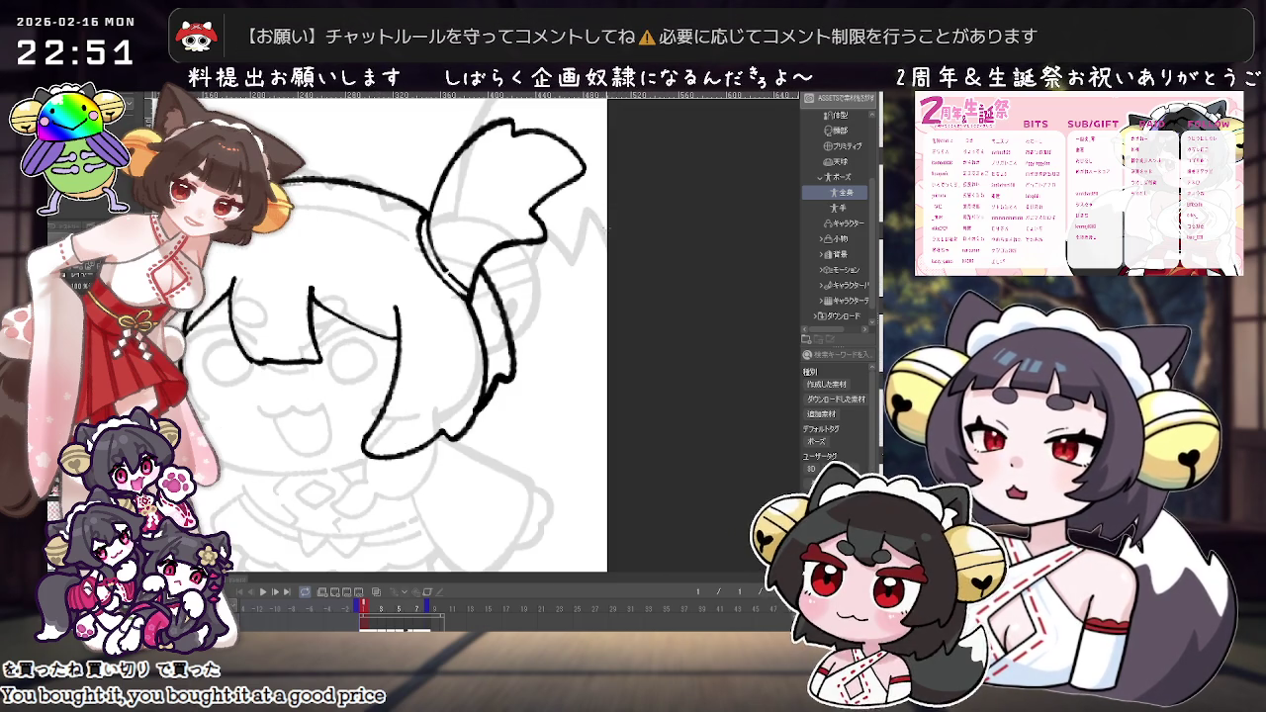
Step: Zoom the view out until the whole chibi drawing fits on screen
scroll(501, 273, up, 1)
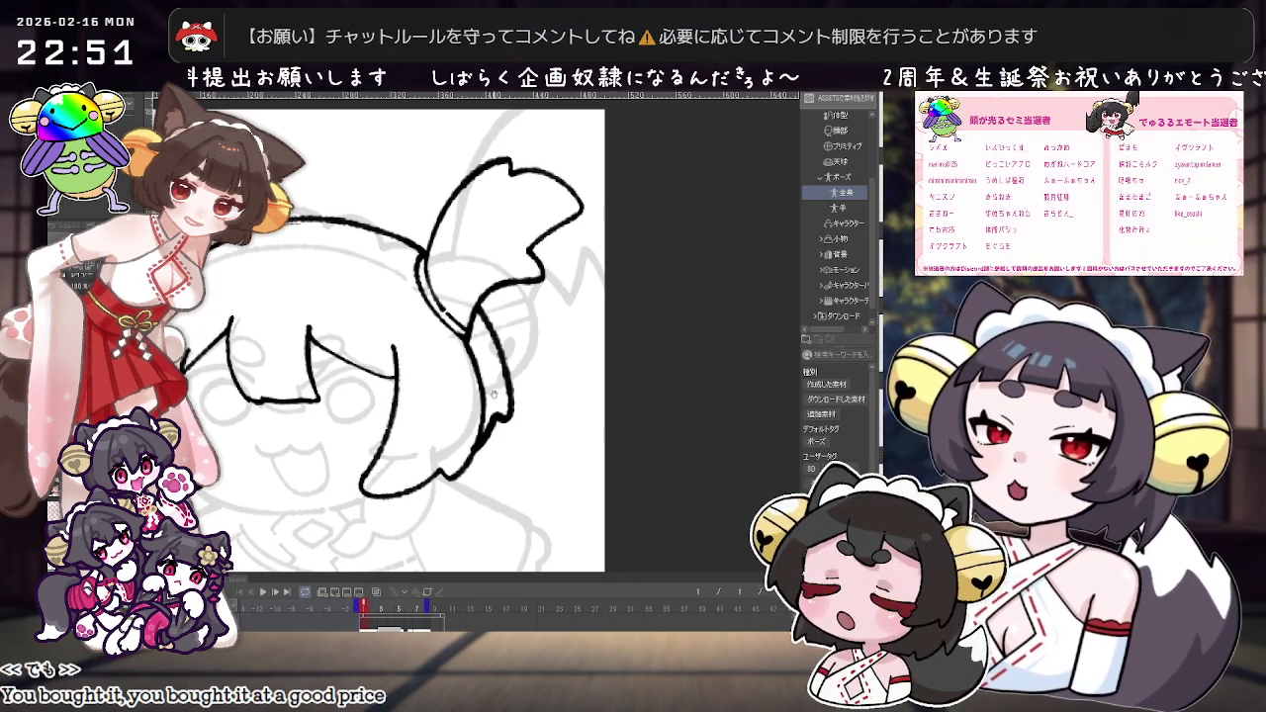
scroll(501, 273, up, 1)
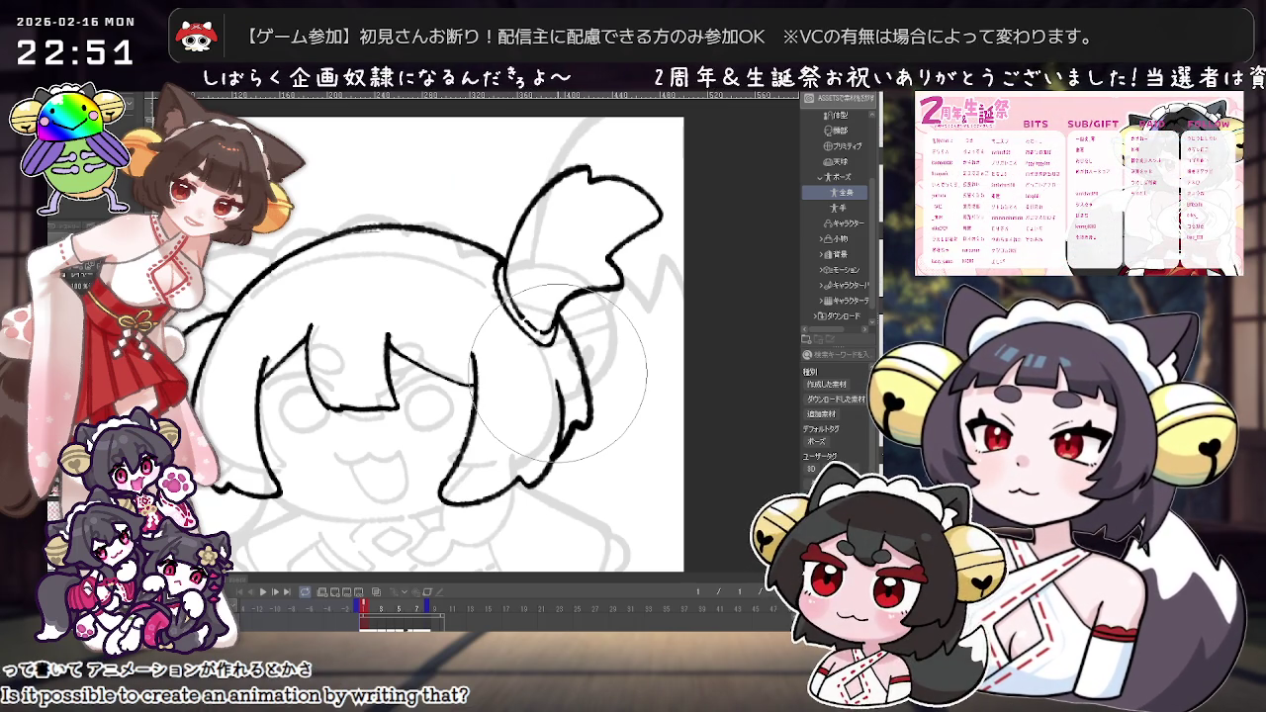
scroll(561, 386, down, 1)
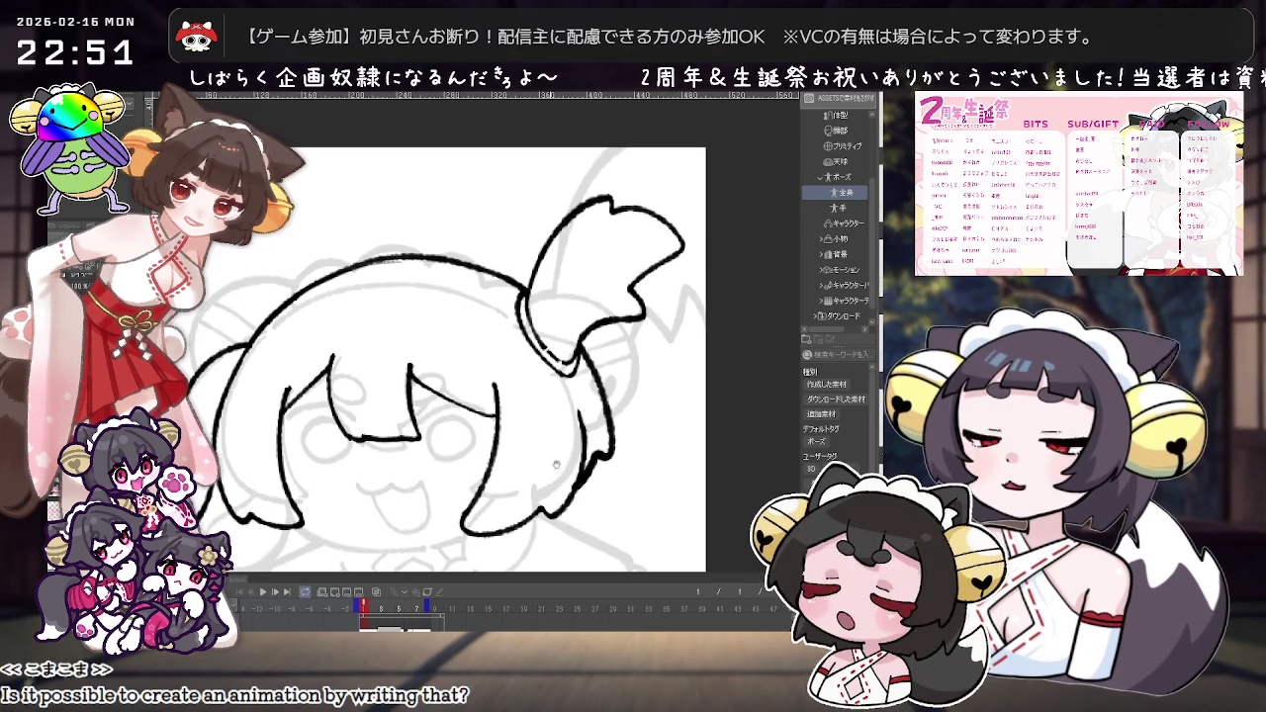
scroll(566, 400, down, 2)
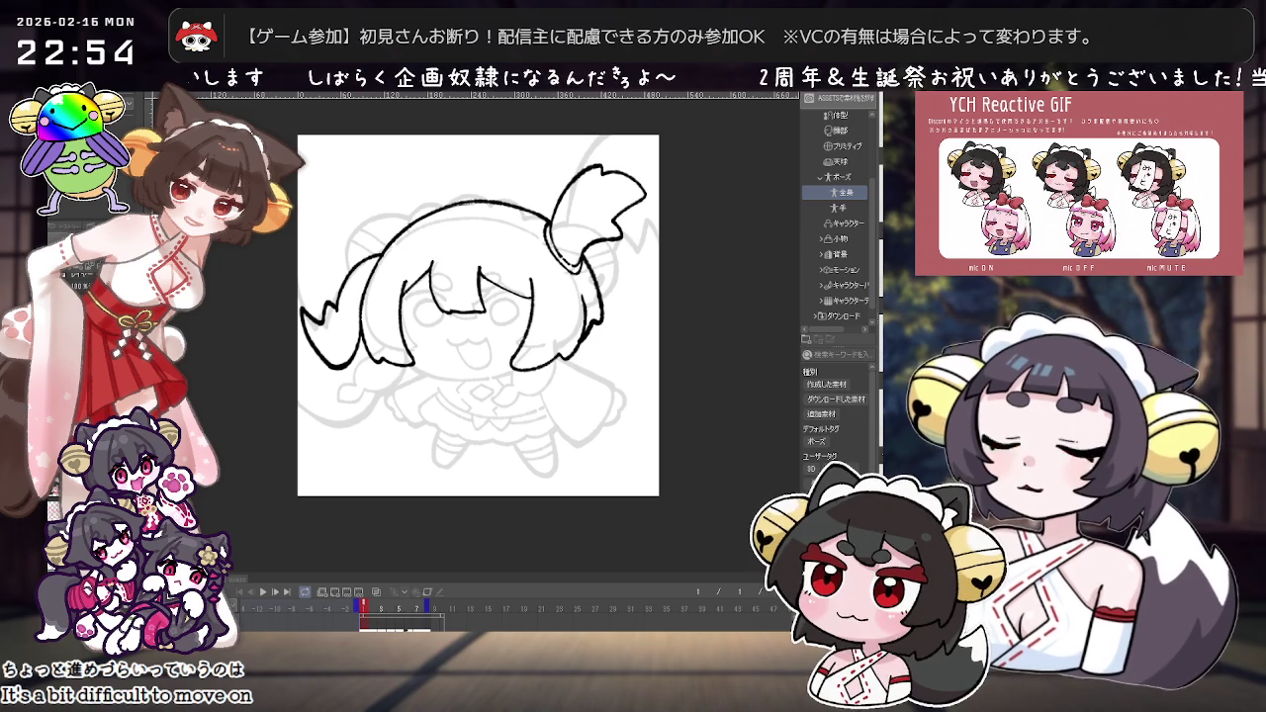
drag(518, 195, 545, 227)
scroll(545, 226, up, 1)
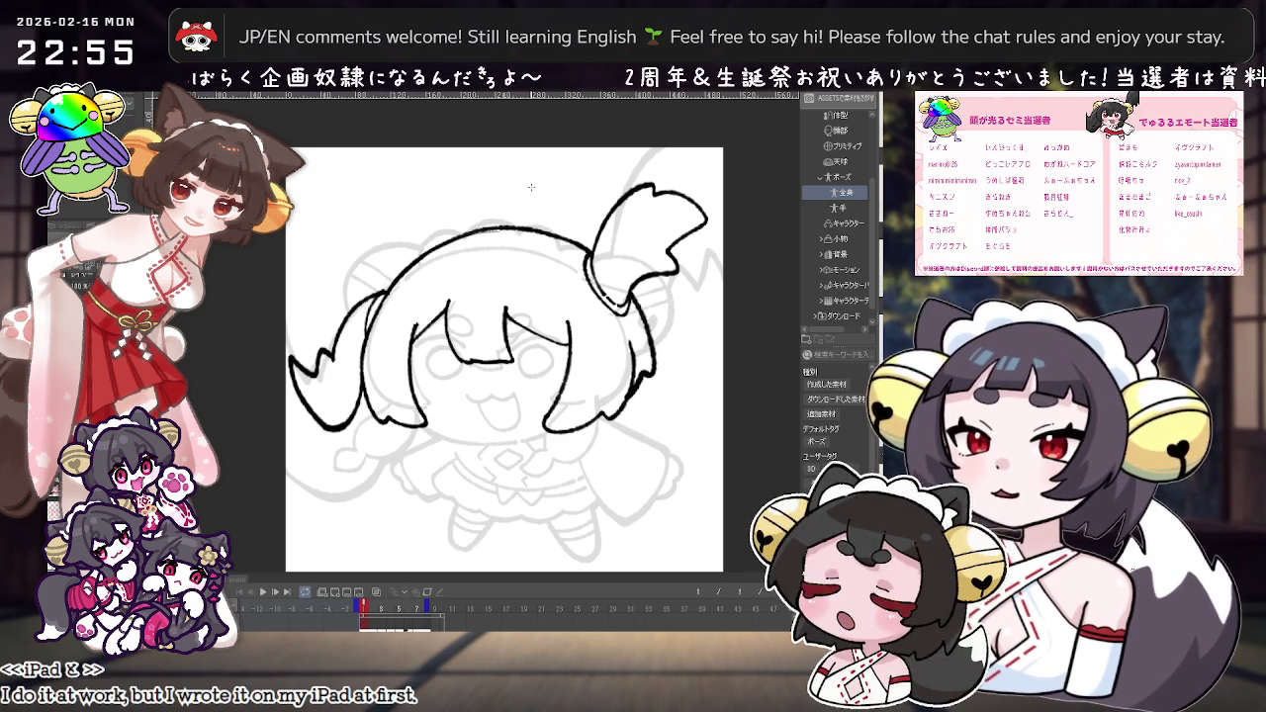
scroll(411, 254, up, 1)
scroll(395, 276, up, 1)
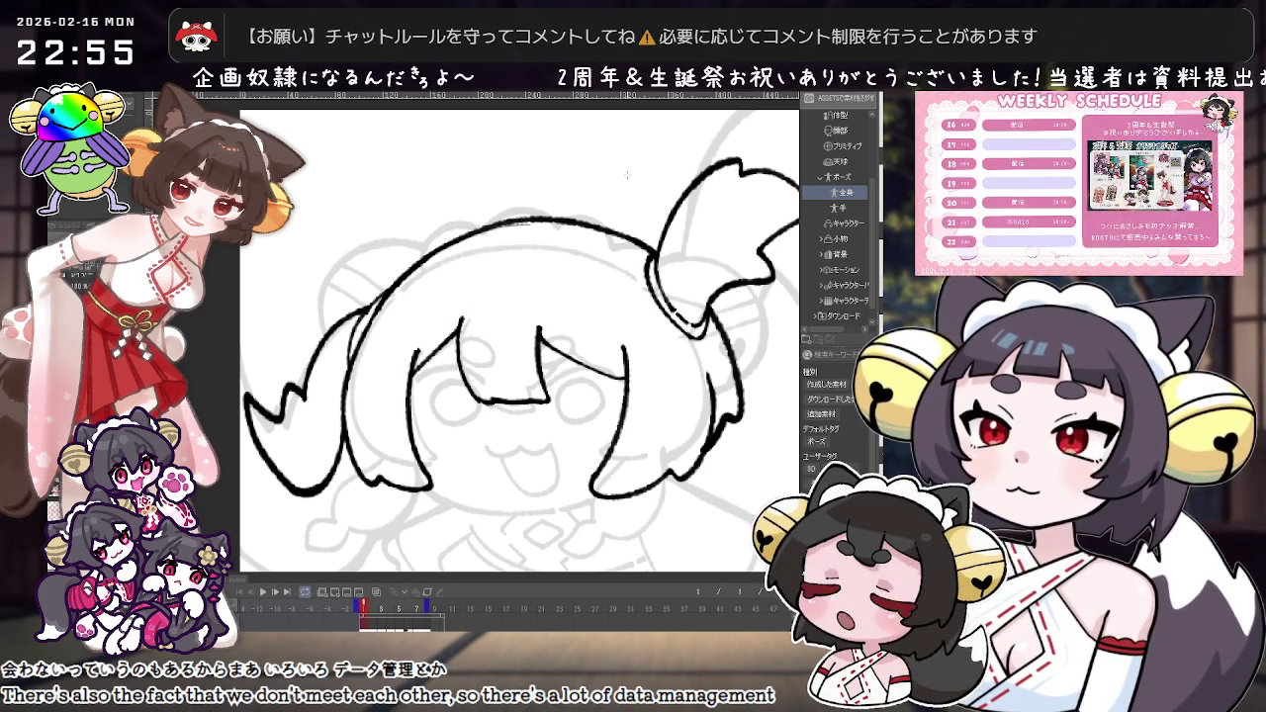
key(minus)
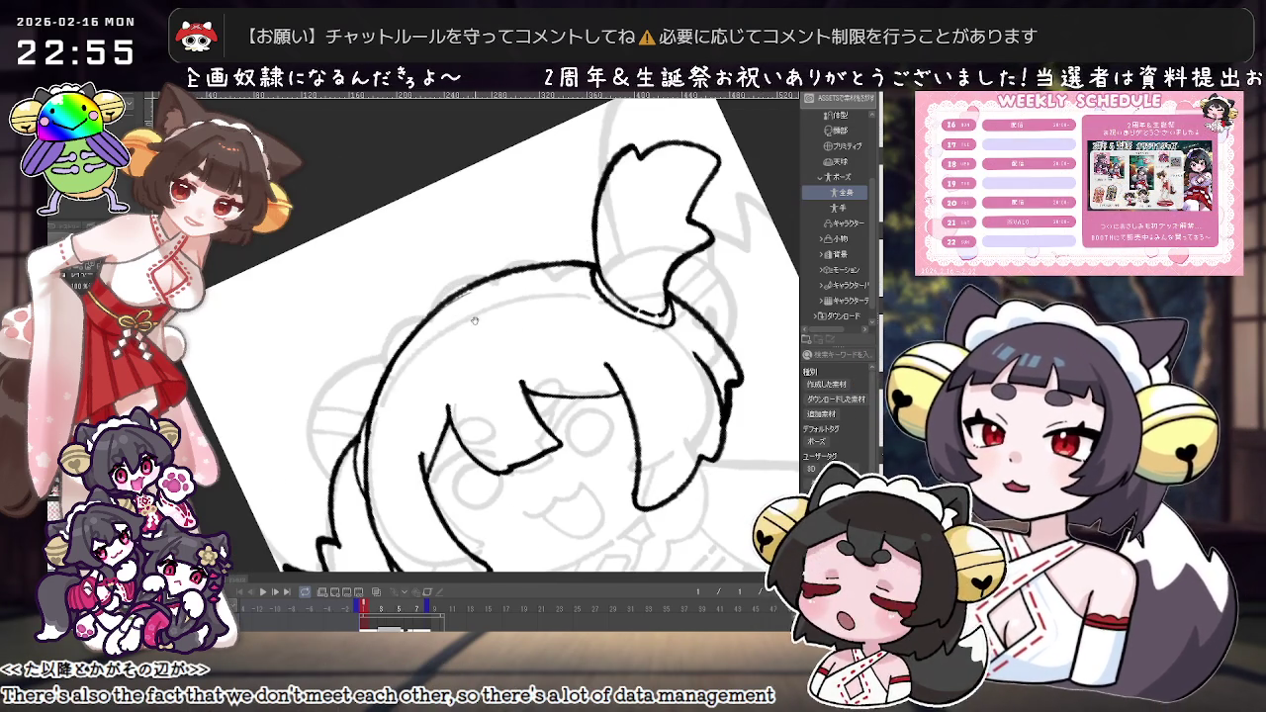
scroll(442, 317, down, 2)
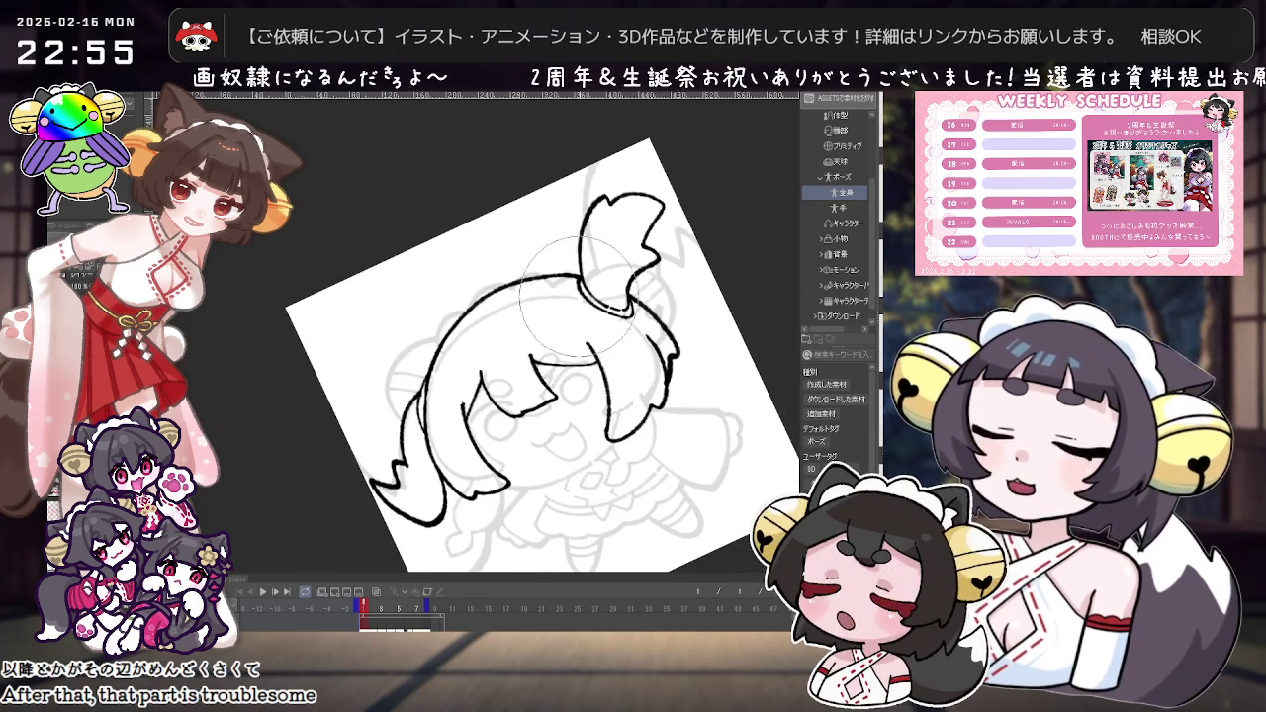
drag(442, 316, 597, 449)
scroll(598, 449, down, 2)
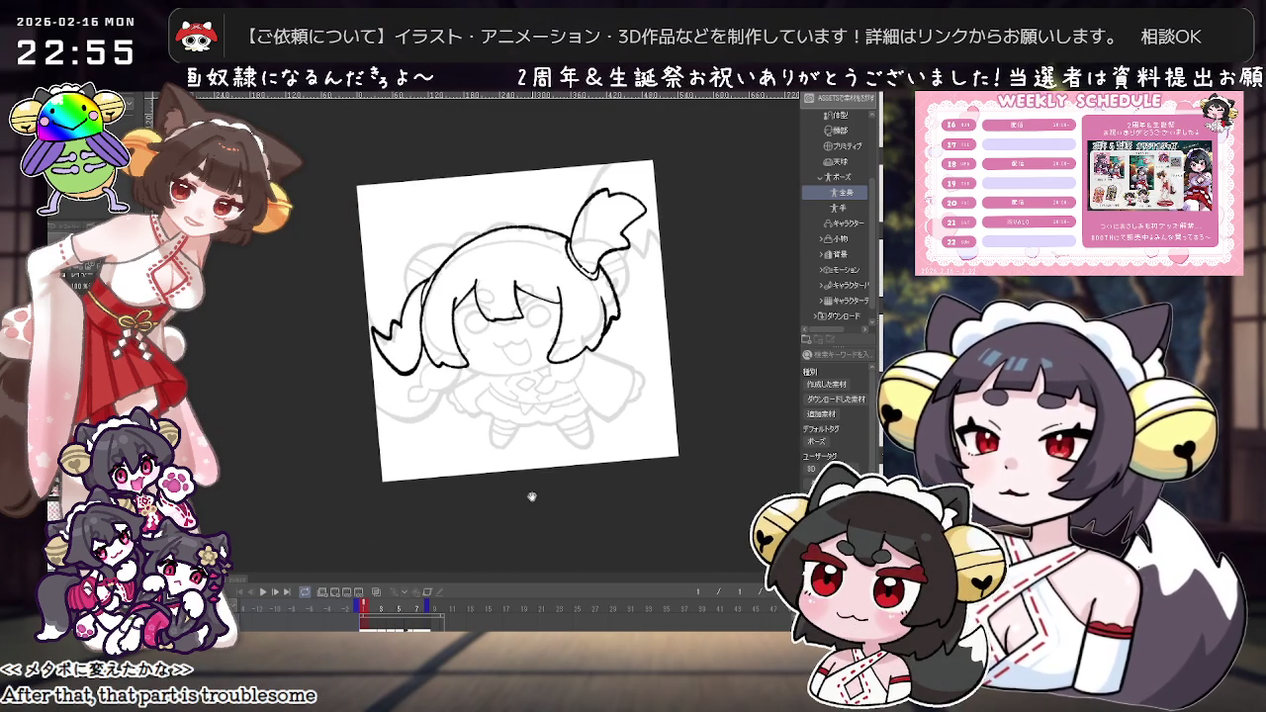
scroll(472, 363, up, 2)
scroll(473, 363, up, 2)
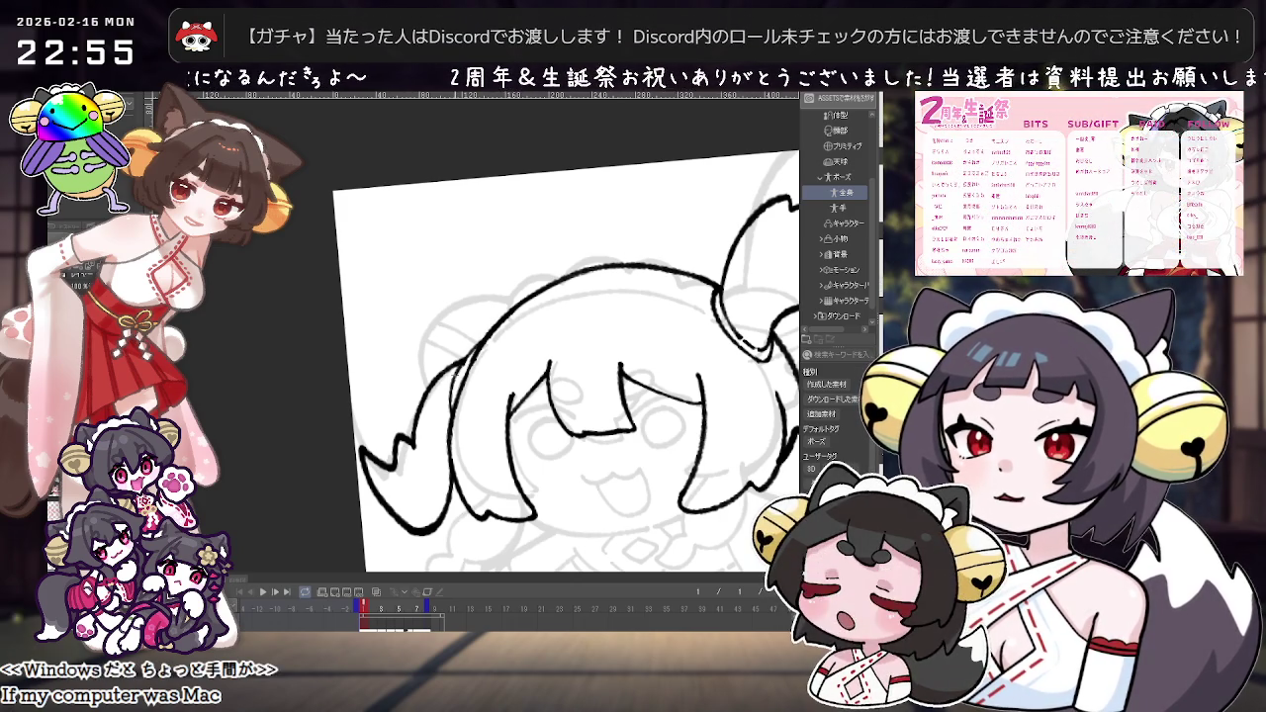
scroll(564, 366, down, 2)
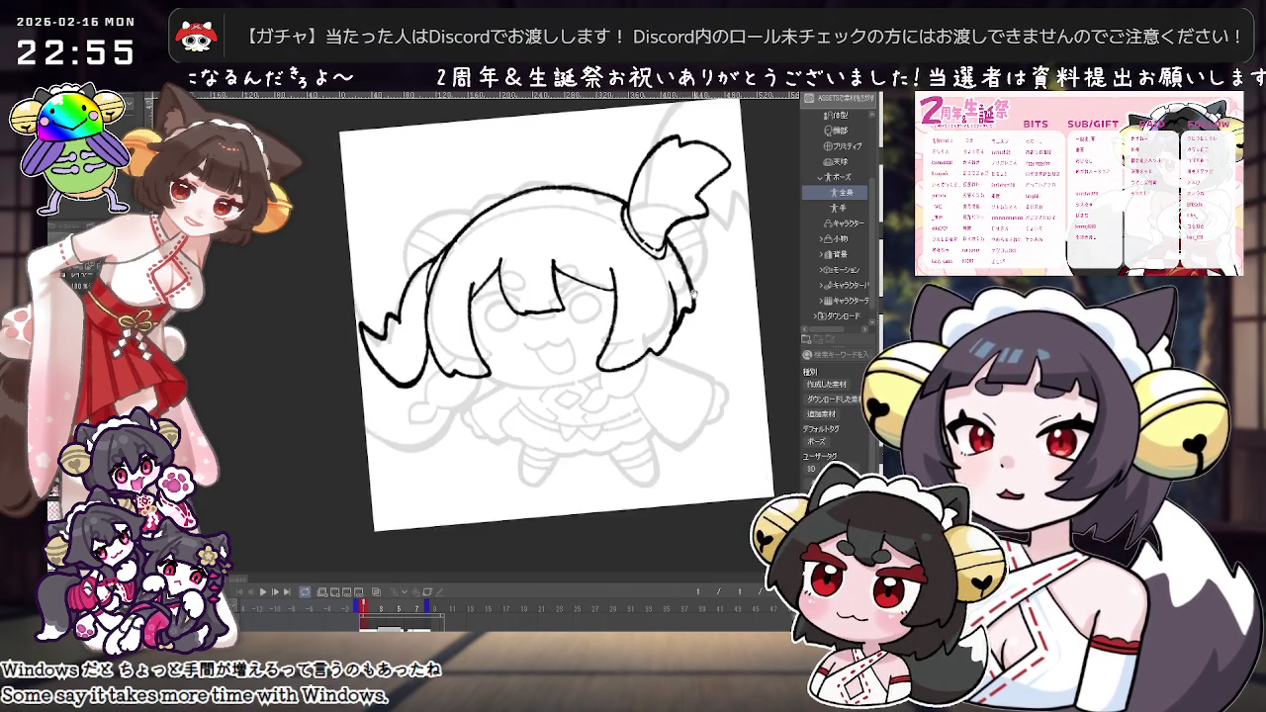
drag(732, 405, 693, 356)
scroll(593, 336, up, 3)
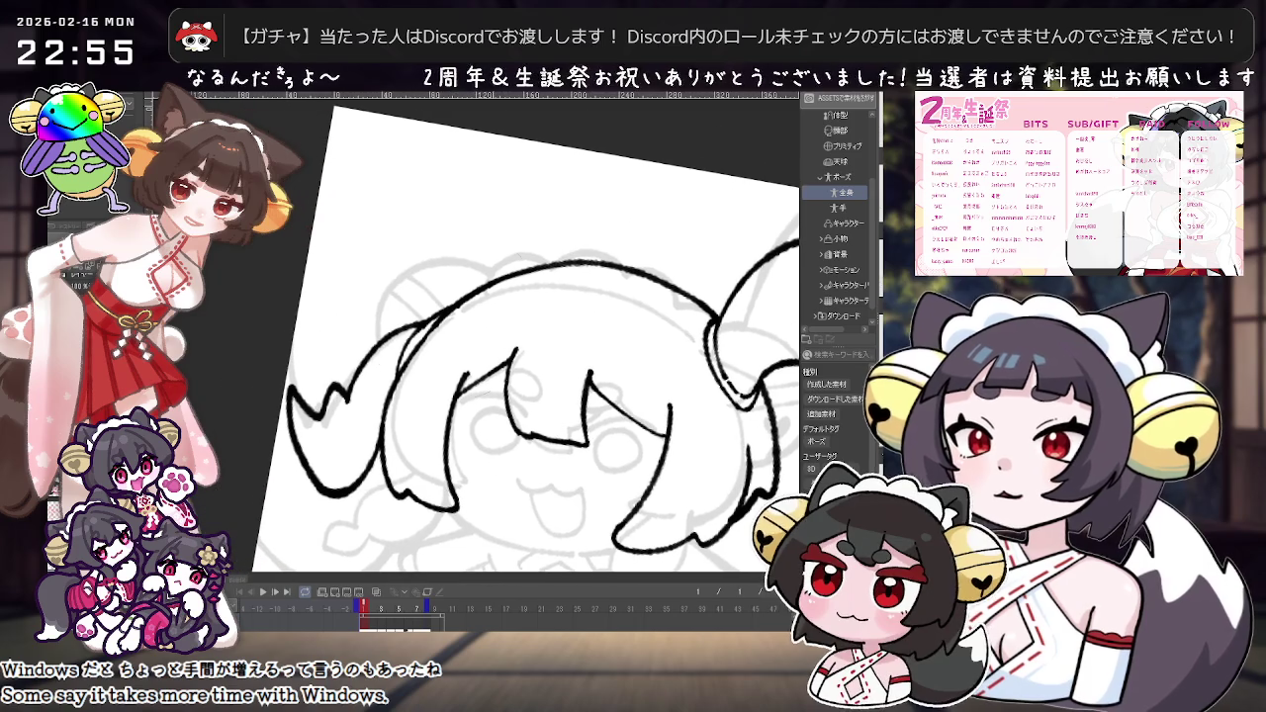
scroll(415, 336, down, 2)
drag(554, 327, 597, 327)
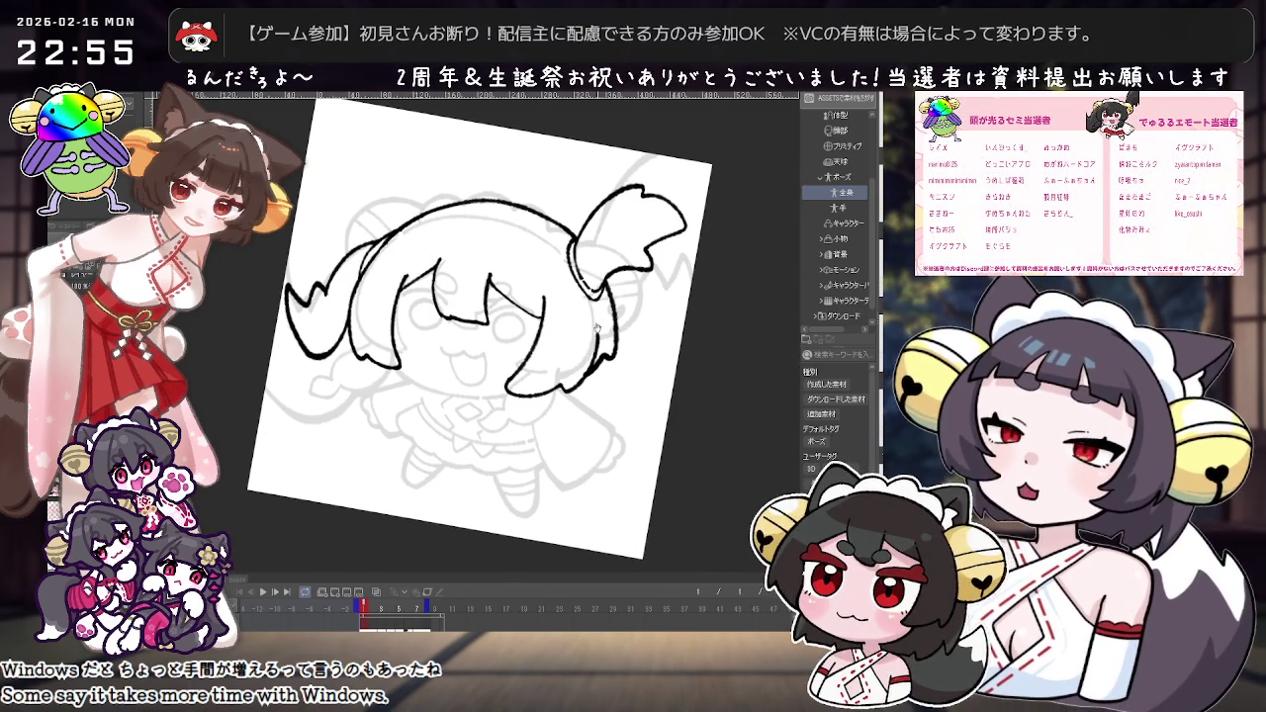
drag(596, 327, 626, 367)
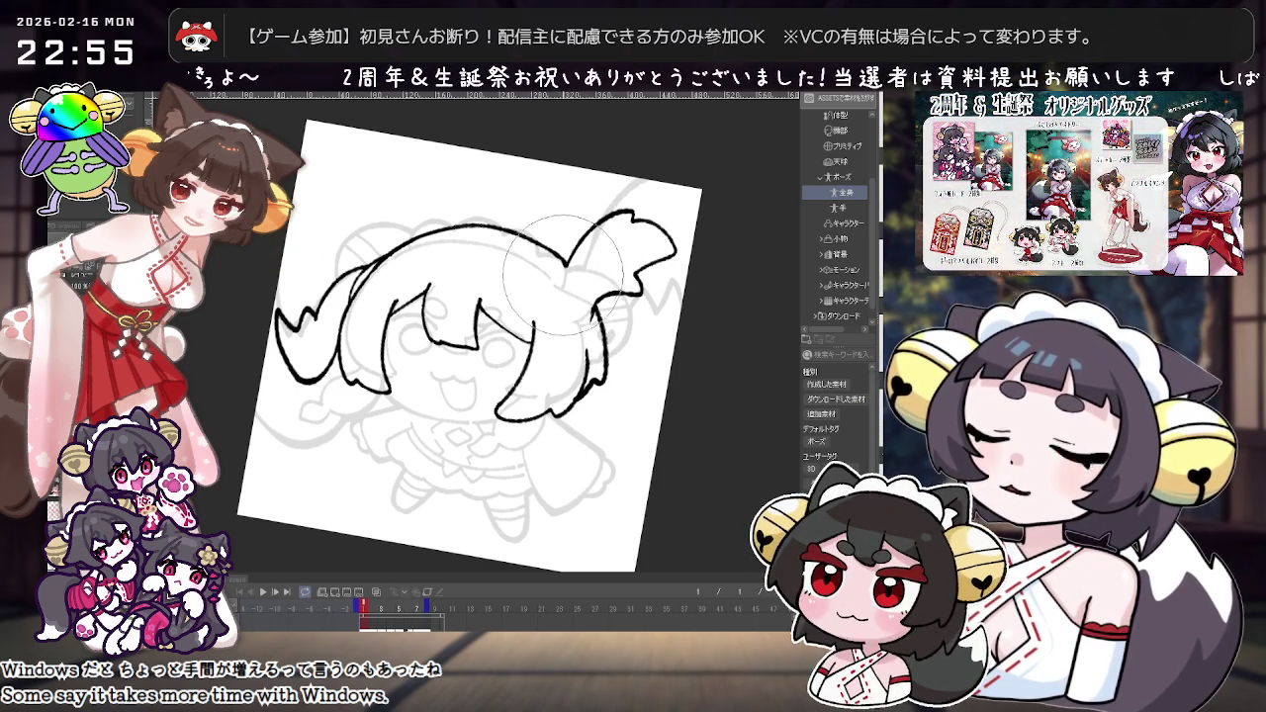
Step: Ink the first closed eye as a curved line over the sketch
key(minus)
key(minus)
key(minus)
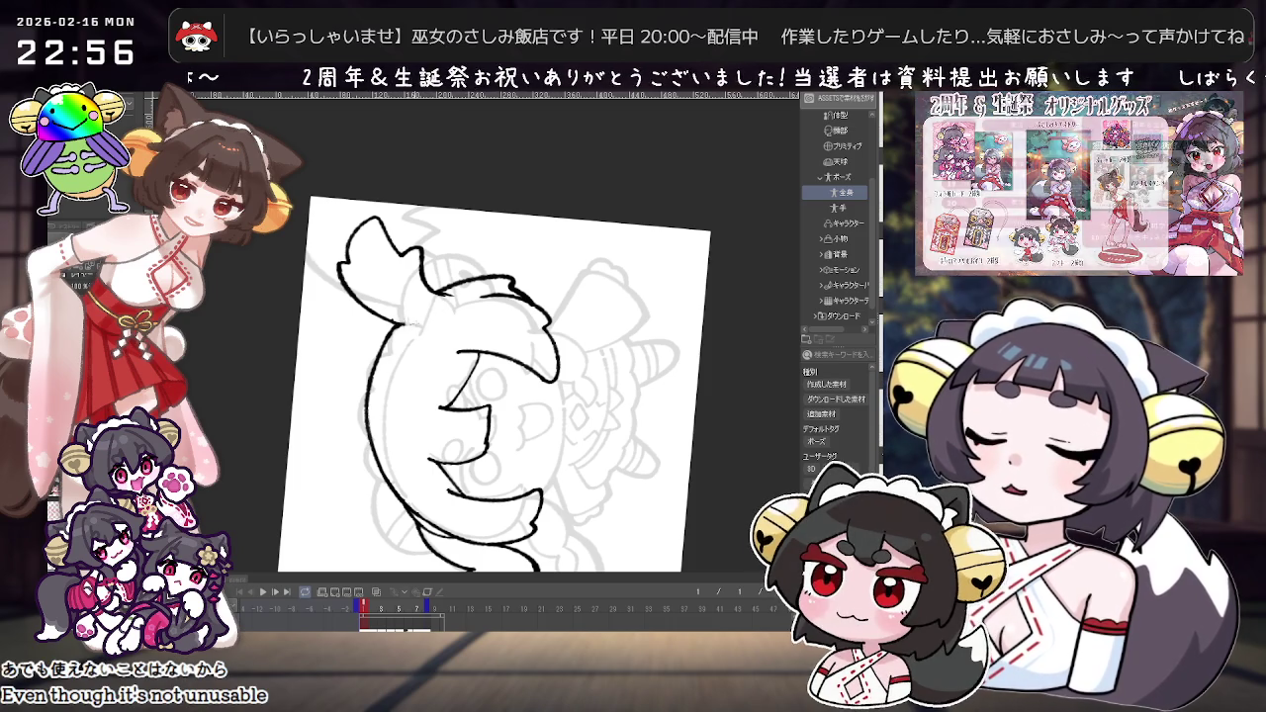
key(asciicircum)
key(asciicircum)
key(asciicircum)
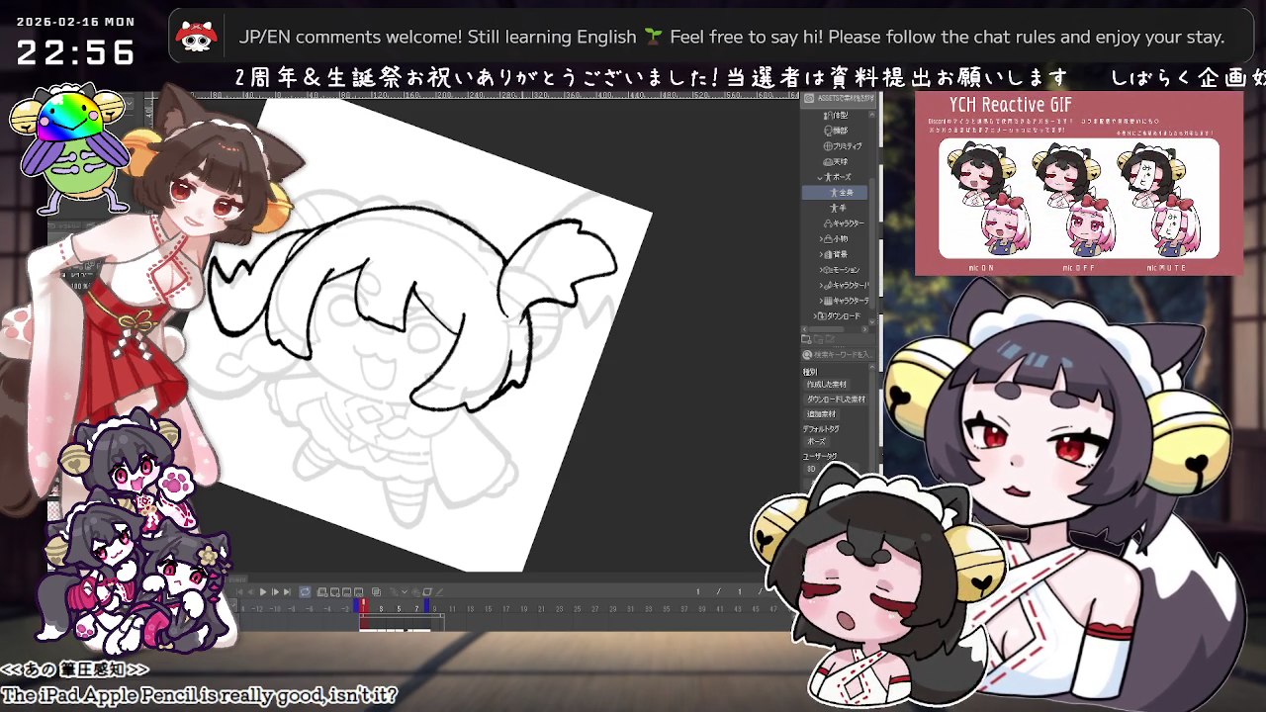
drag(553, 297, 579, 258)
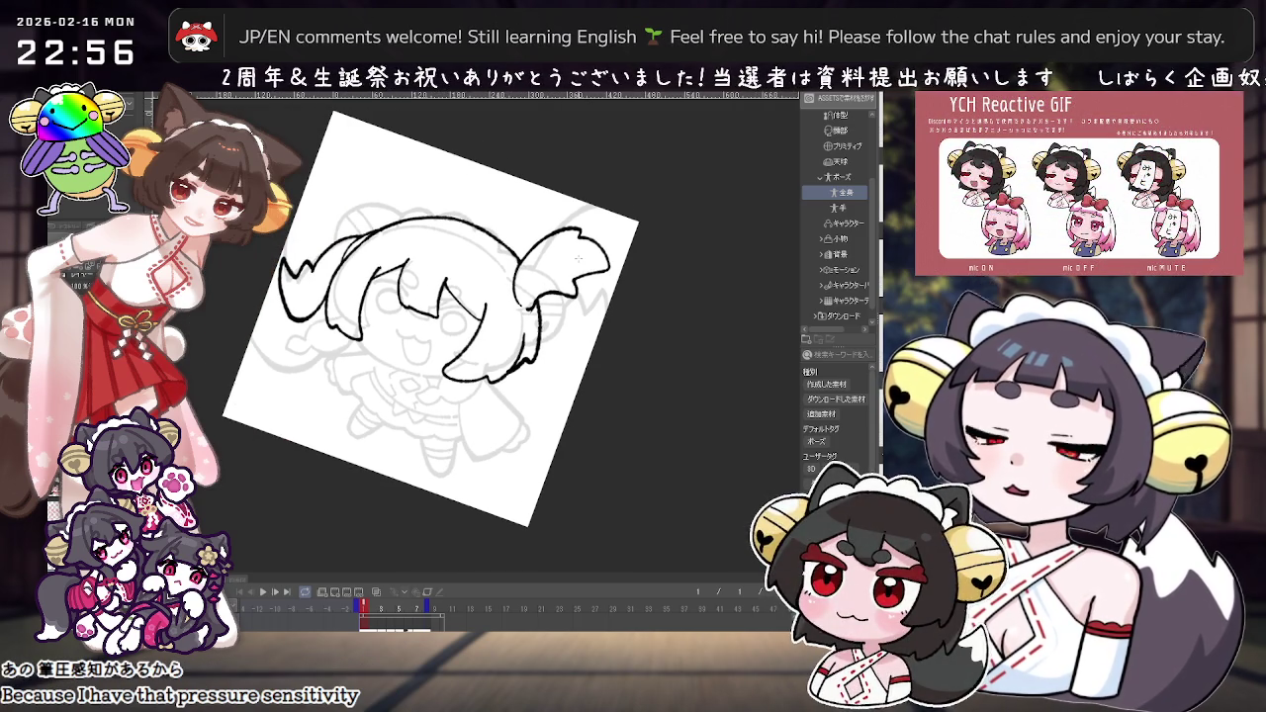
scroll(577, 258, up, 2)
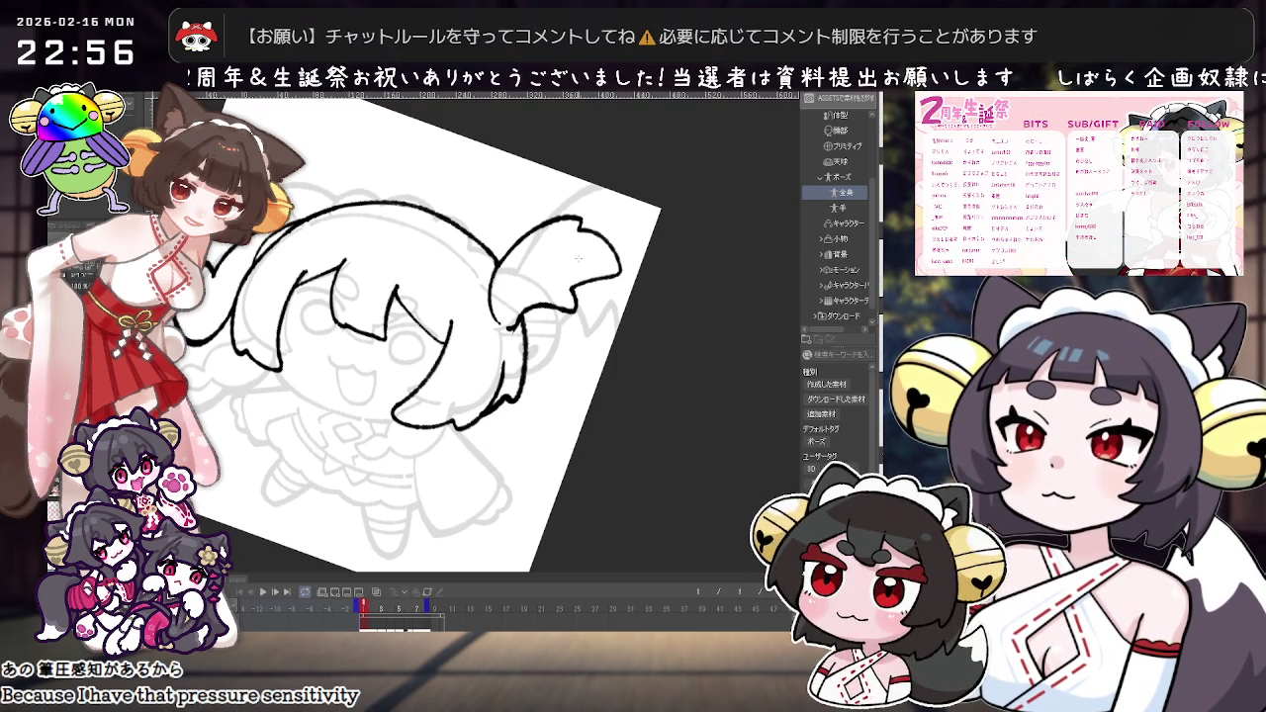
scroll(578, 259, down, 2)
drag(578, 258, 495, 198)
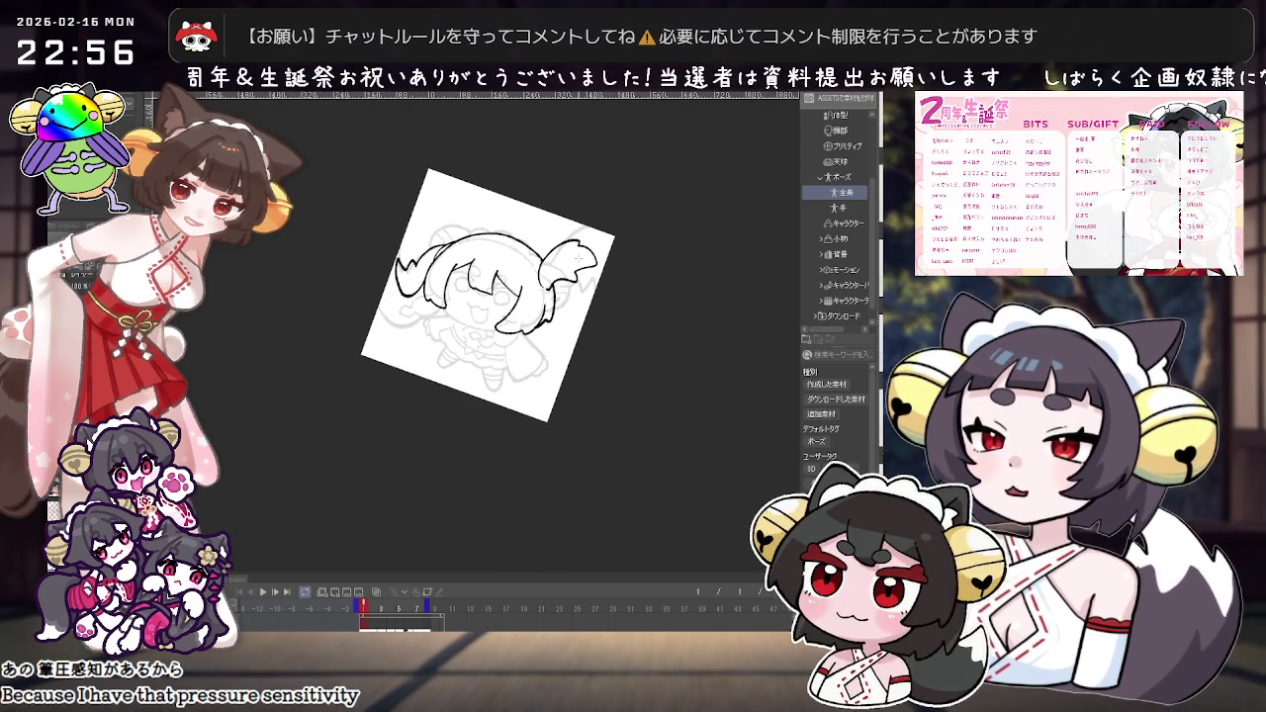
scroll(495, 197, up, 2)
drag(252, 305, 376, 325)
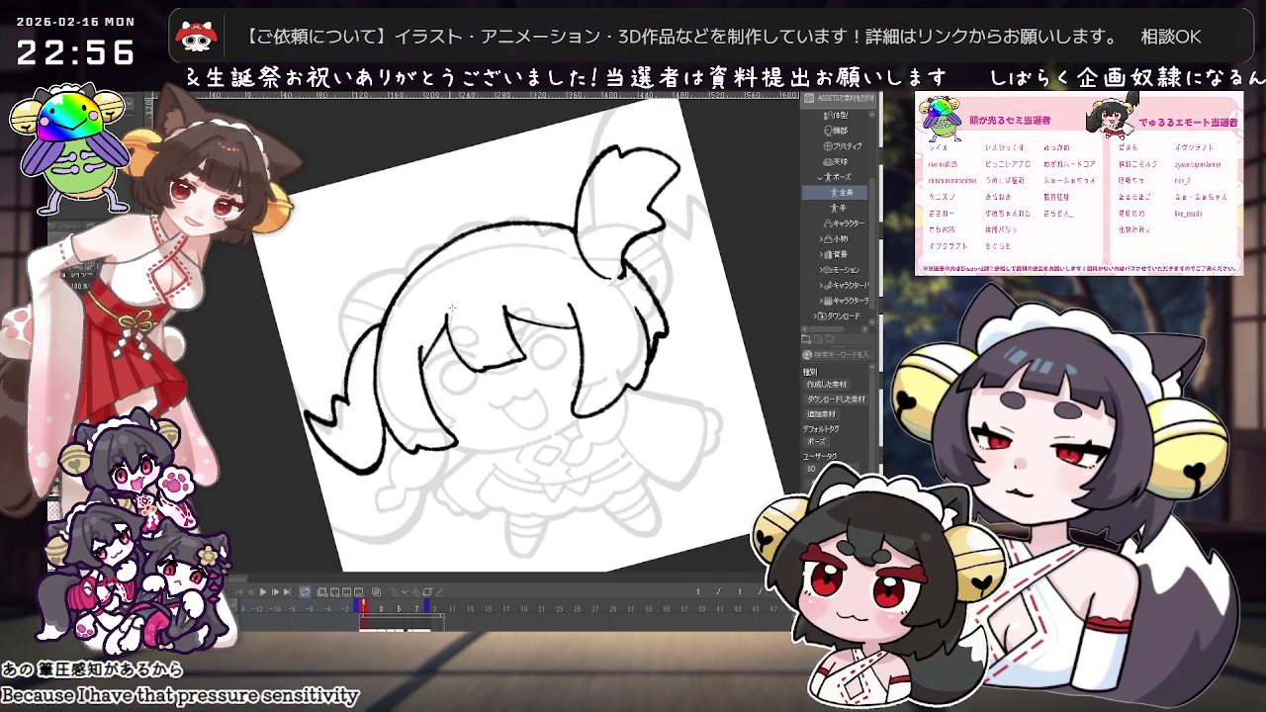
key(ctrl+0)
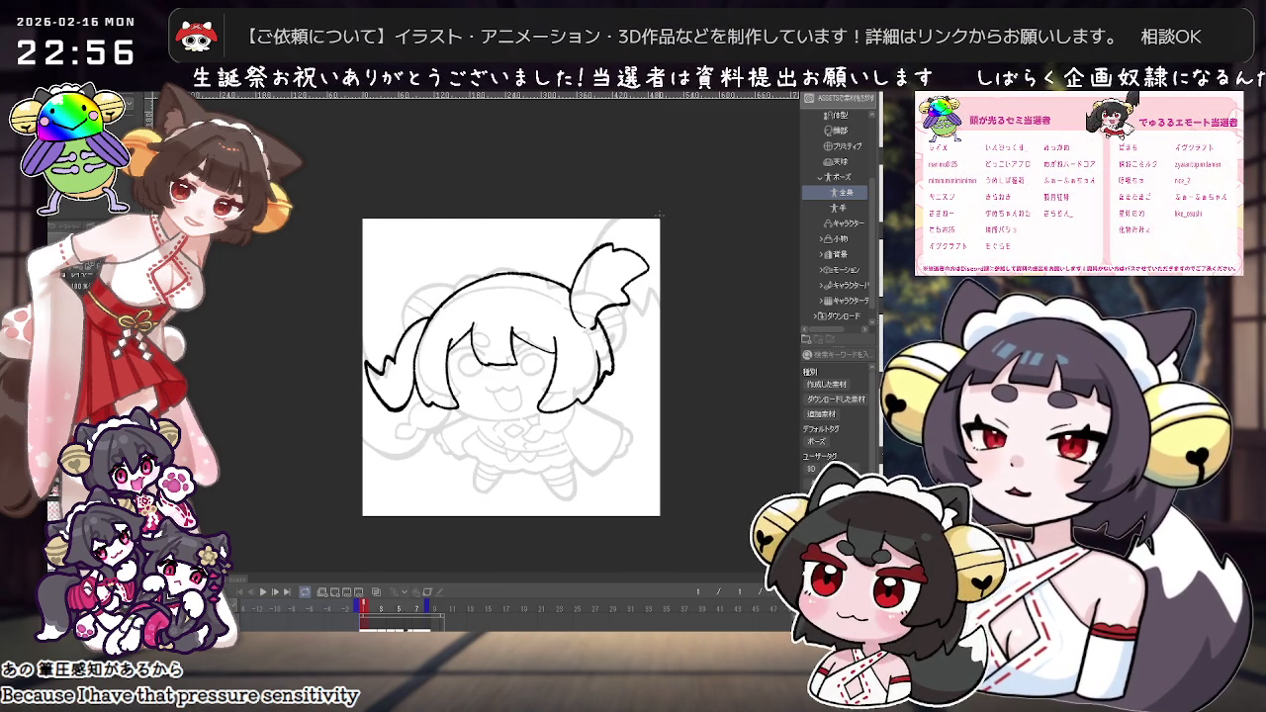
scroll(451, 332, up, 1)
scroll(451, 332, up, 1)
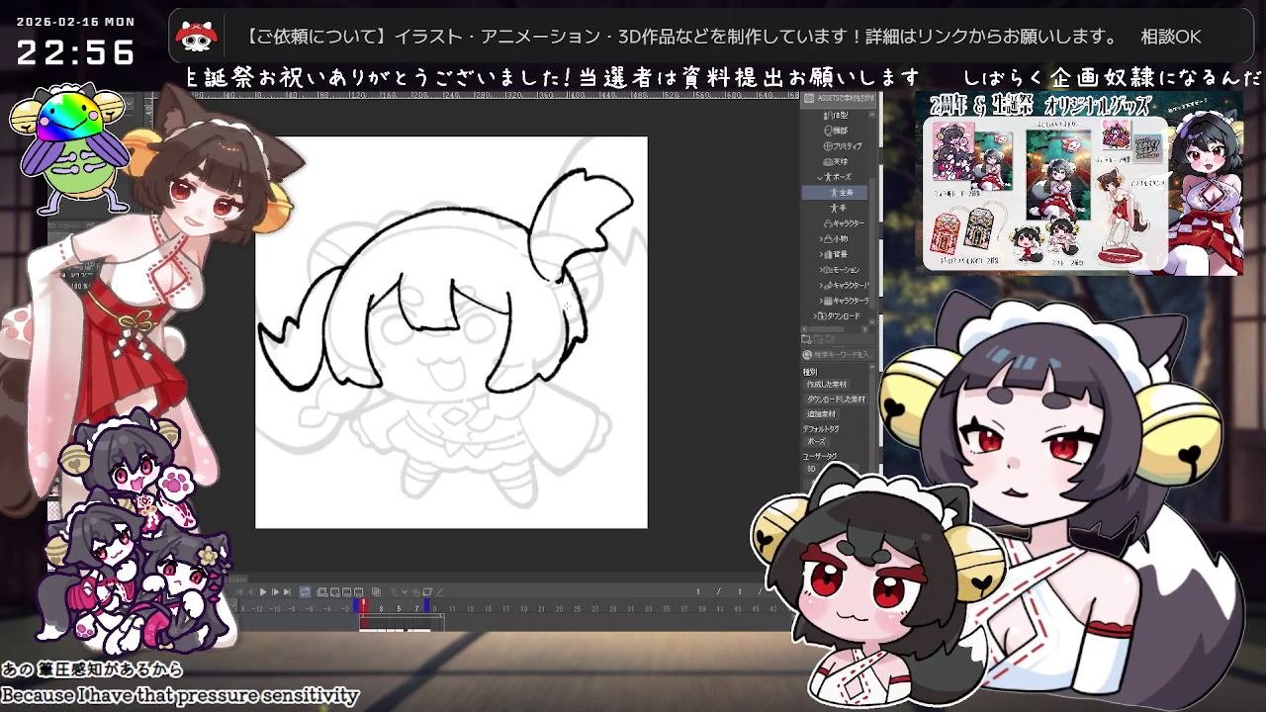
scroll(599, 272, up, 2)
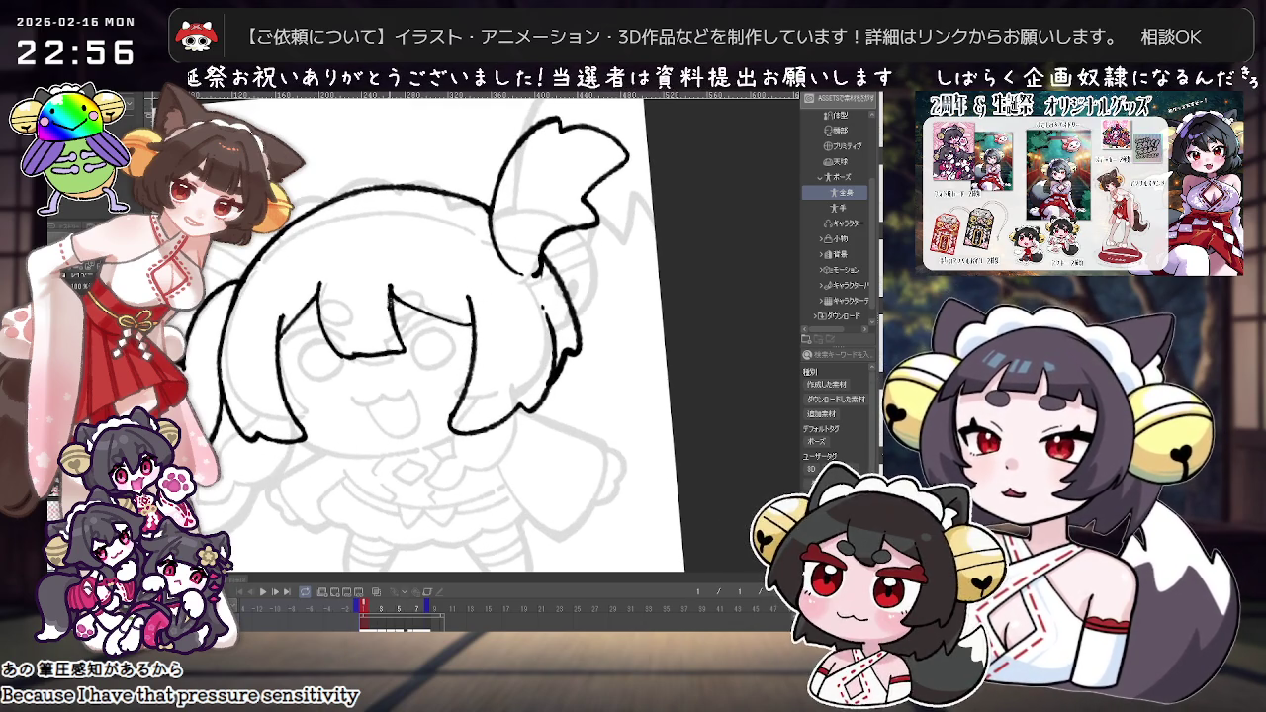
drag(390, 302, 427, 318)
Step: Add a small looping stroke to the closed eye
key(asciicircum)
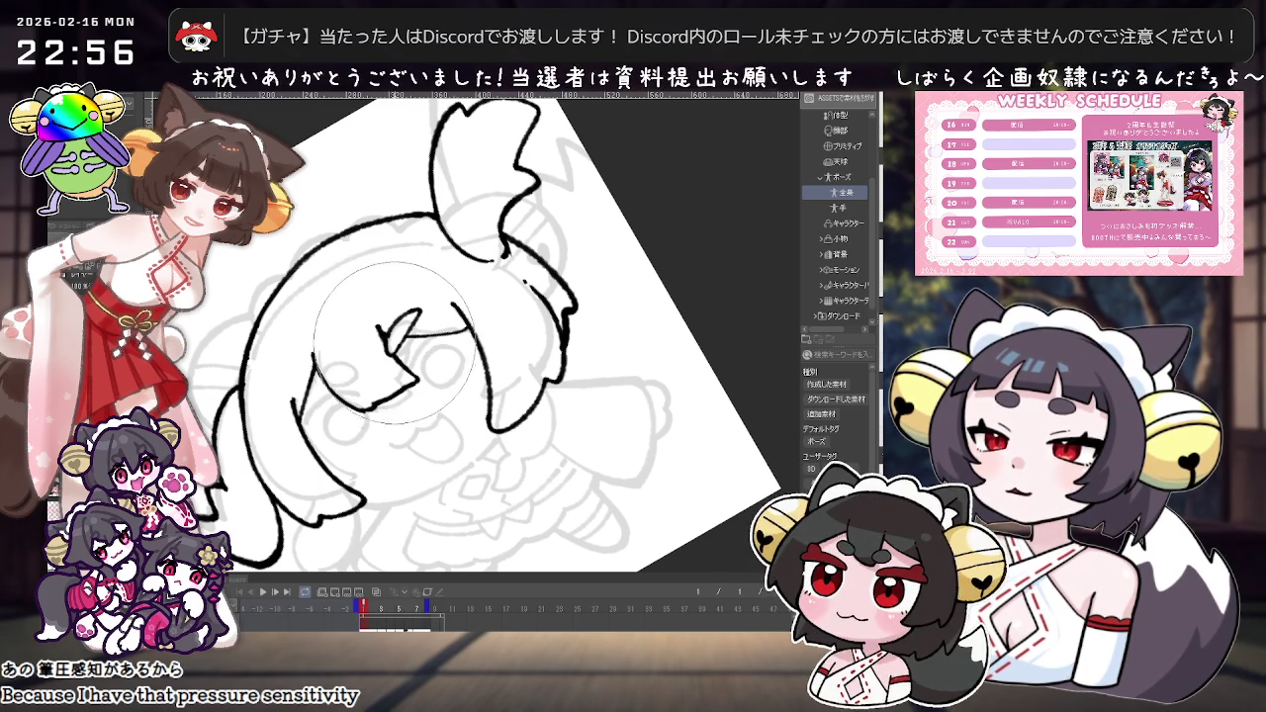
key(minus)
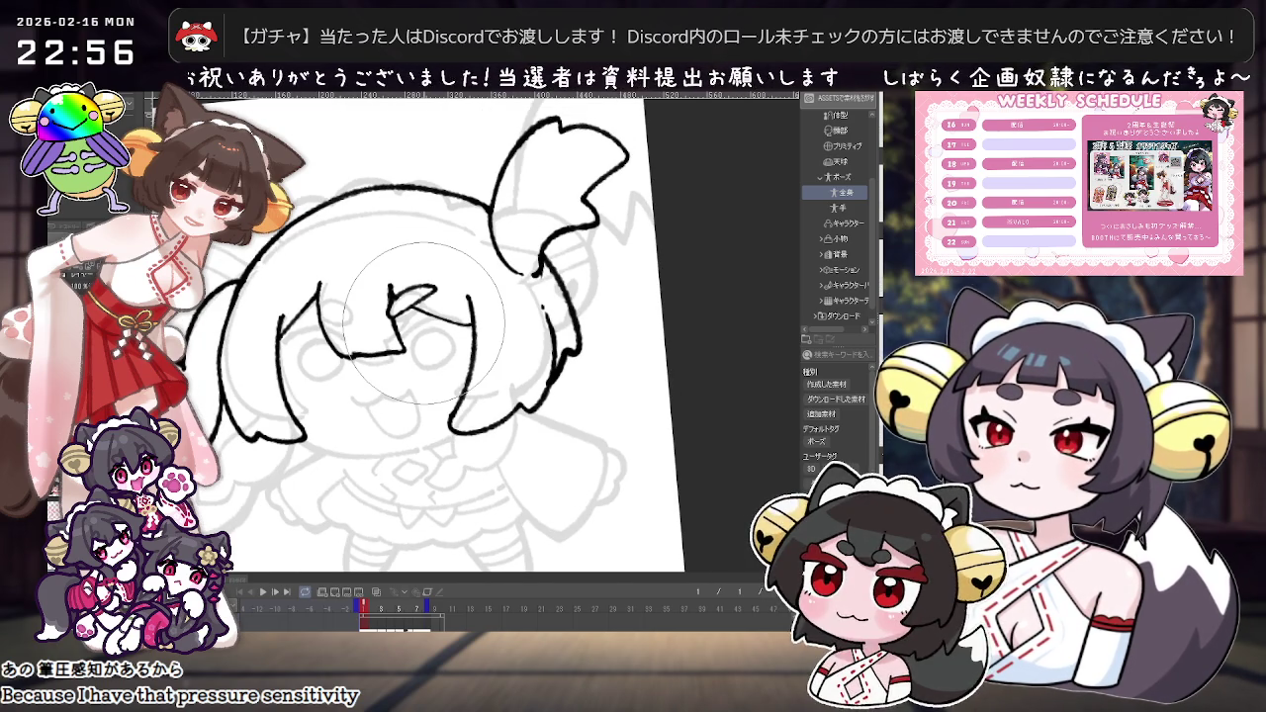
key(asciicircum)
scroll(423, 322, up, 2)
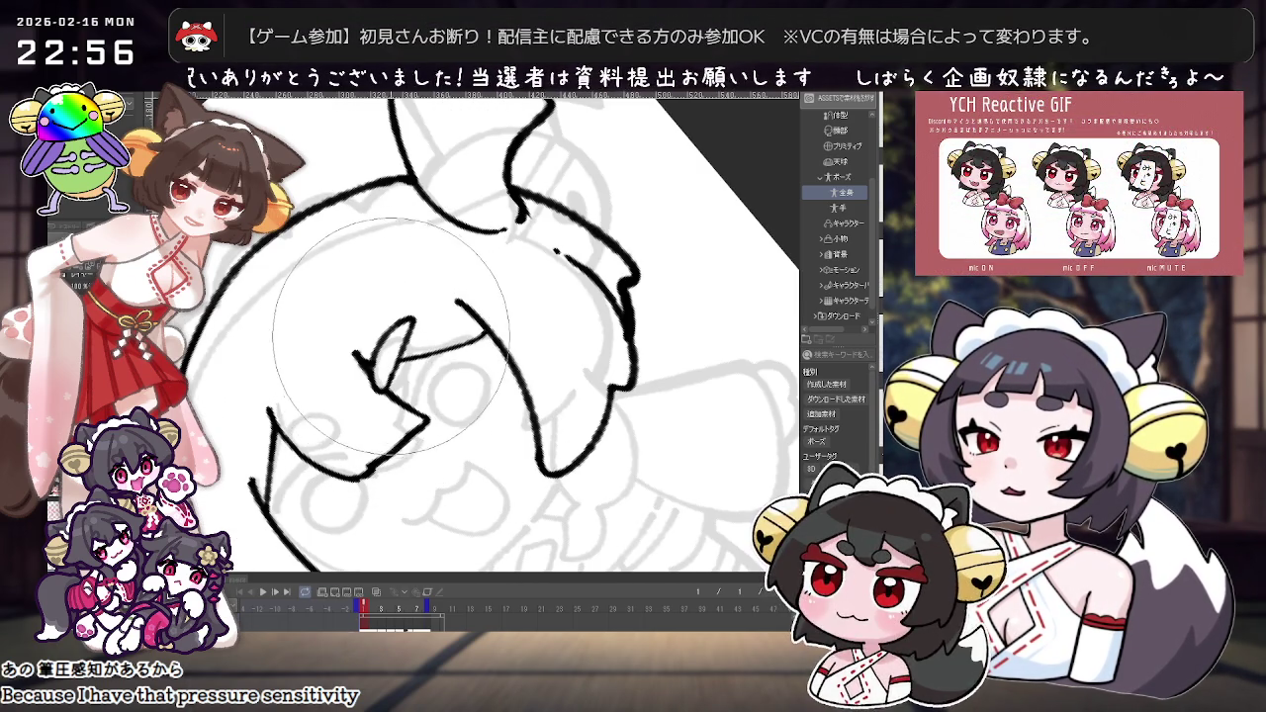
drag(360, 409, 464, 383)
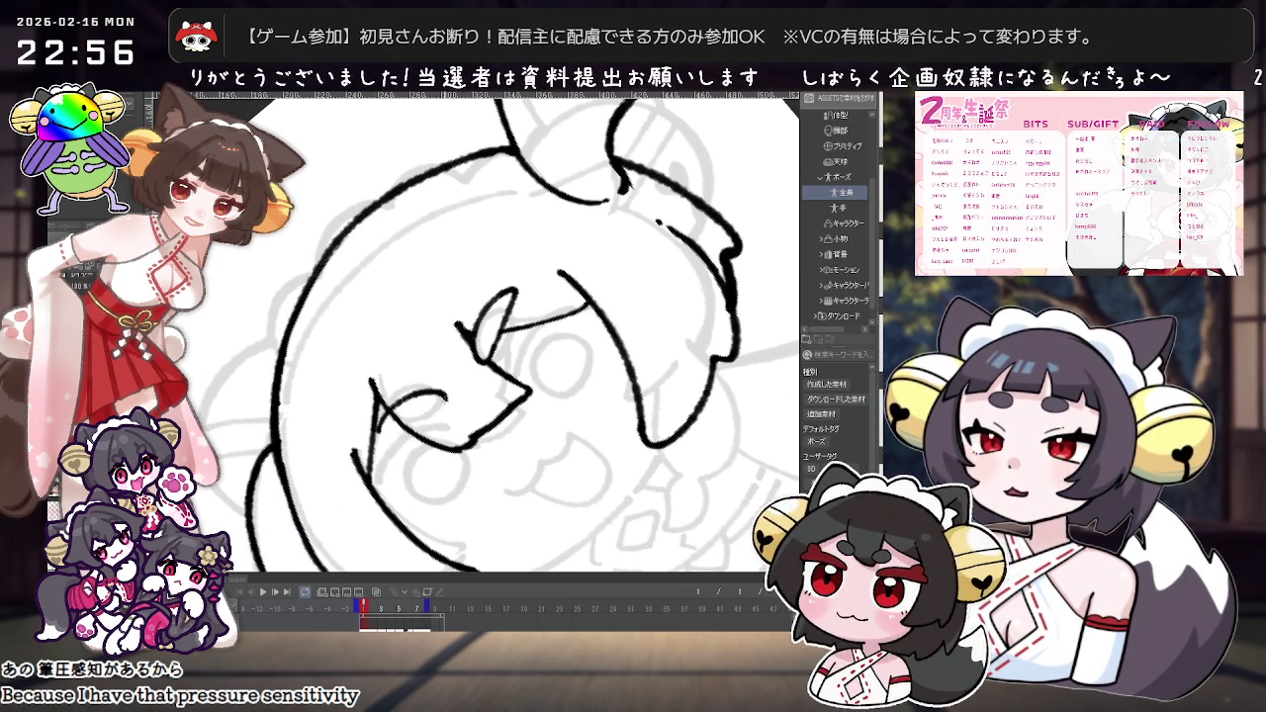
drag(401, 409, 435, 416)
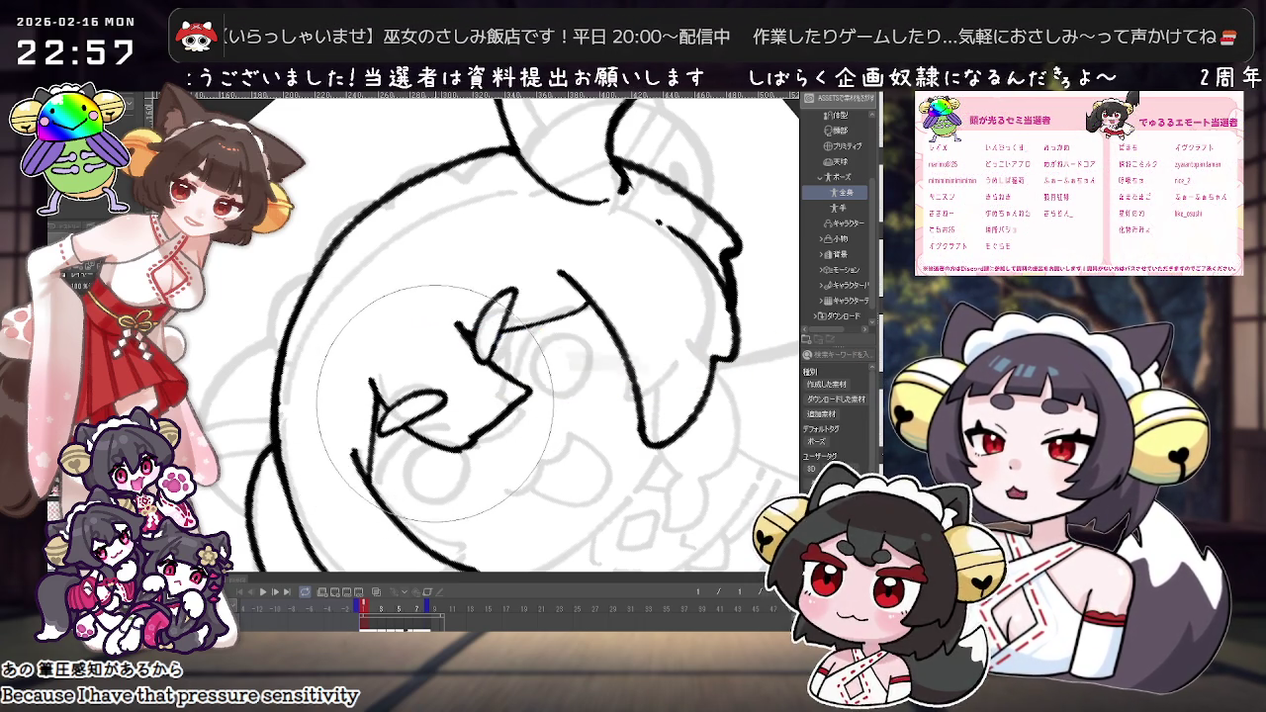
mouse_move(396, 423)
mouse_down()
mouse_move(580, 432)
mouse_move(553, 427)
mouse_move(566, 450)
mouse_up()
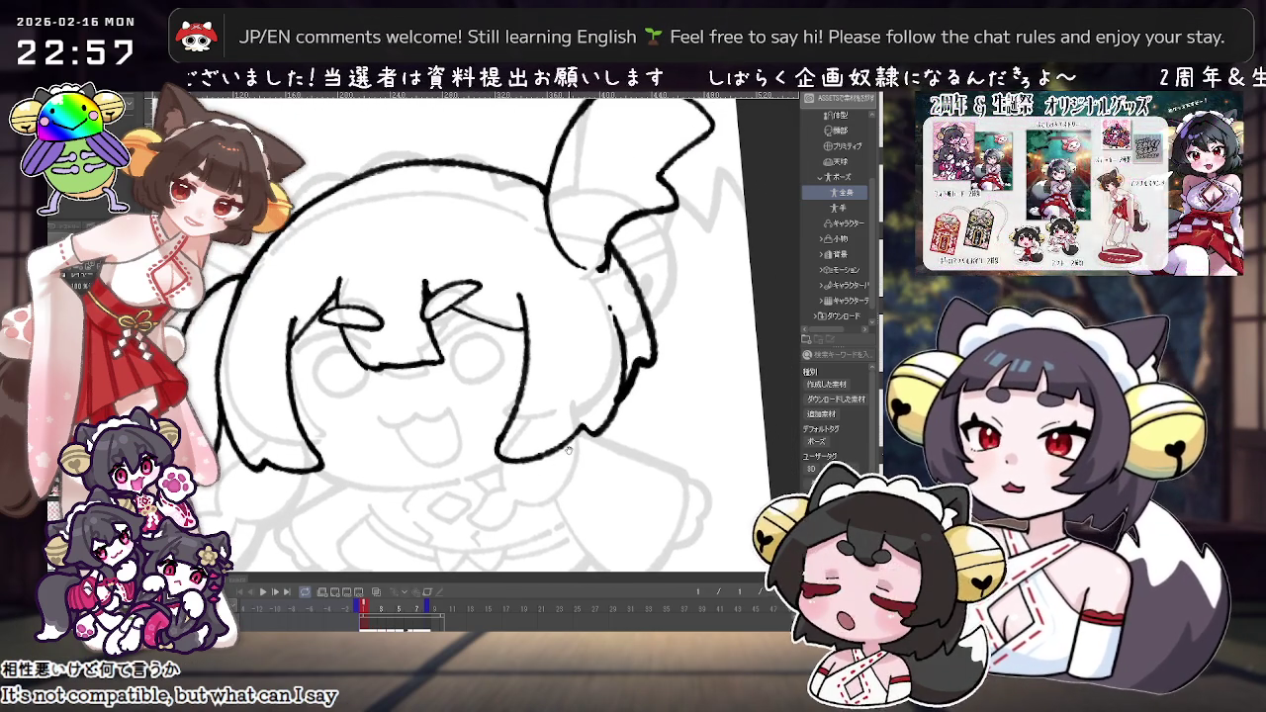
Step: Draw the second closed eye line, redoing it shorter
mouse_move(506, 364)
mouse_down()
mouse_move(479, 357)
mouse_move(473, 338)
mouse_up()
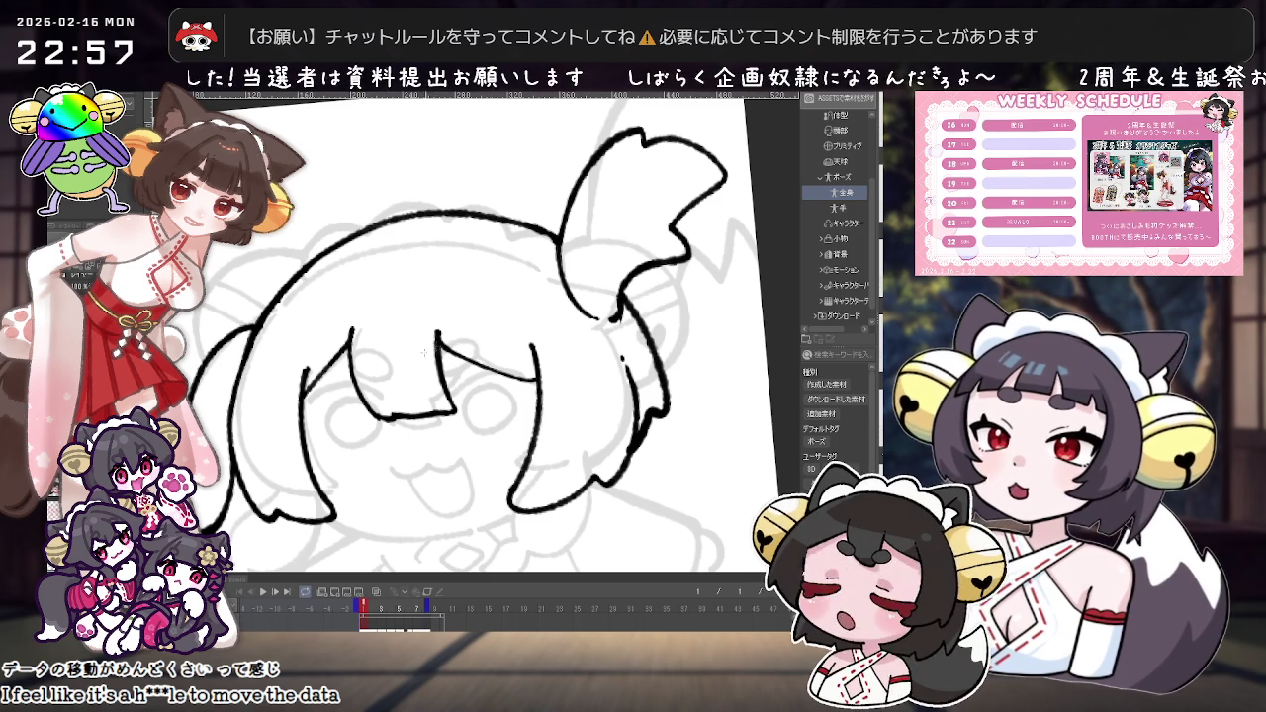
drag(417, 358, 500, 346)
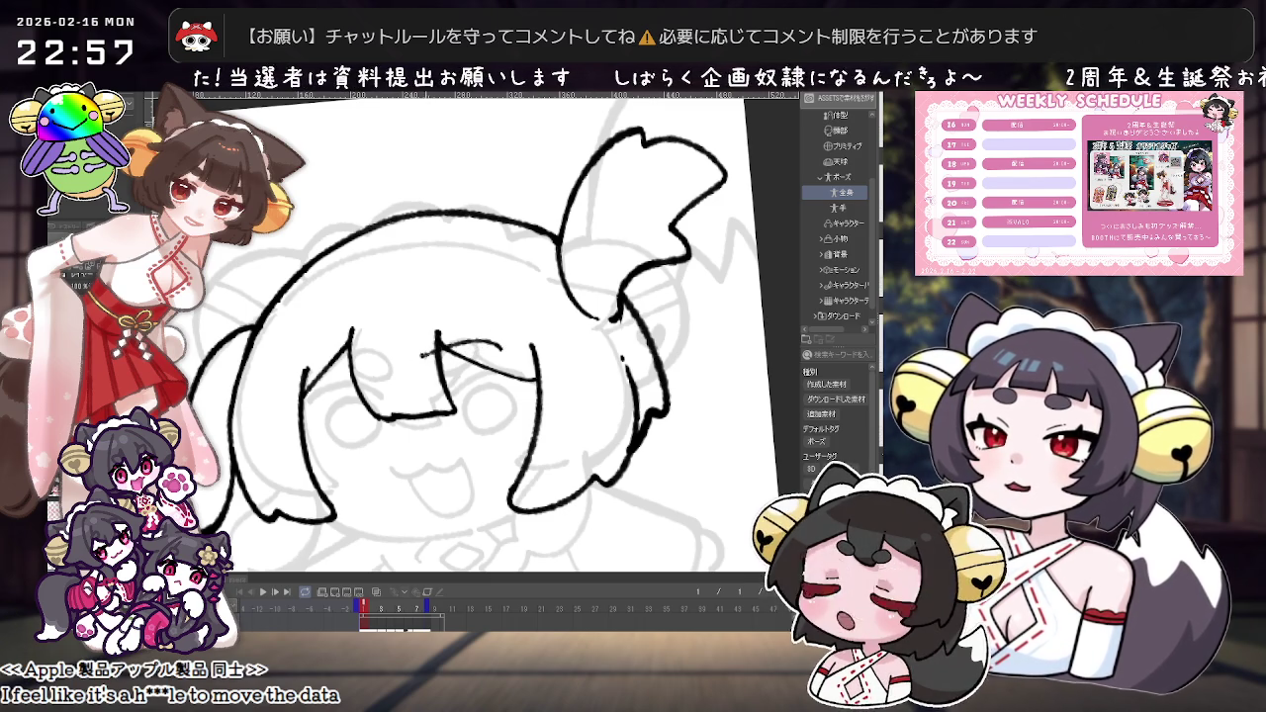
key(ctrl+z)
drag(433, 354, 491, 339)
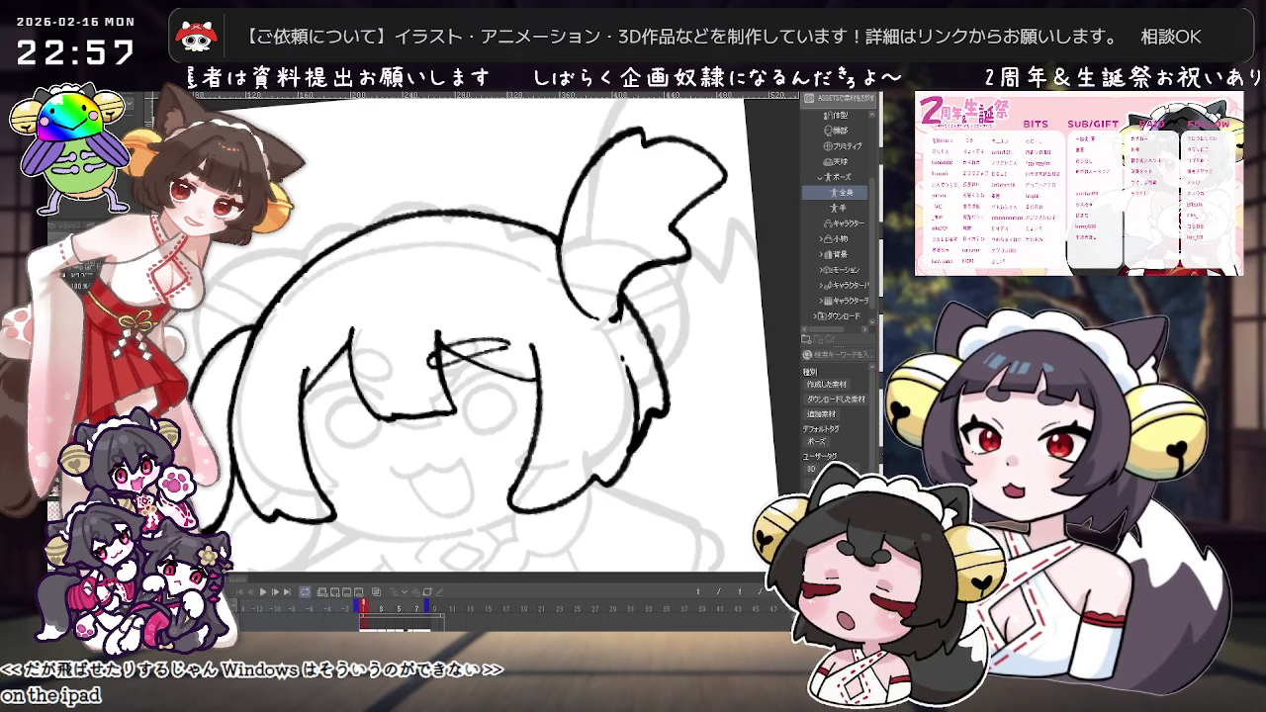
Step: Add short touch-up strokes near the left hair and the eye
mouse_move(574, 326)
mouse_down()
mouse_move(597, 345)
mouse_move(527, 373)
mouse_up()
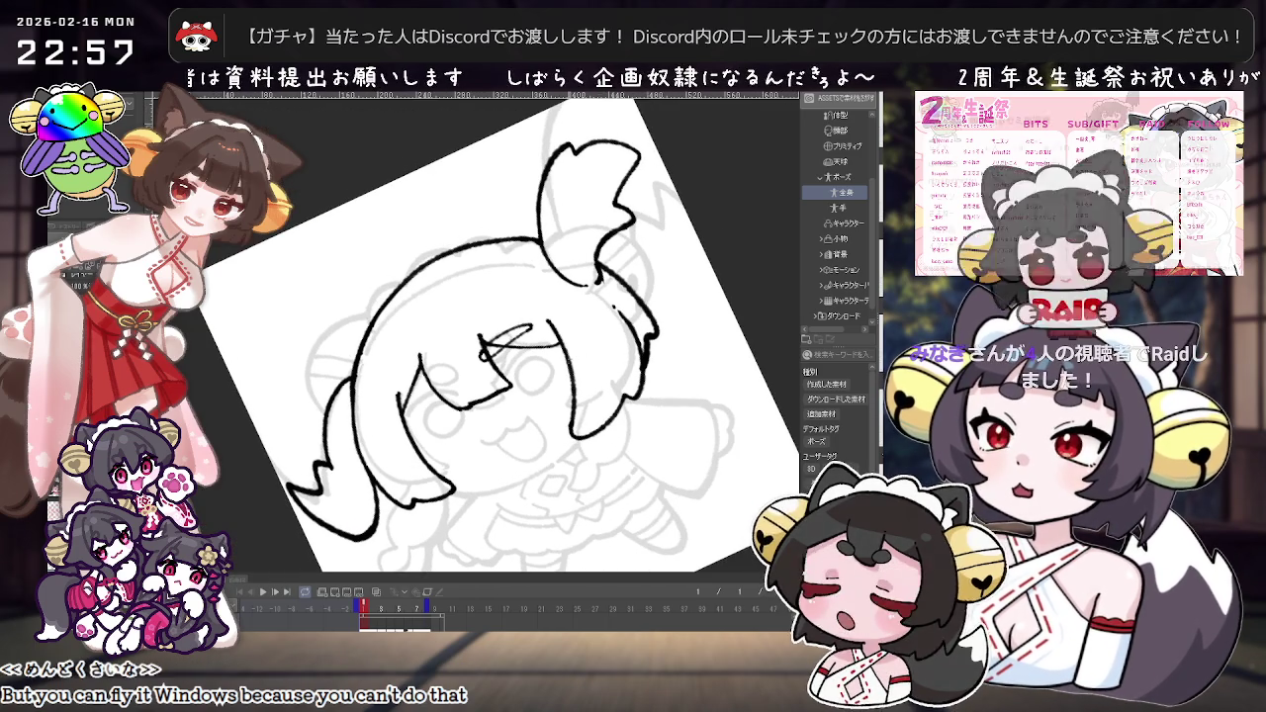
drag(362, 393, 432, 374)
drag(613, 297, 537, 379)
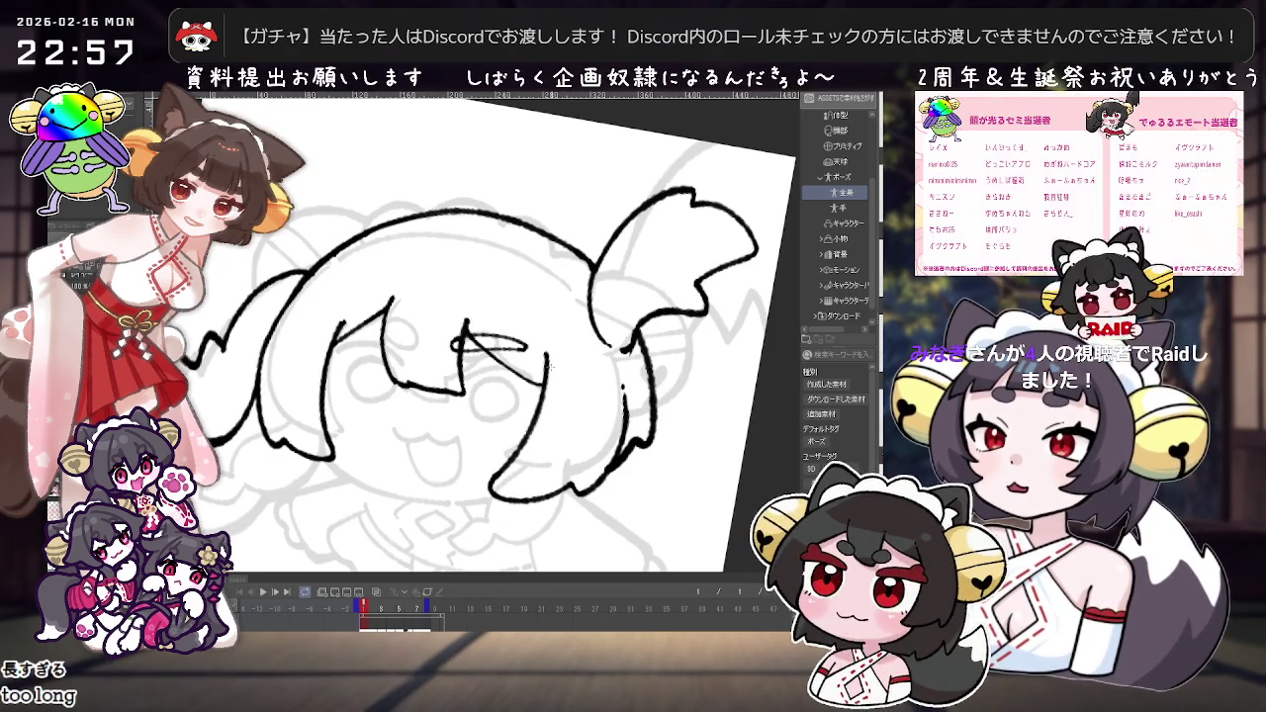
mouse_move(537, 379)
mouse_down()
mouse_move(495, 416)
mouse_move(534, 376)
mouse_up()
mouse_move(493, 331)
mouse_down()
mouse_move(439, 358)
mouse_move(495, 356)
mouse_move(535, 388)
mouse_move(519, 341)
mouse_move(477, 380)
mouse_up()
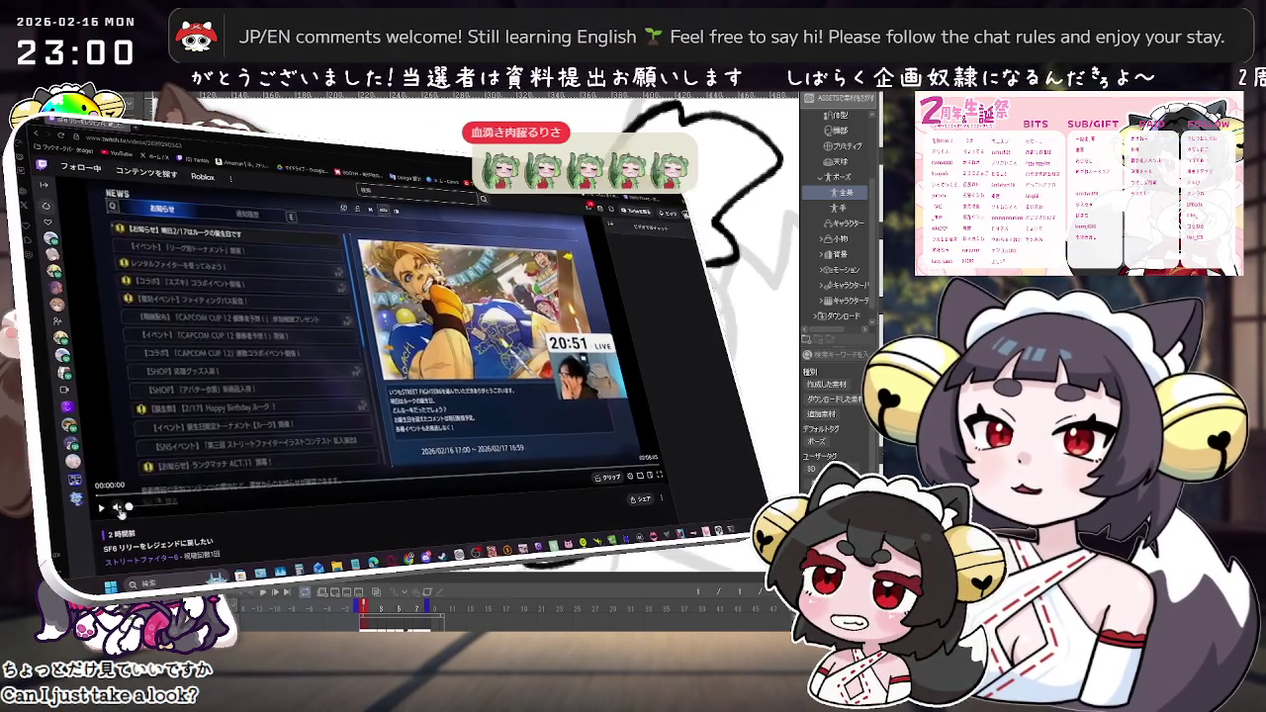
Step: Play the Street Fighter 6 VOD and skip ahead to the match gameplay
click(101, 509)
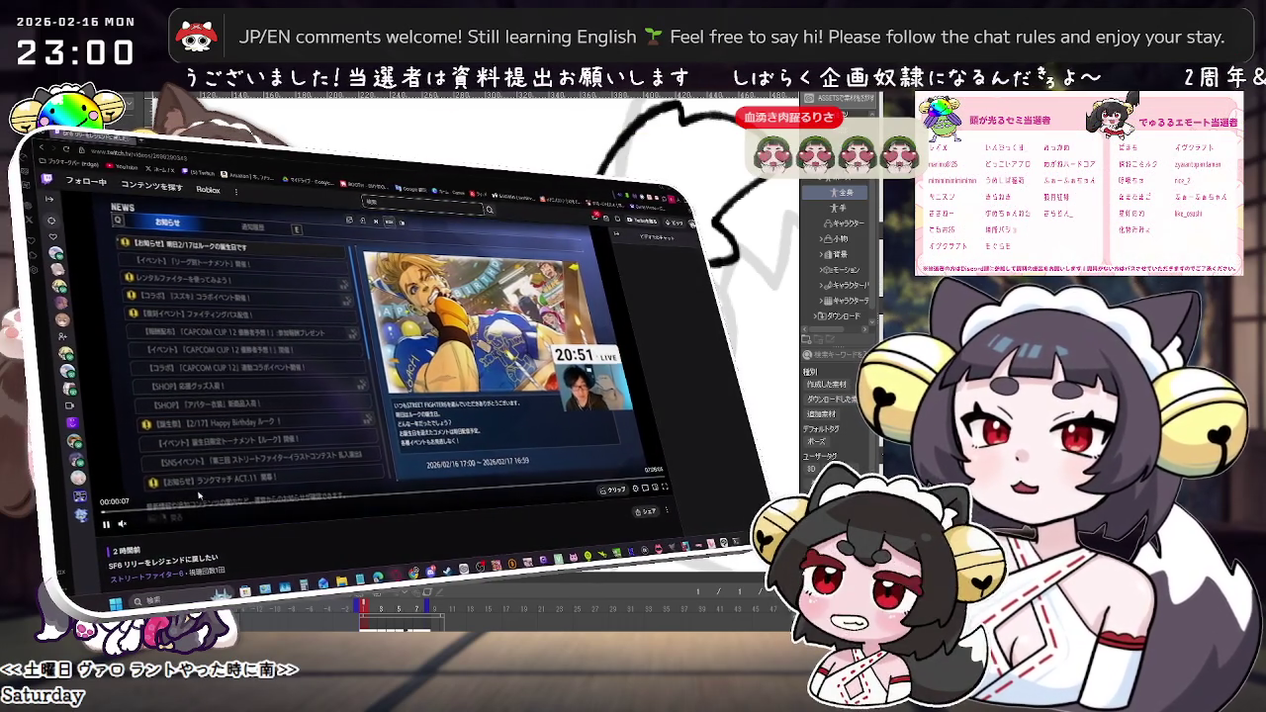
click(178, 510)
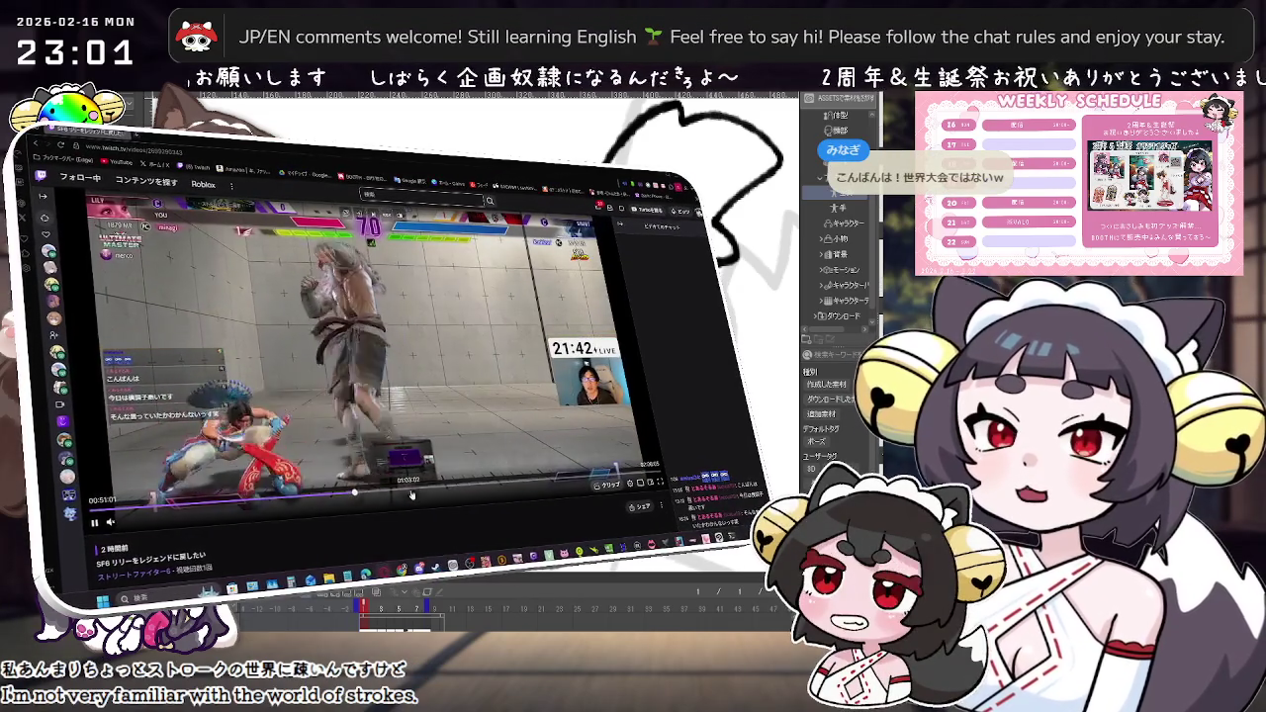
Step: Skip further through the fight past the round 2 intro and scroll the page
click(411, 495)
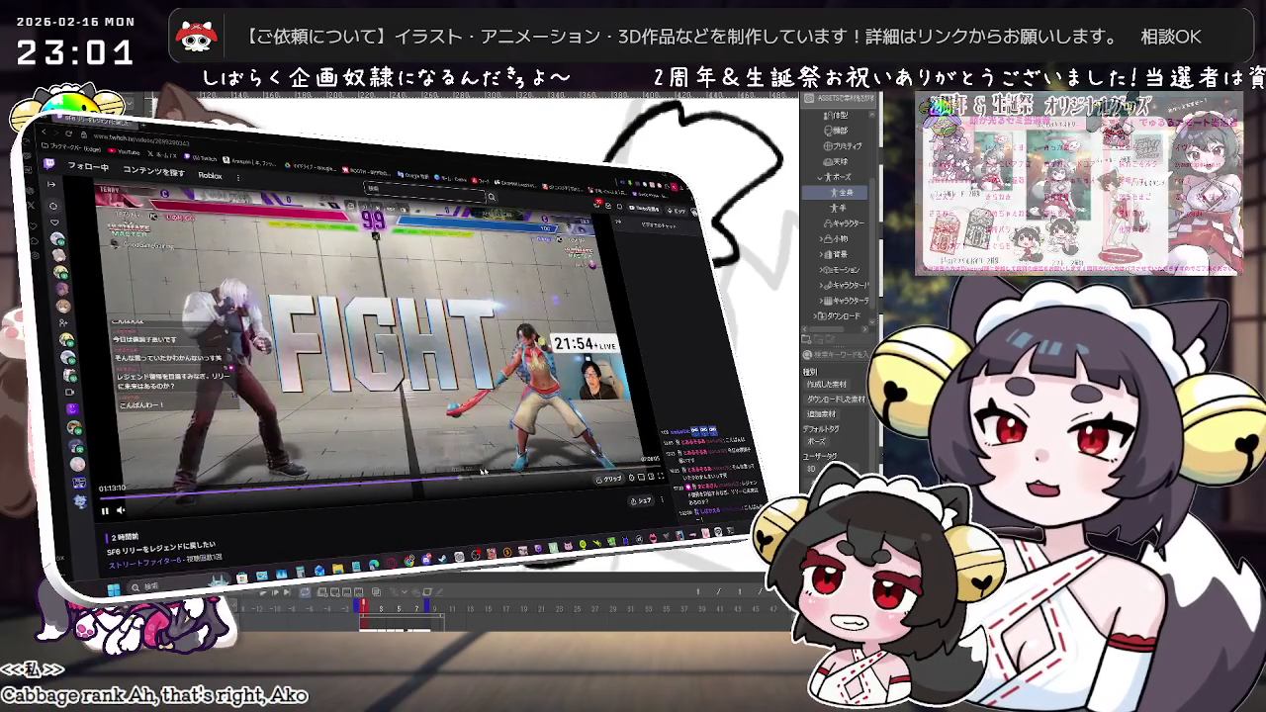
click(458, 480)
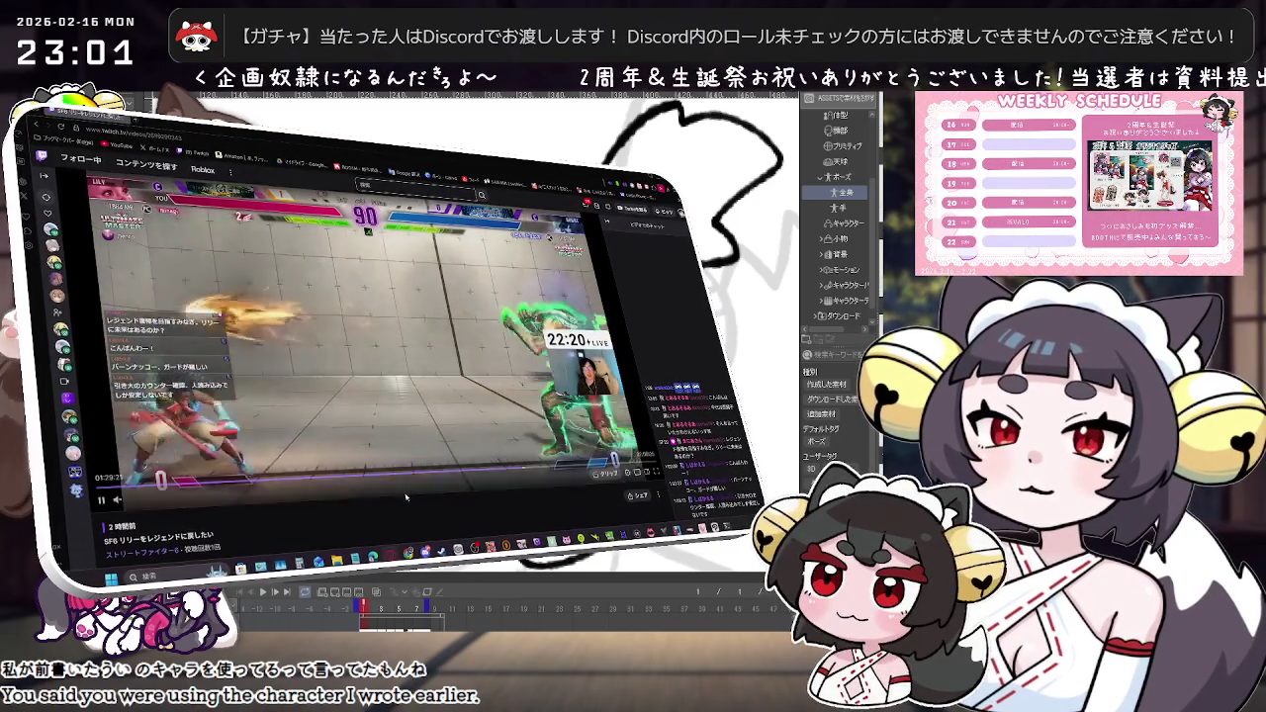
scroll(401, 481, down, 3)
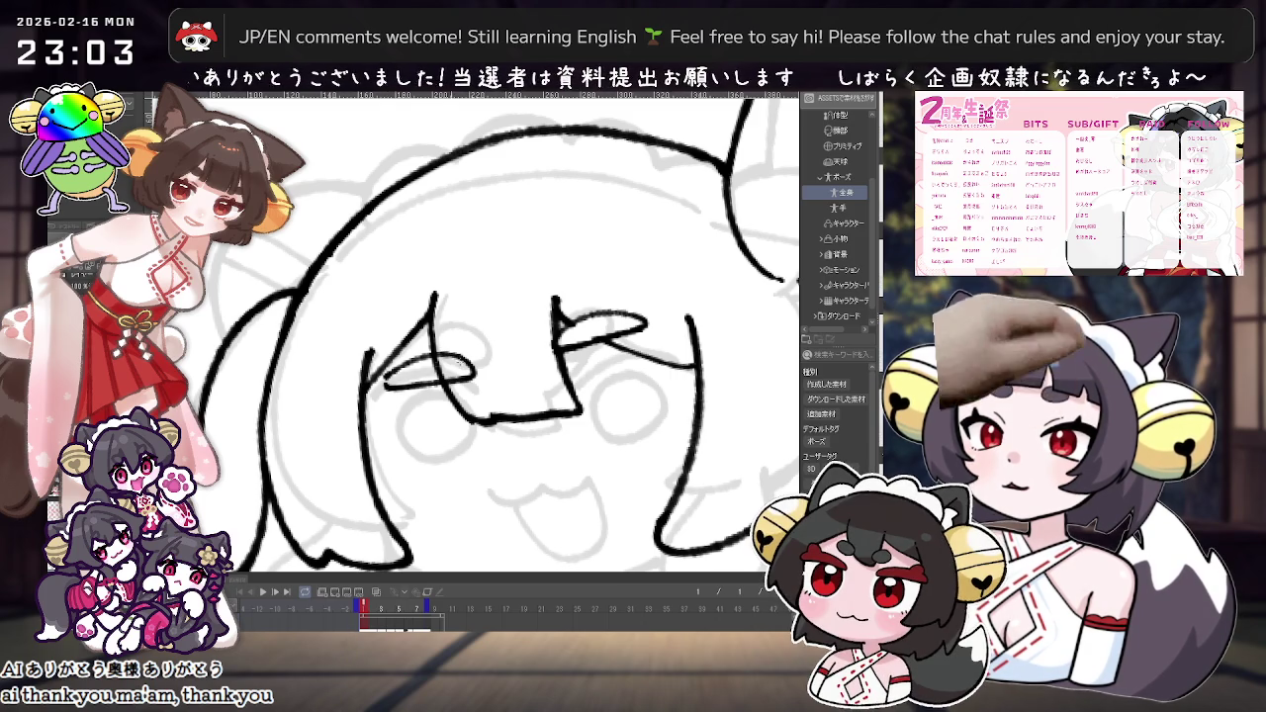
Step: Ink a short stroke beside the hair line at a comfortable canvas angle
scroll(710, 383, down, 2)
scroll(709, 384, down, 2)
scroll(709, 384, down, 1)
scroll(709, 384, up, 2)
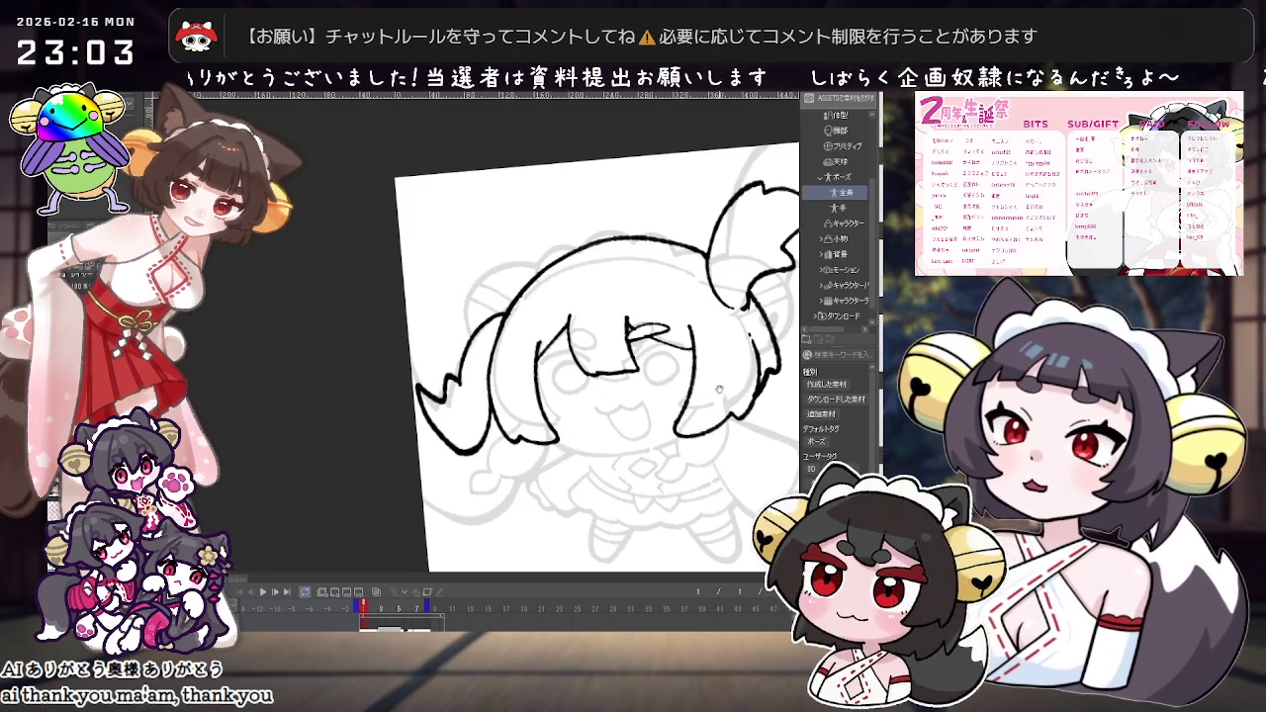
scroll(580, 389, up, 1)
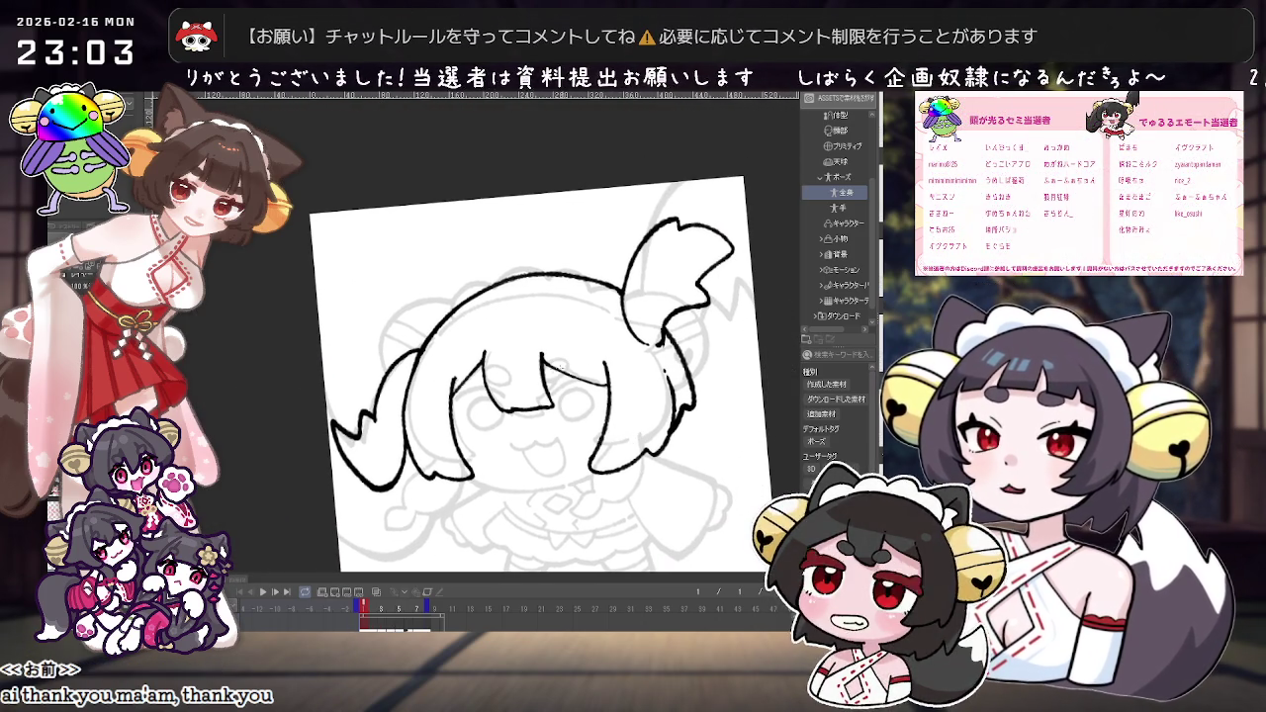
mouse_move(546, 366)
mouse_down()
mouse_move(532, 382)
mouse_move(507, 375)
mouse_move(582, 358)
mouse_up()
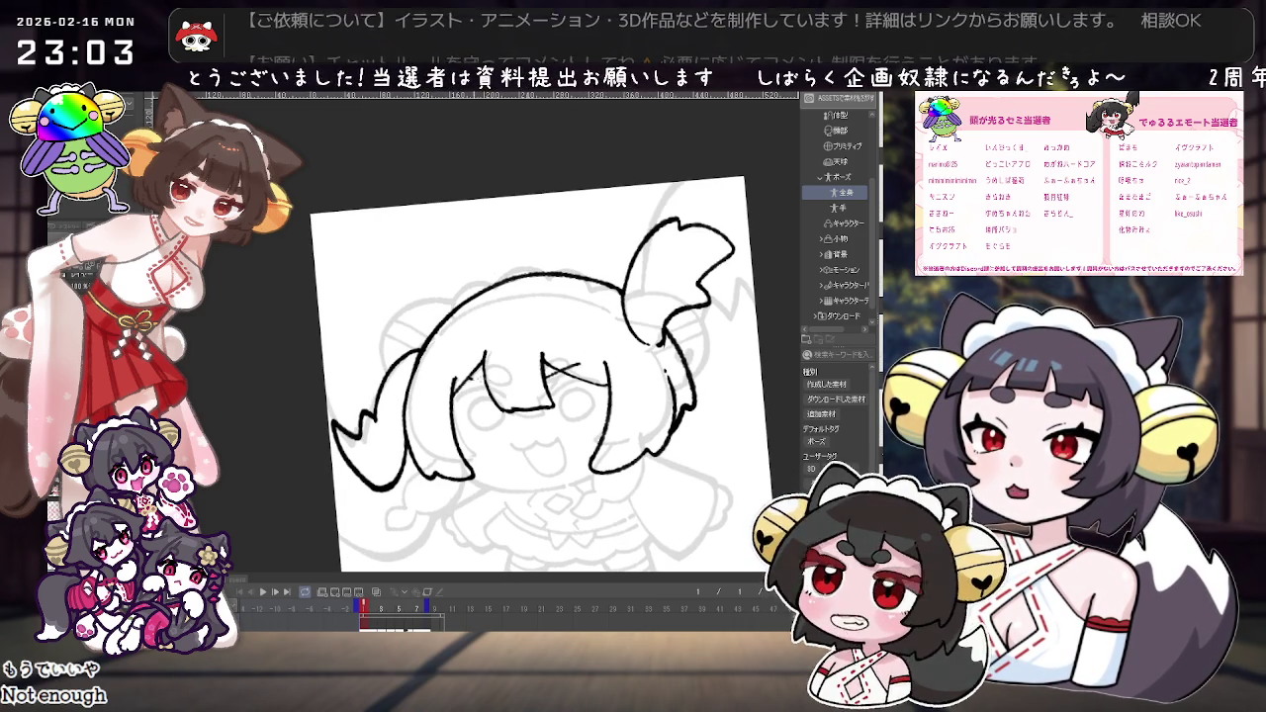
drag(583, 356, 614, 396)
drag(554, 364, 594, 336)
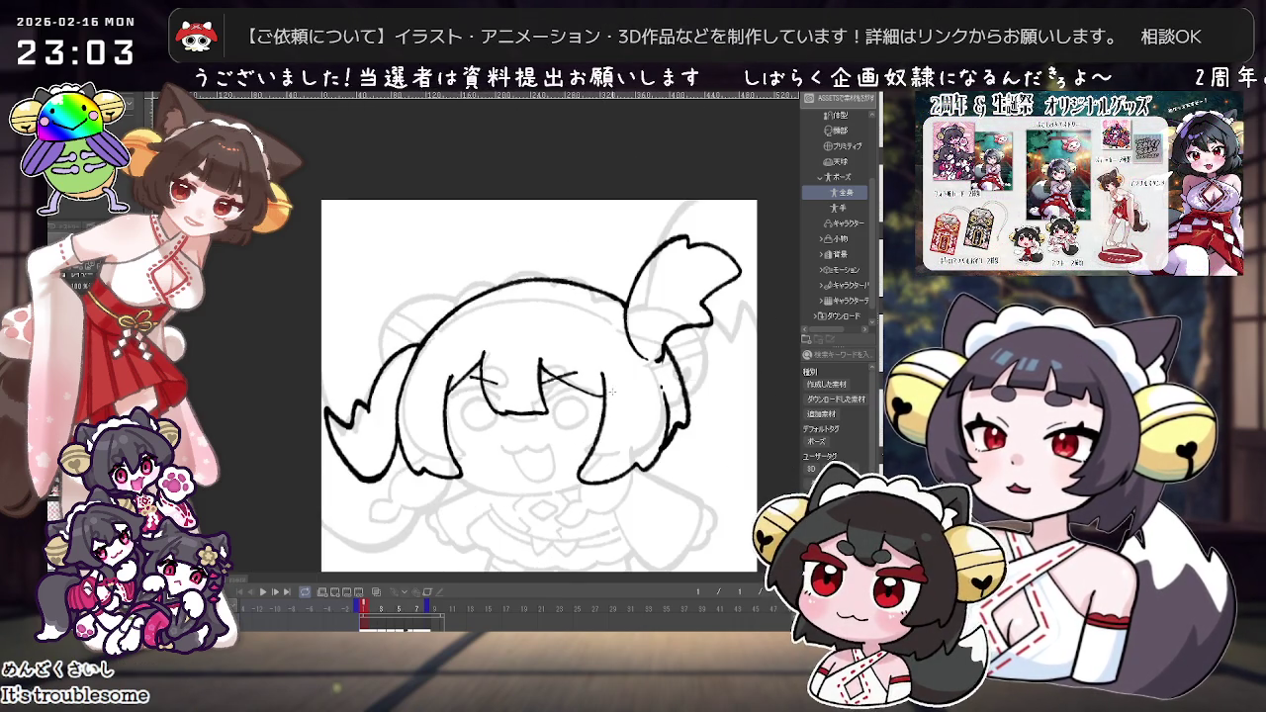
scroll(605, 393, up, 2)
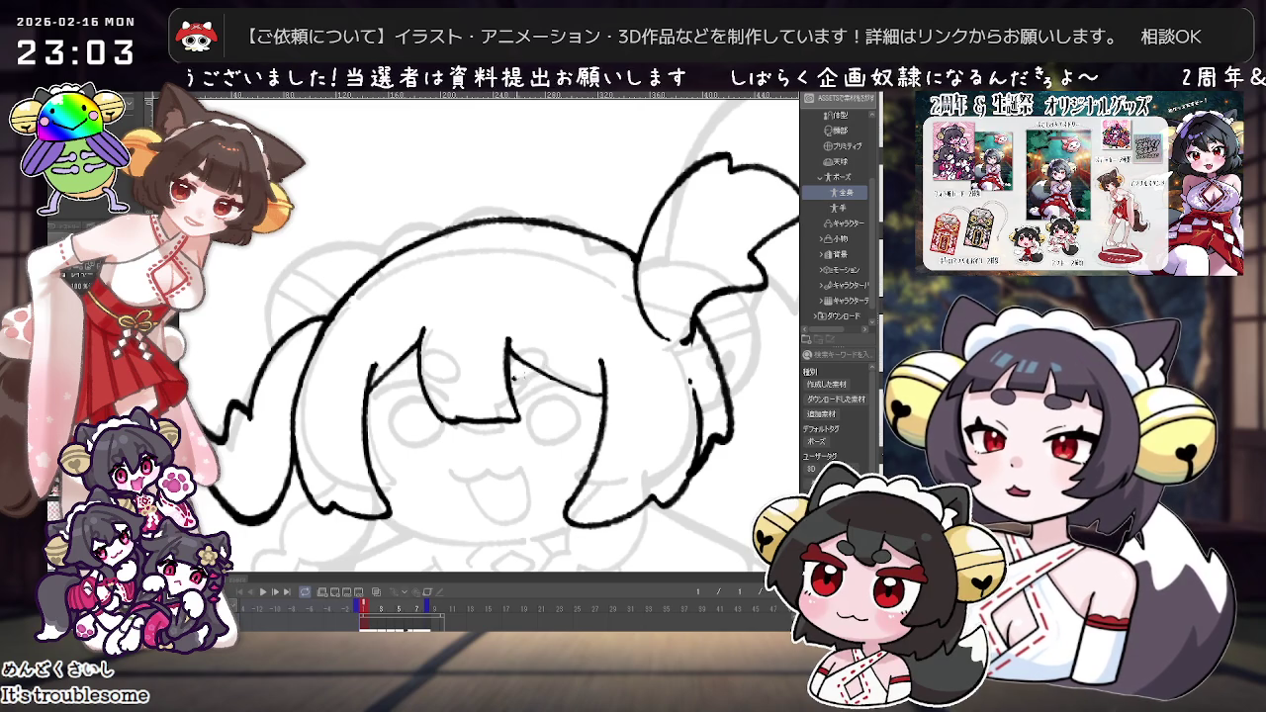
mouse_move(534, 366)
mouse_down()
mouse_move(476, 382)
mouse_move(627, 374)
mouse_up()
Step: Undo the unwanted eye strokes, then zoom out to see the whole page
key(ctrl+z)
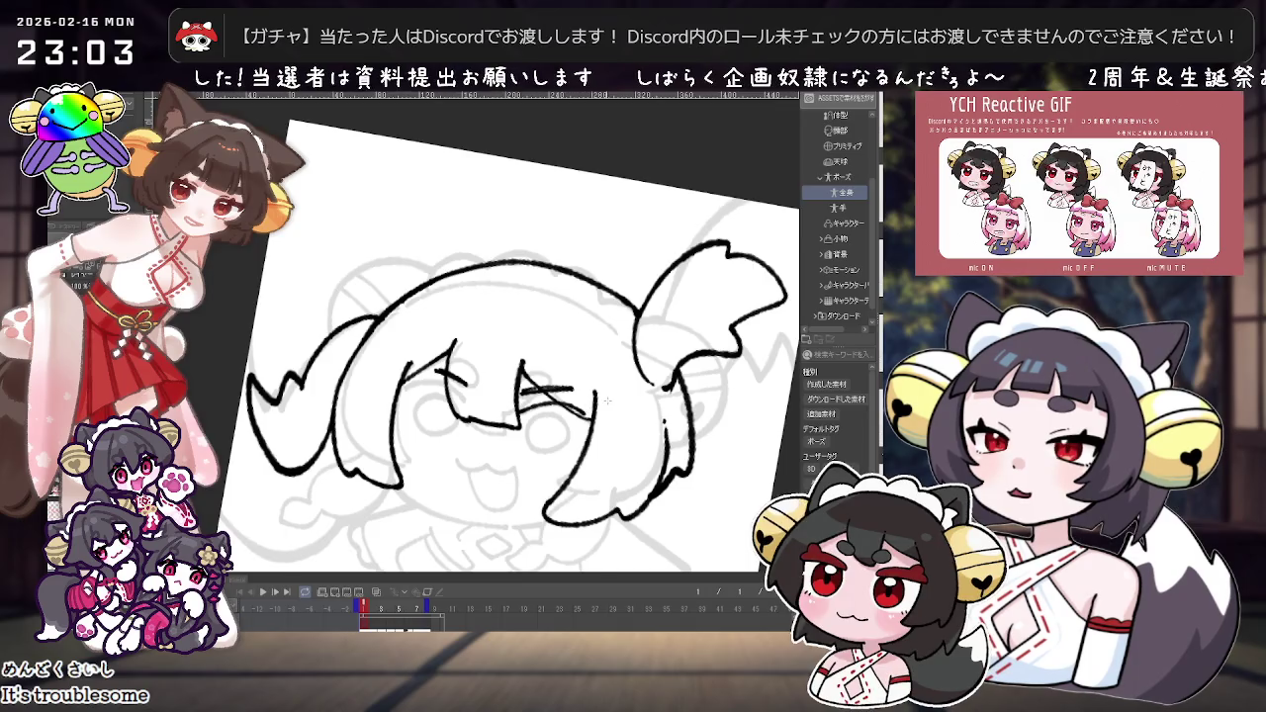
drag(546, 360, 556, 388)
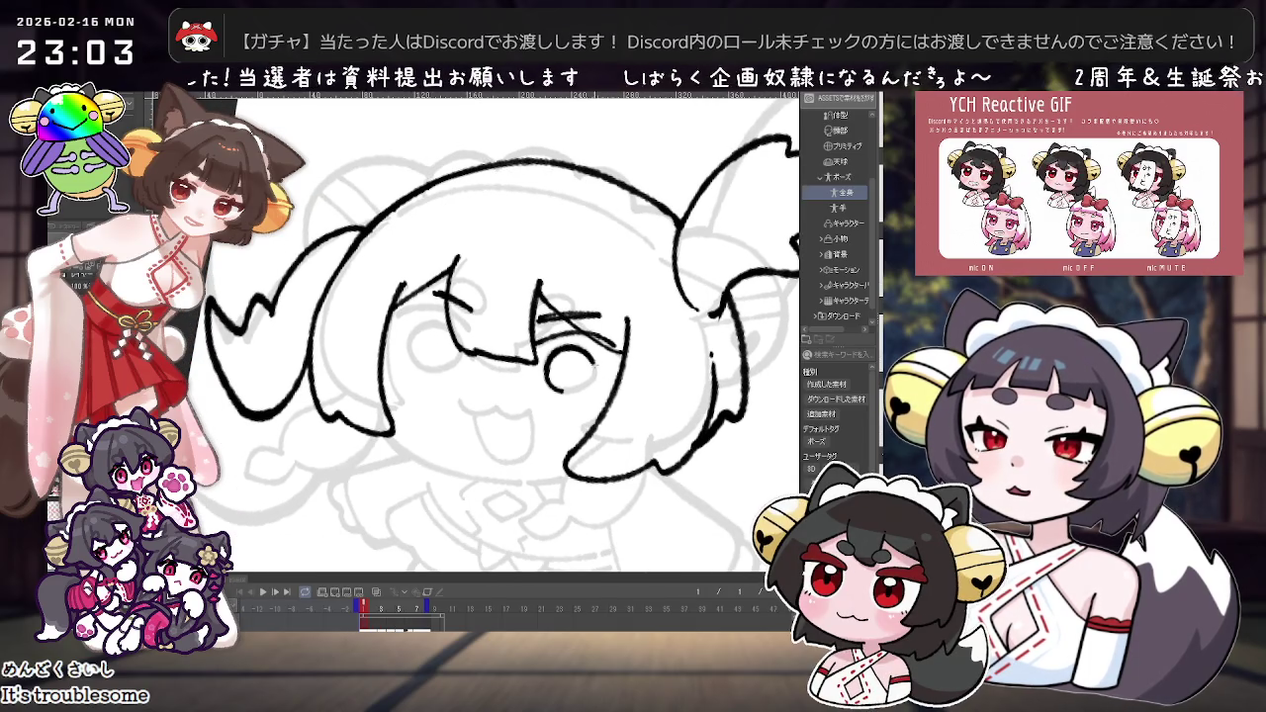
key(ctrl+z)
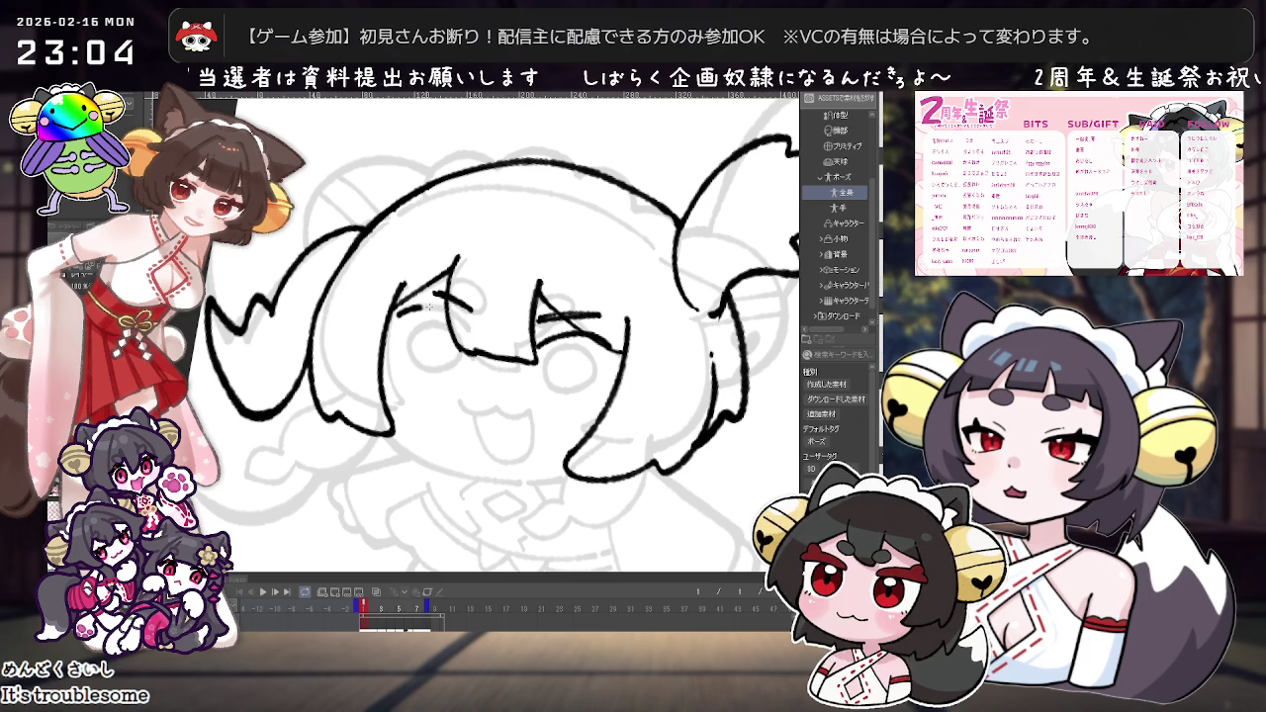
key(ctrl+minus)
key(ctrl+plus)
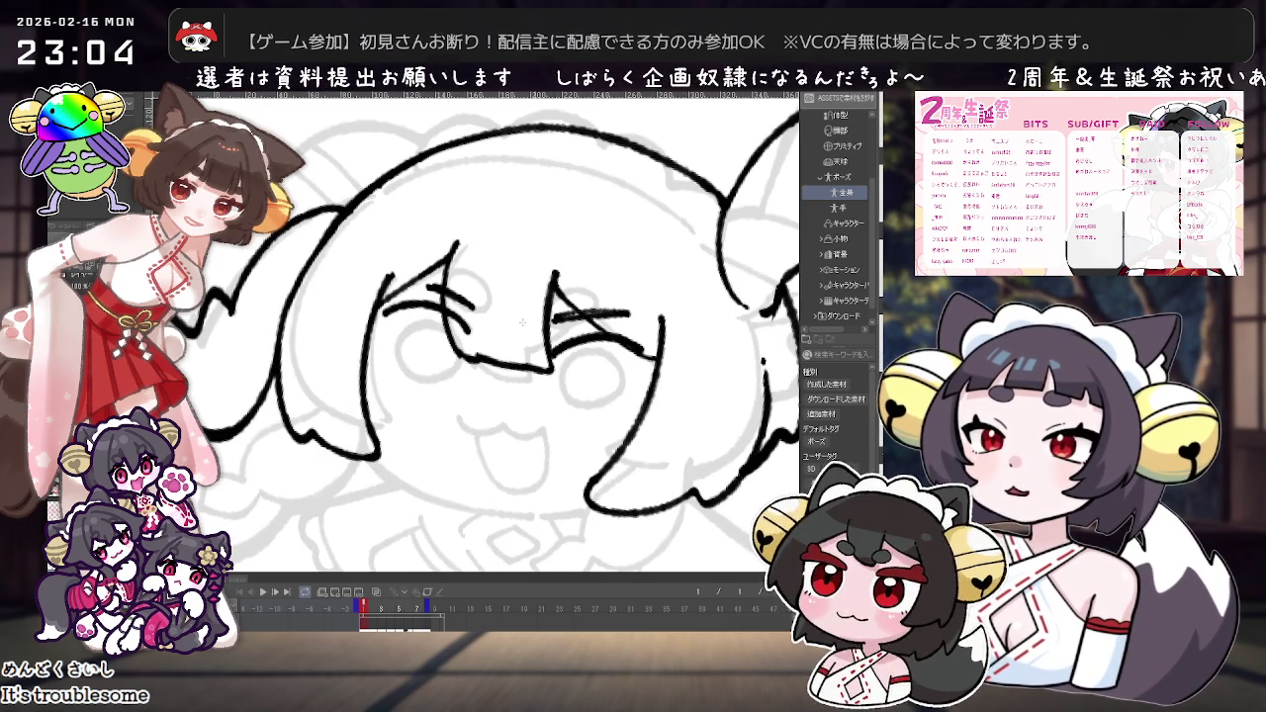
key(ctrl+minus)
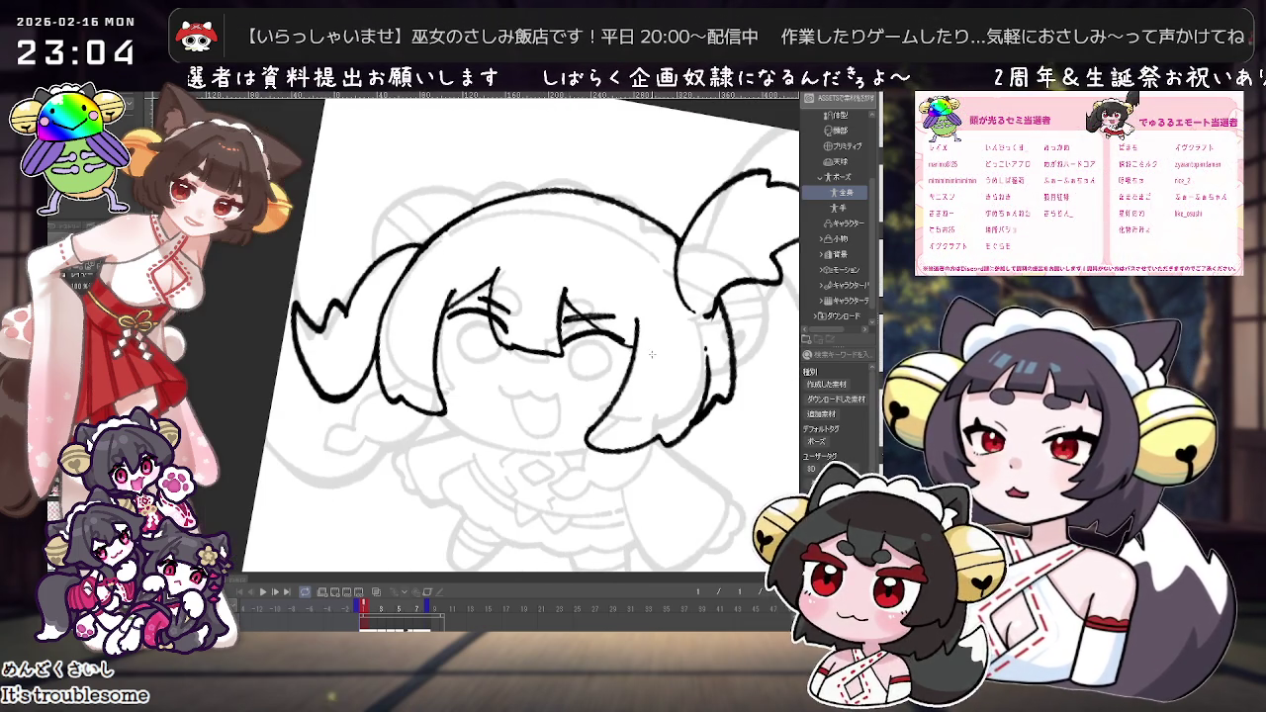
key(ctrl+plus)
key(ctrl+minus)
key(ctrl+minus)
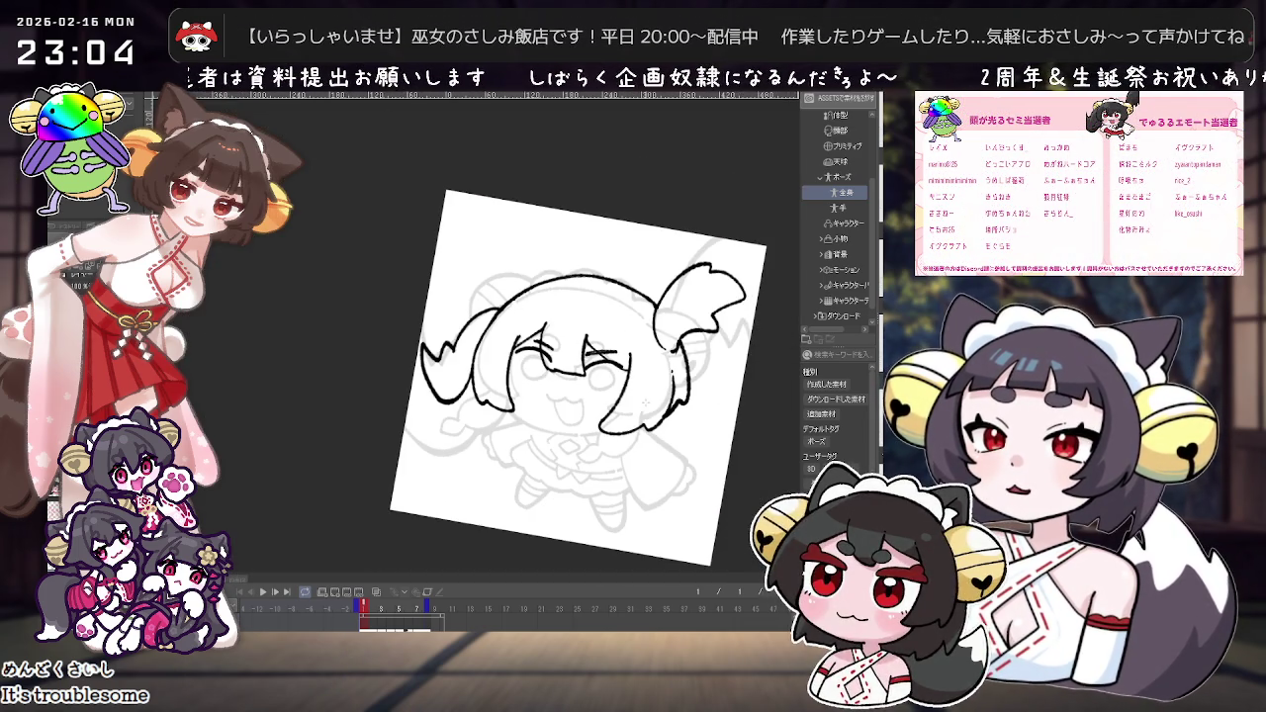
Step: Ink the left lens of the glasses, undoing stray strokes
key(ctrl+plus)
key(ctrl+plus)
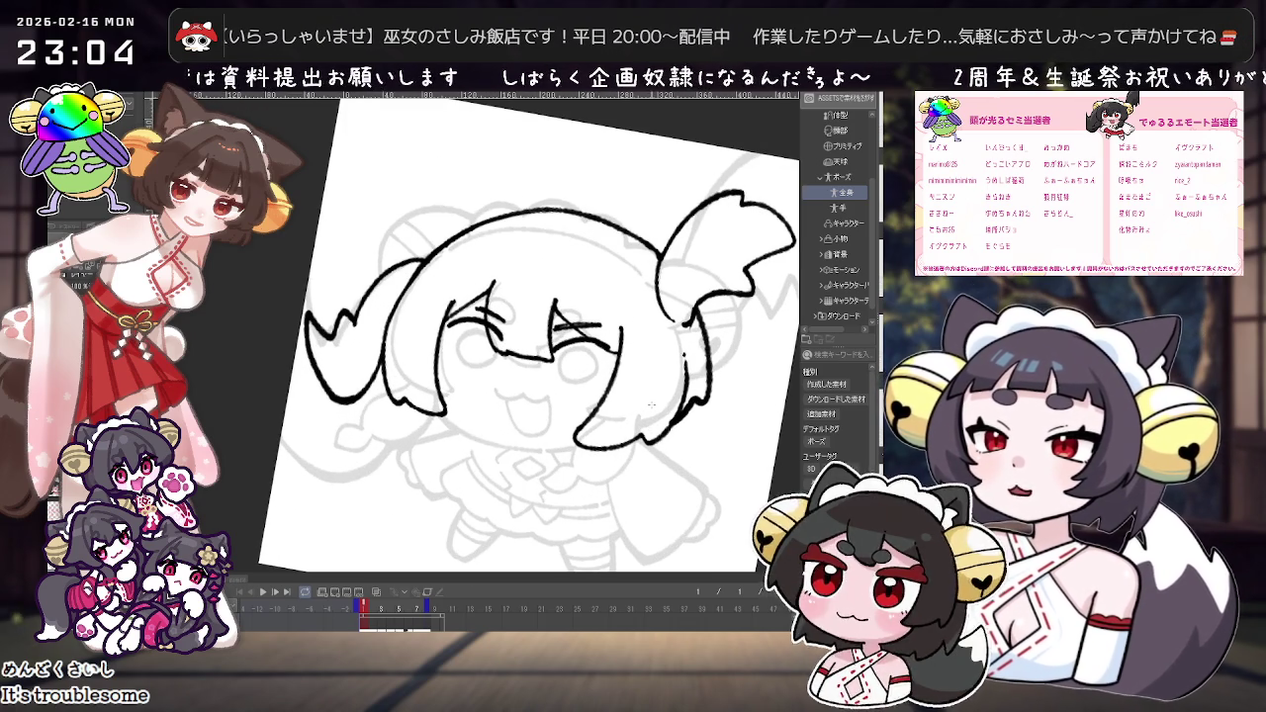
mouse_move(424, 342)
mouse_down()
mouse_move(436, 397)
mouse_move(507, 368)
mouse_up()
key(ctrl+z)
key(ctrl+z)
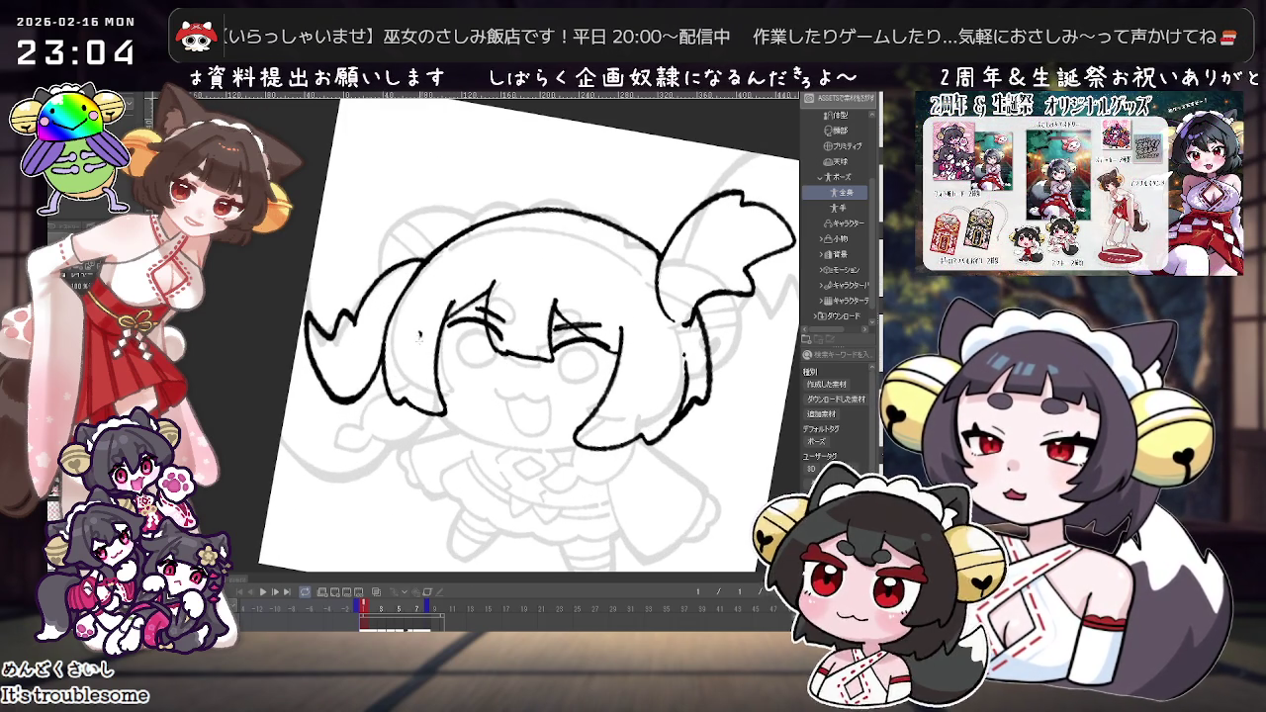
drag(417, 336, 461, 397)
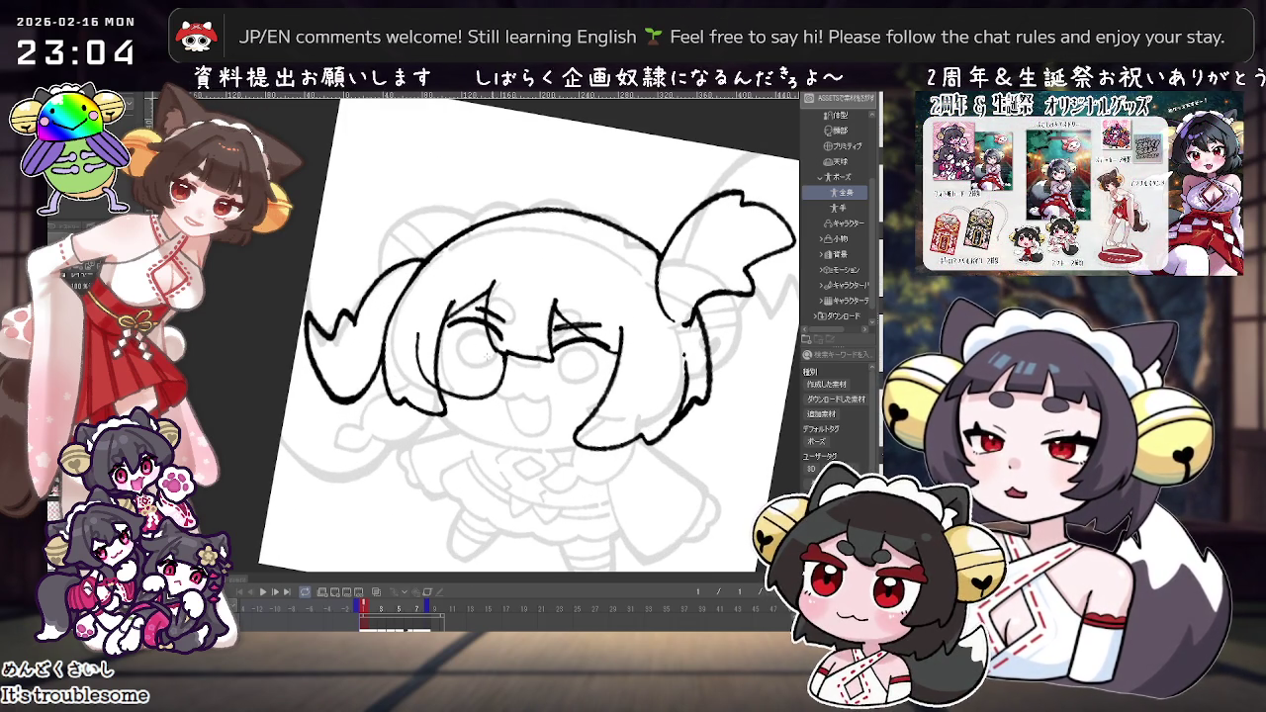
drag(419, 339, 433, 385)
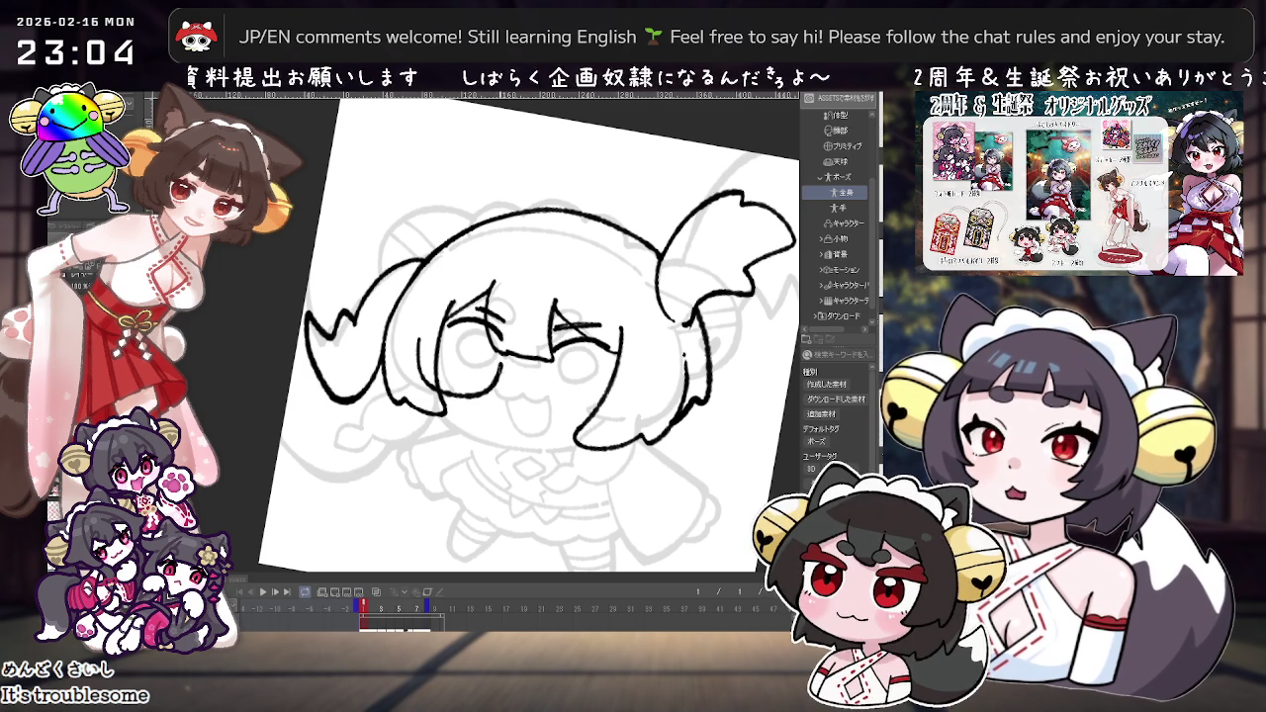
drag(461, 394, 510, 365)
key(ctrl+z)
drag(424, 337, 427, 357)
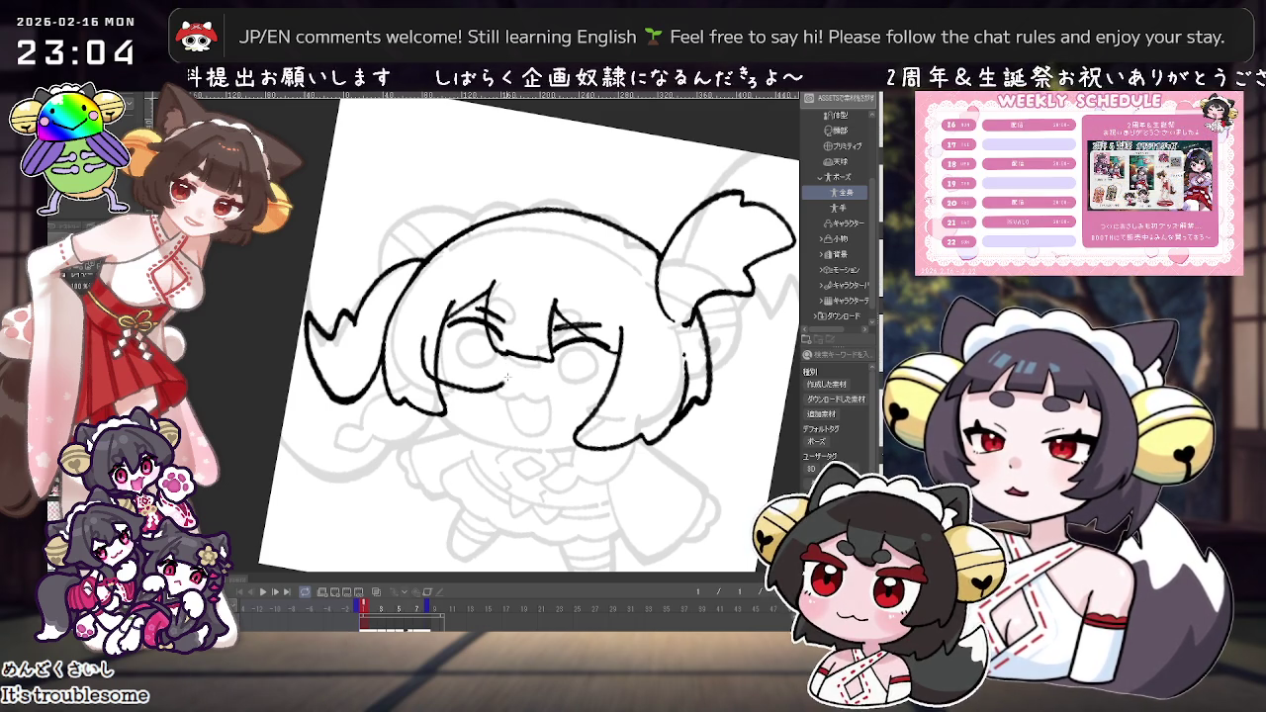
Step: Add the bridge and the right lens's lower curve, removing a stray mark
drag(508, 364, 540, 374)
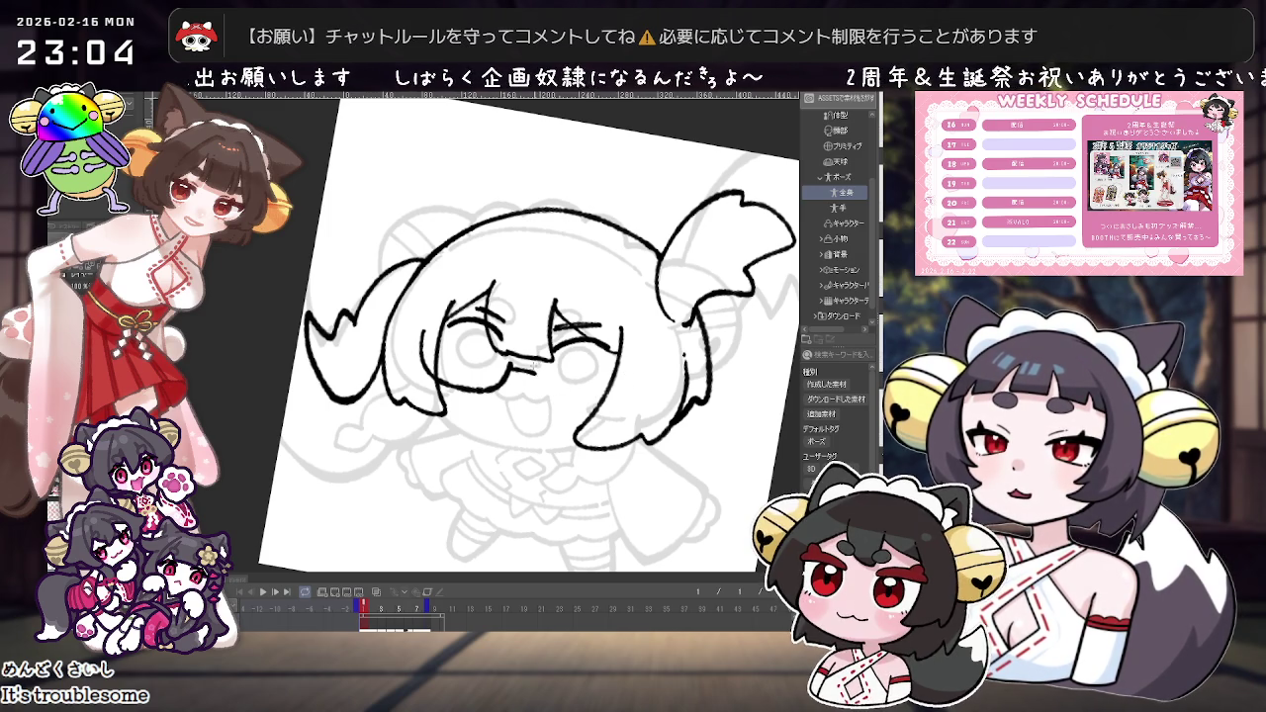
mouse_move(534, 386)
mouse_down()
mouse_move(606, 411)
mouse_move(633, 371)
mouse_up()
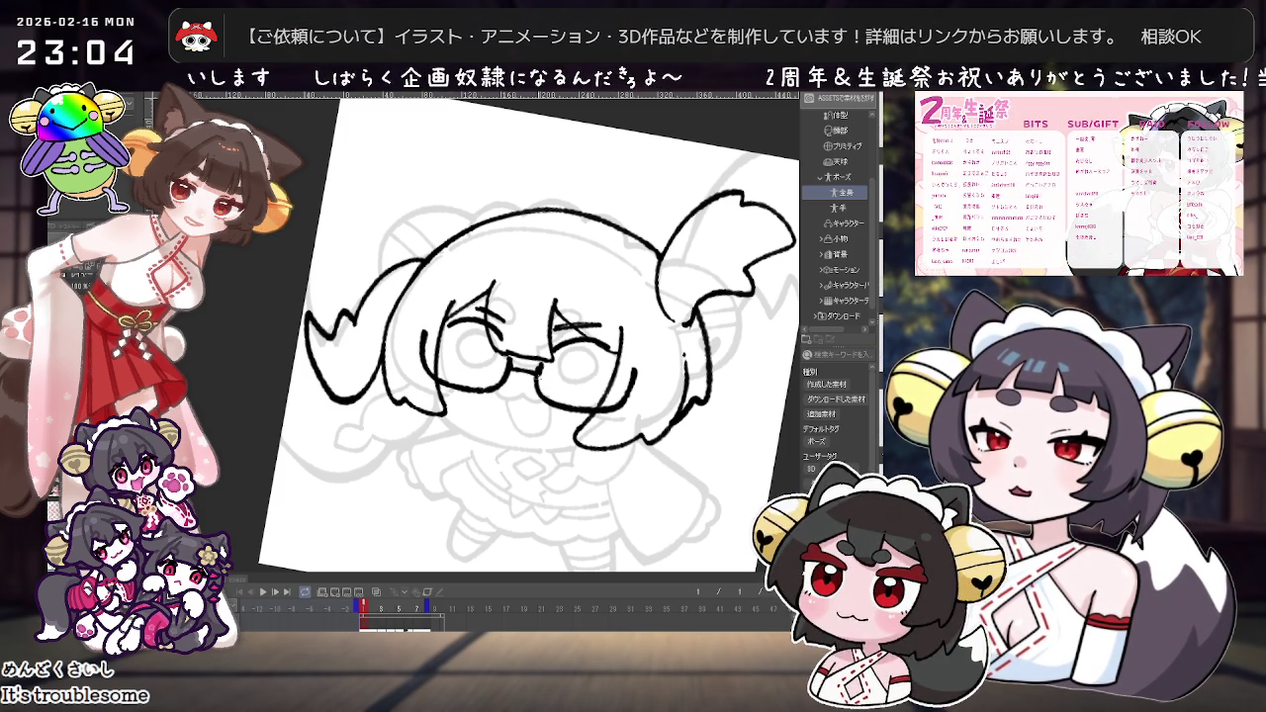
key(ctrl+0)
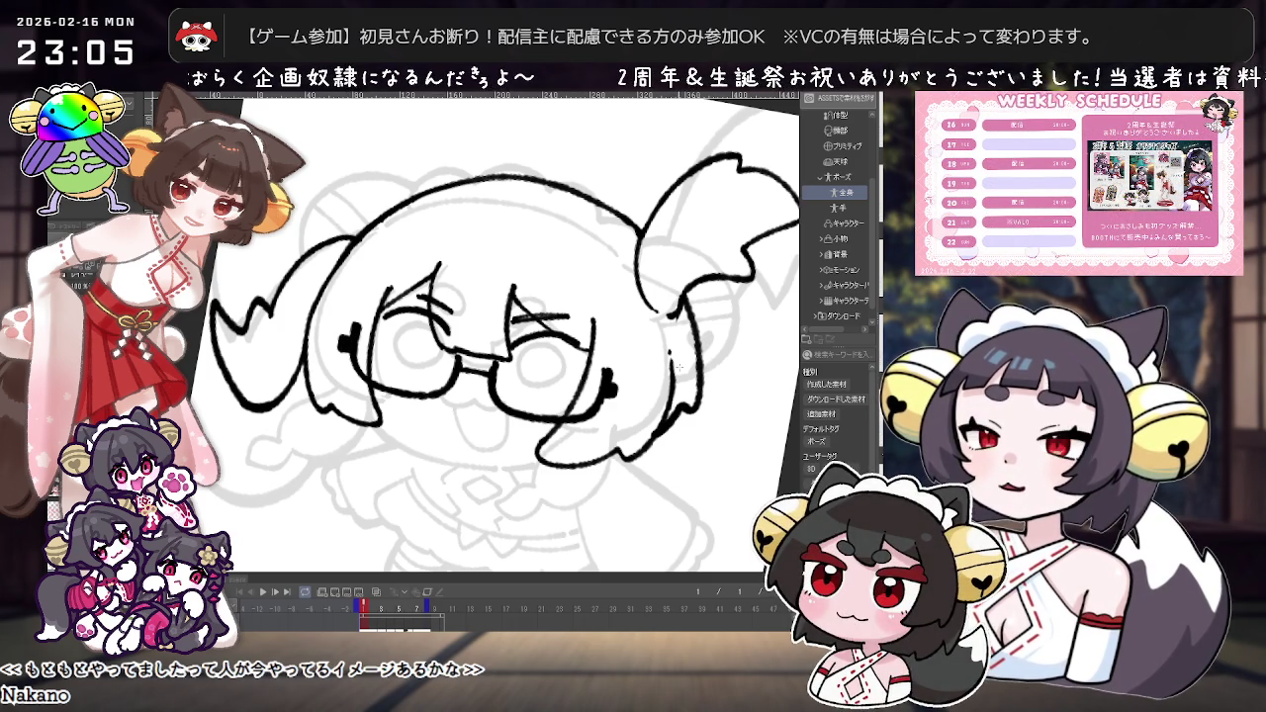
key(ctrl+z)
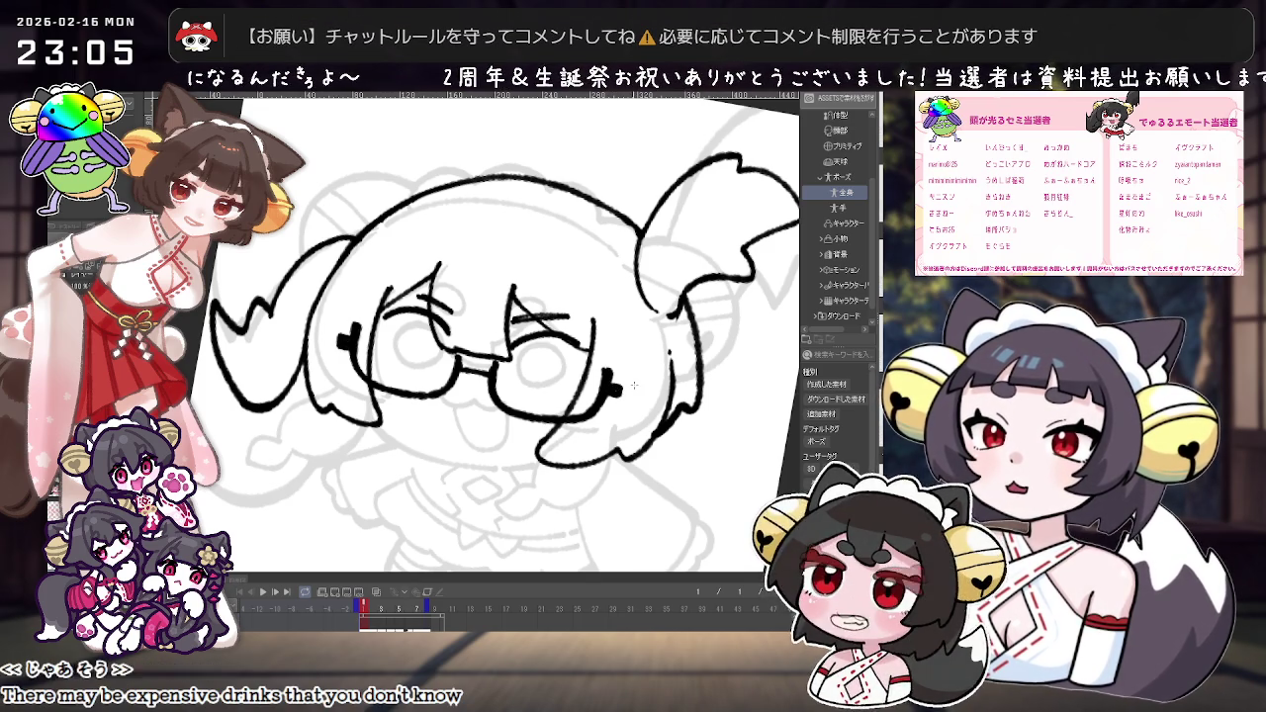
key(ctrl+minus)
key(ctrl+plus)
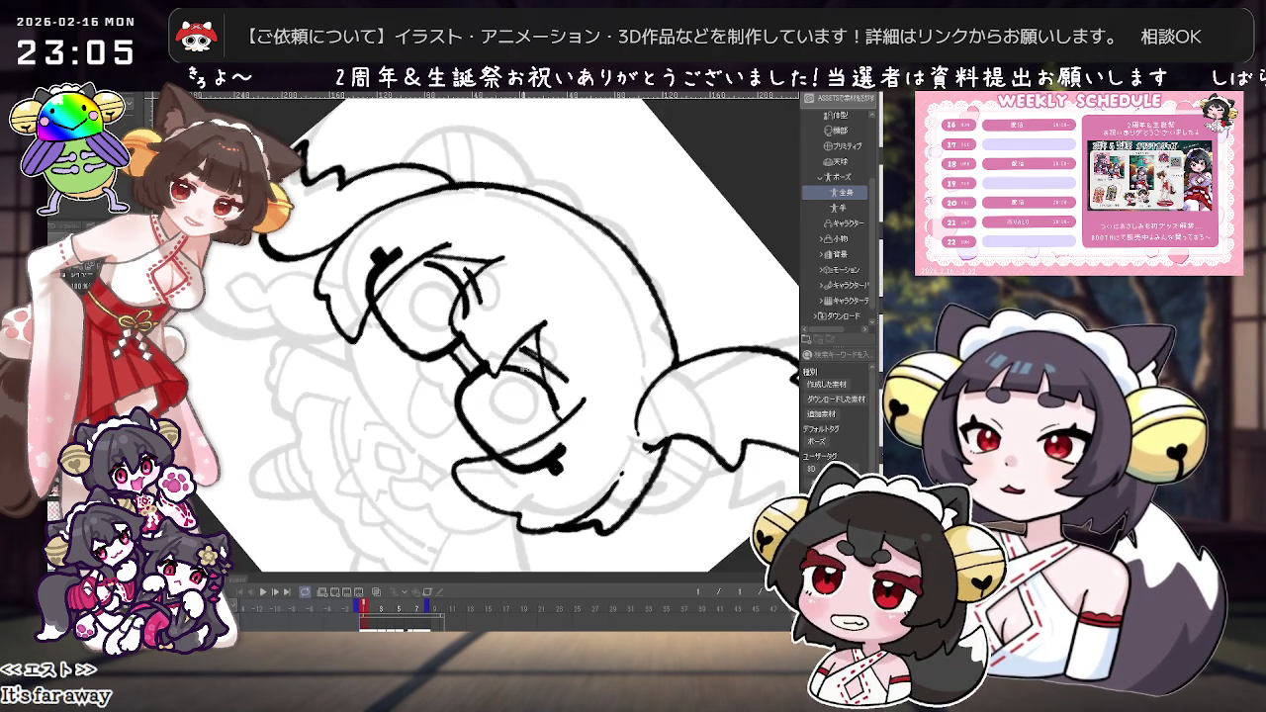
drag(676, 348, 625, 395)
scroll(617, 400, down, 2)
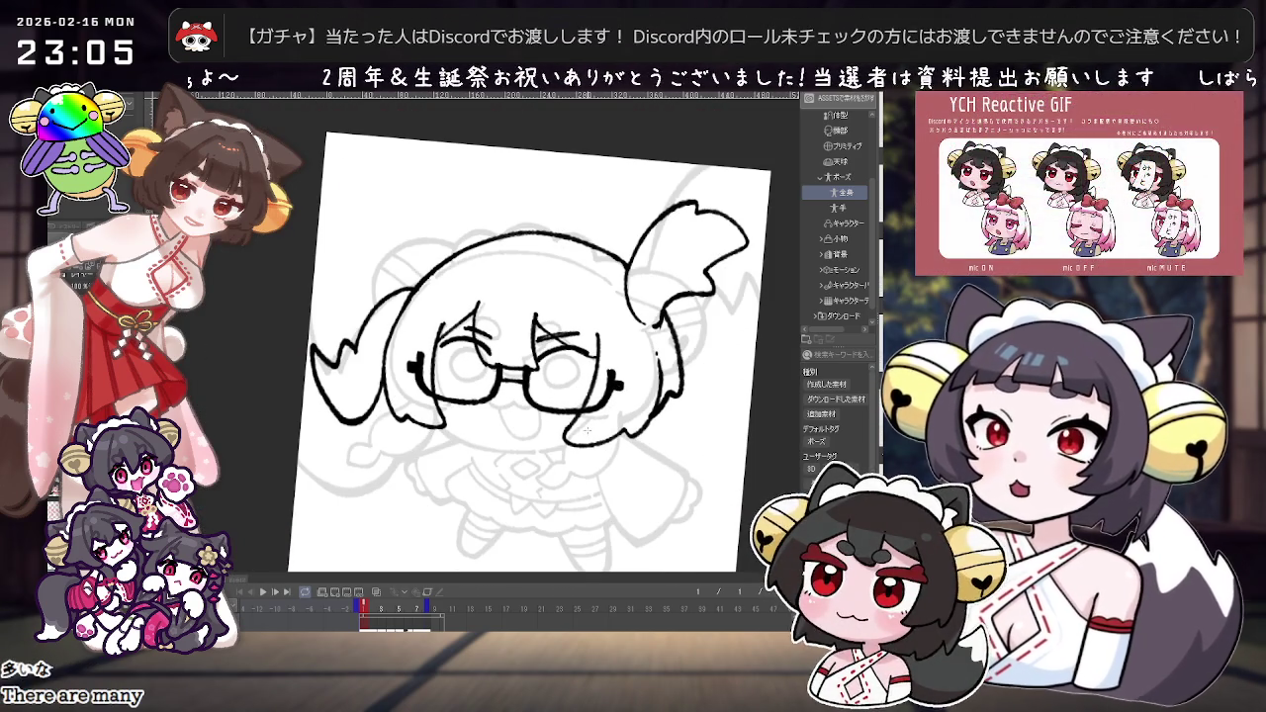
drag(589, 426, 554, 395)
scroll(554, 396, up, 2)
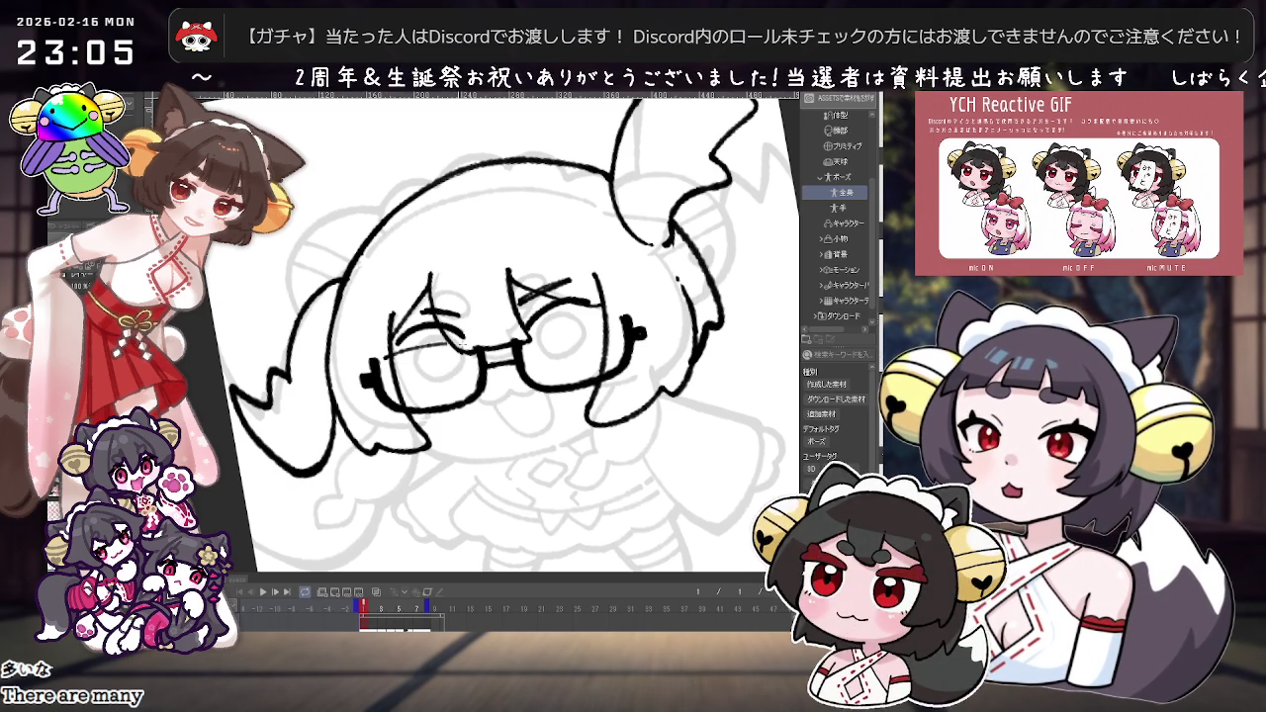
key(ctrl+z)
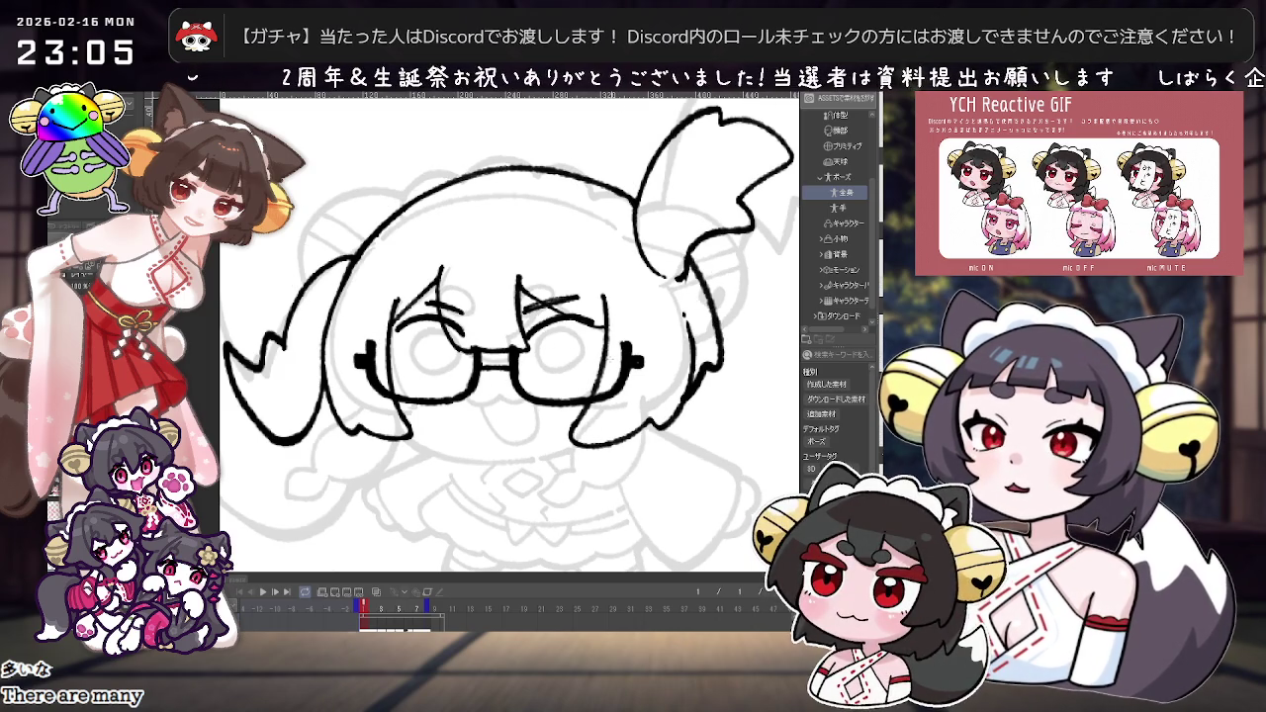
scroll(749, 367, down, 2)
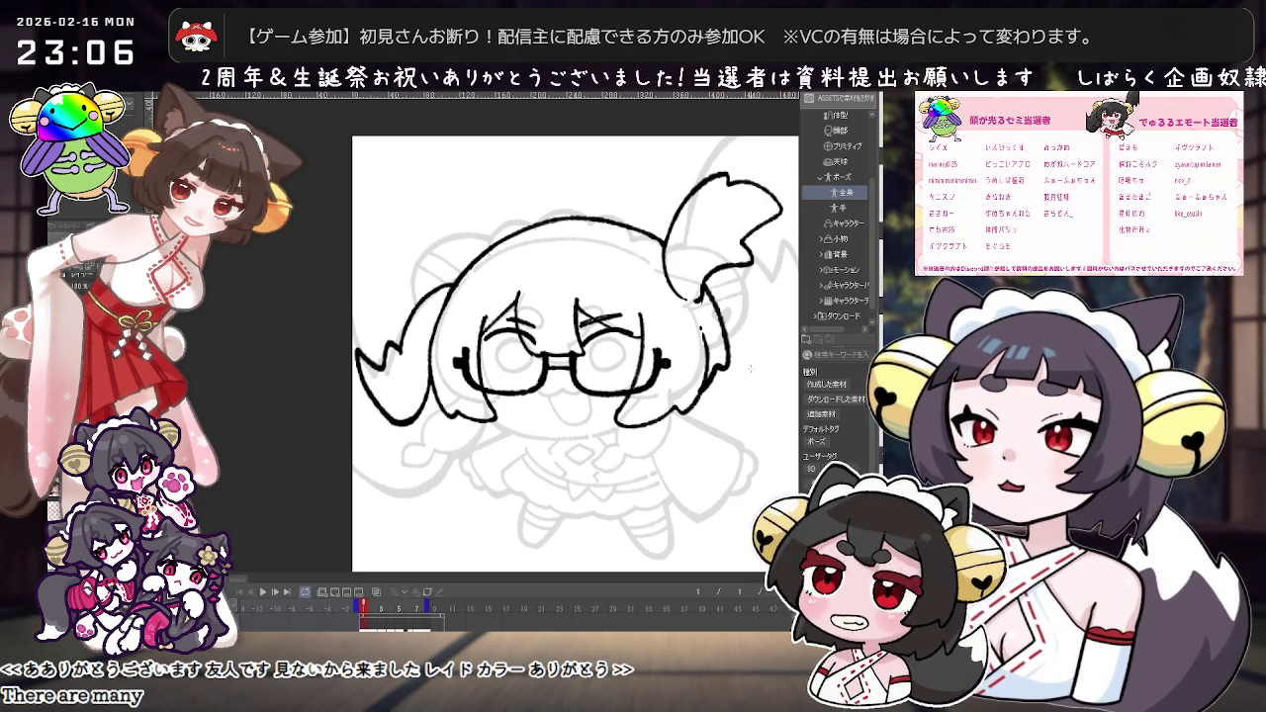
scroll(749, 368, up, 1)
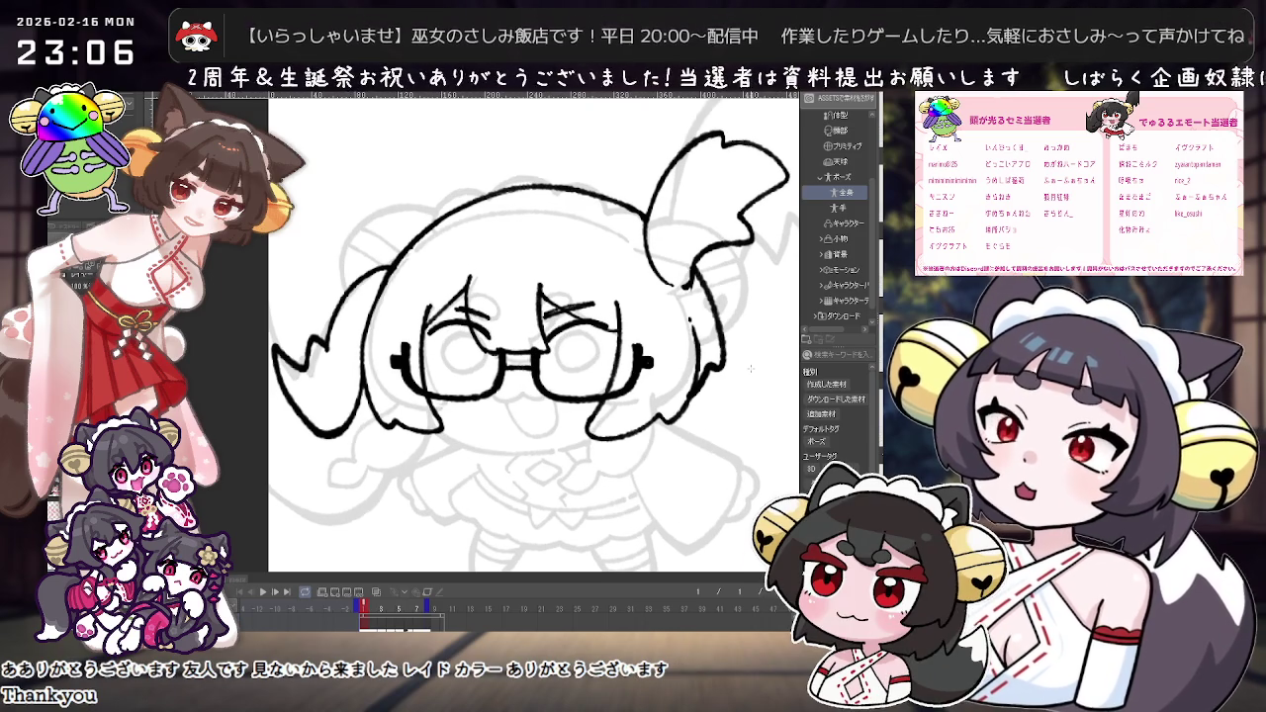
scroll(750, 368, up, 1)
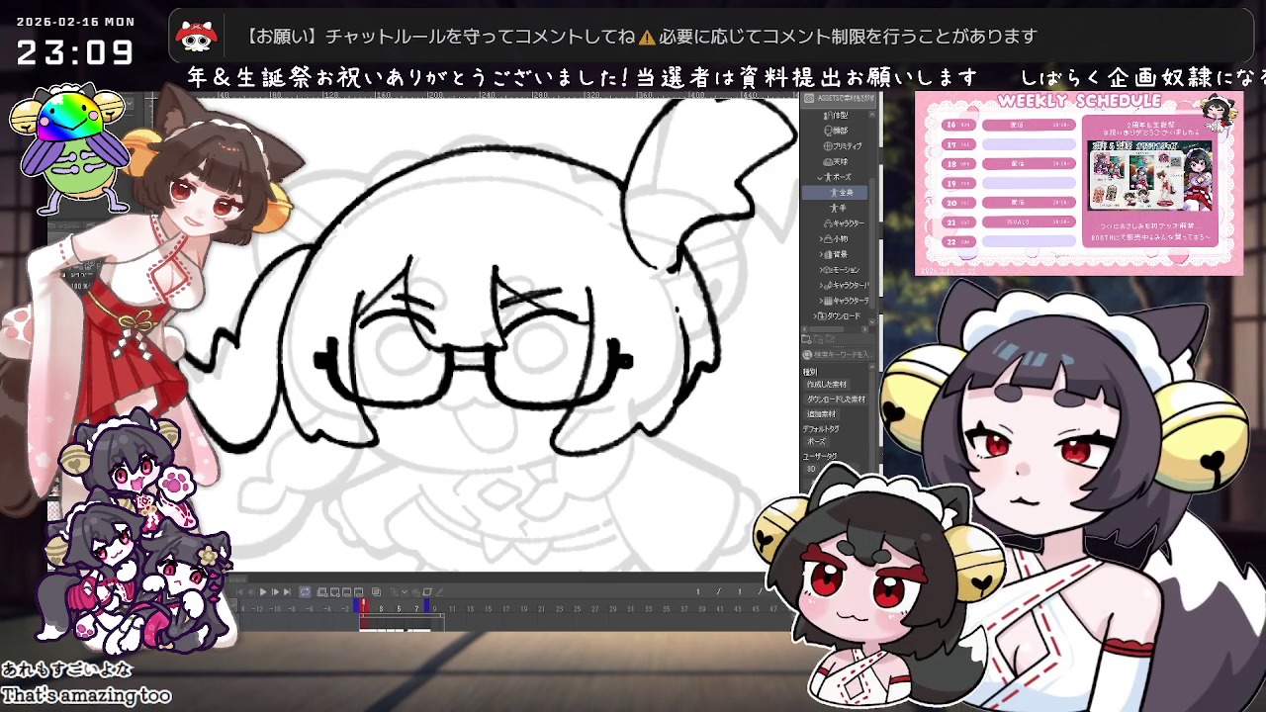
scroll(540, 265, down, 3)
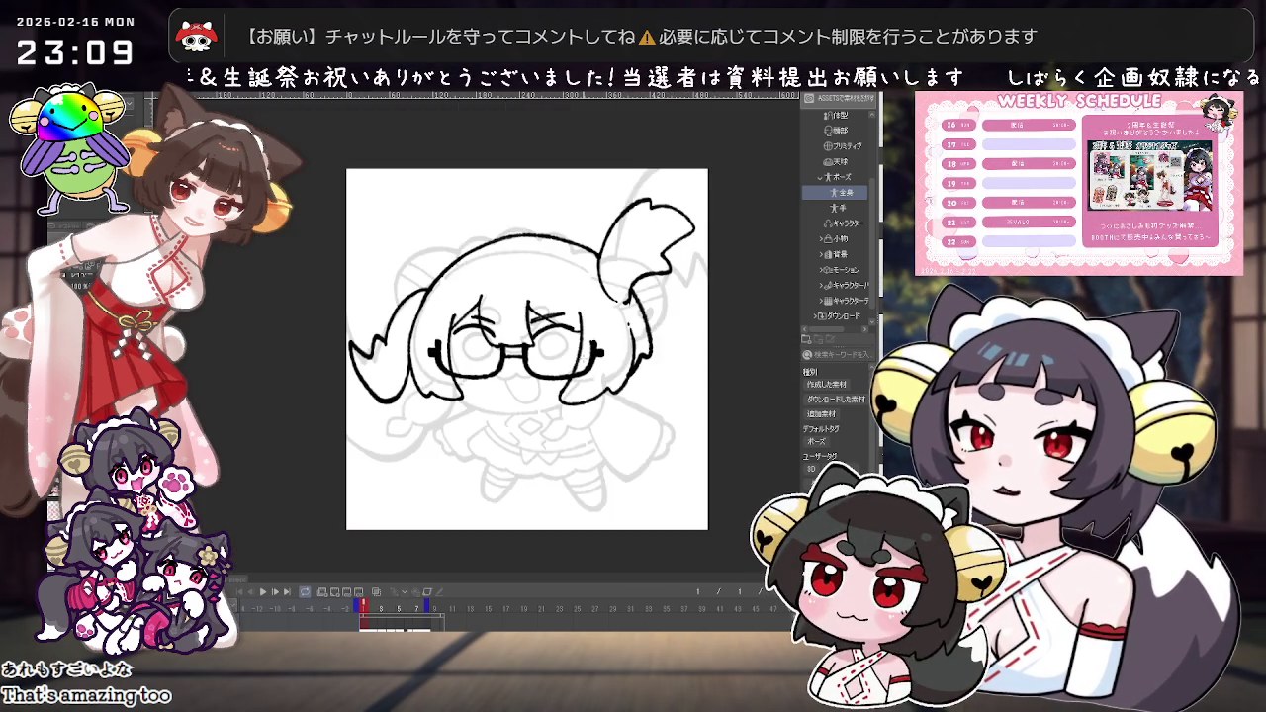
Step: Draw the short shoulder stroke under the hair, redoing it until it fits
scroll(528, 488, up, 2)
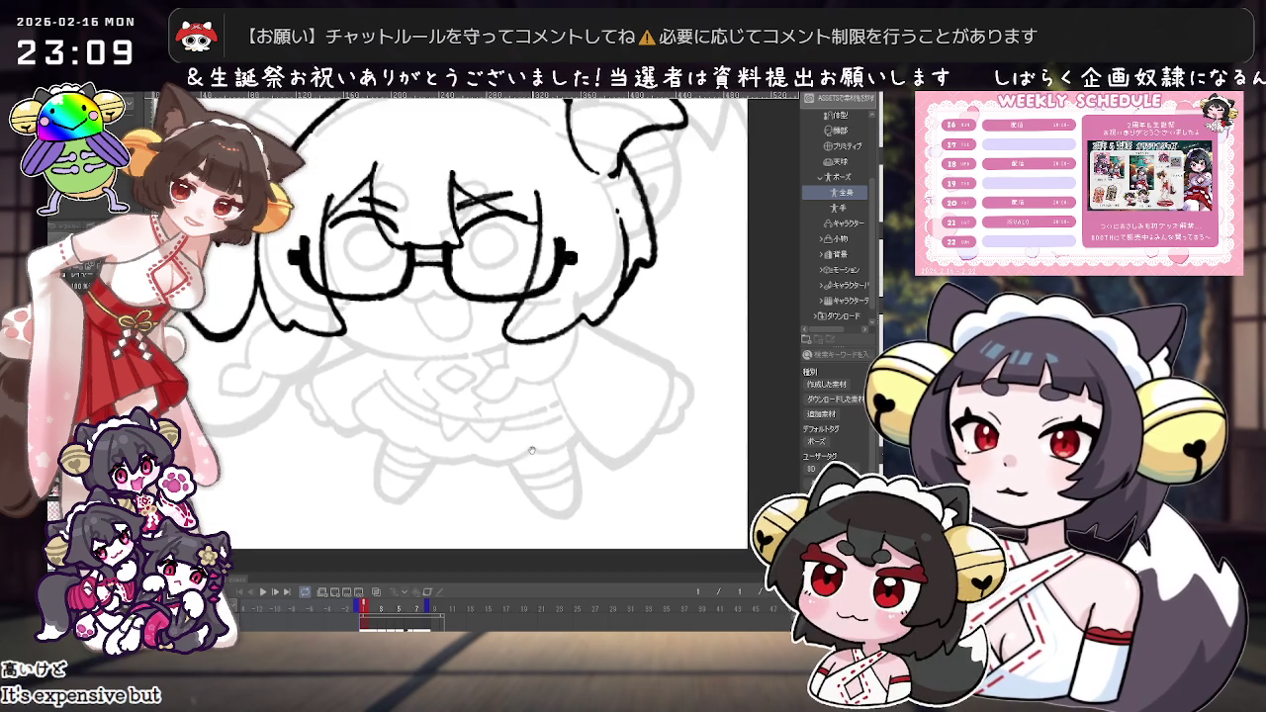
scroll(488, 485, up, 2)
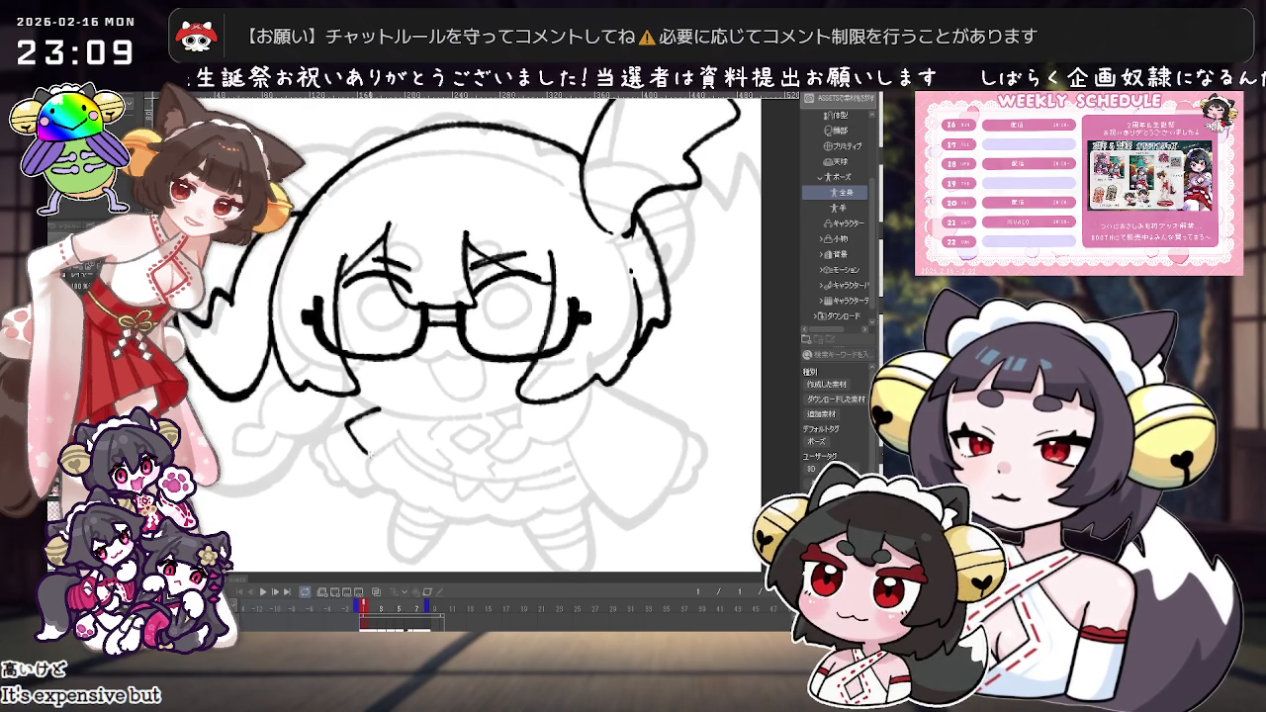
key(ctrl+z)
drag(348, 427, 364, 457)
key(ctrl+z)
mouse_move(380, 407)
mouse_down()
mouse_move(352, 421)
mouse_move(368, 457)
mouse_up()
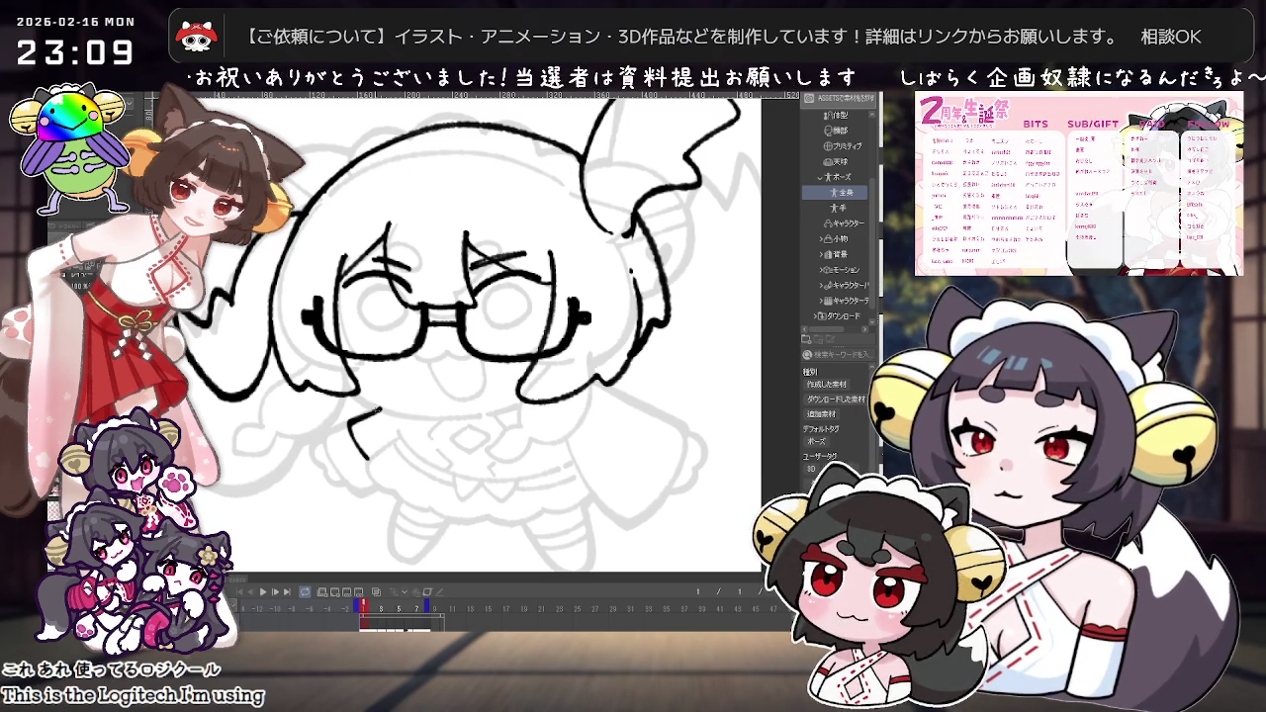
key(ctrl+z)
mouse_move(384, 407)
mouse_down()
mouse_move(356, 420)
mouse_move(368, 452)
mouse_up()
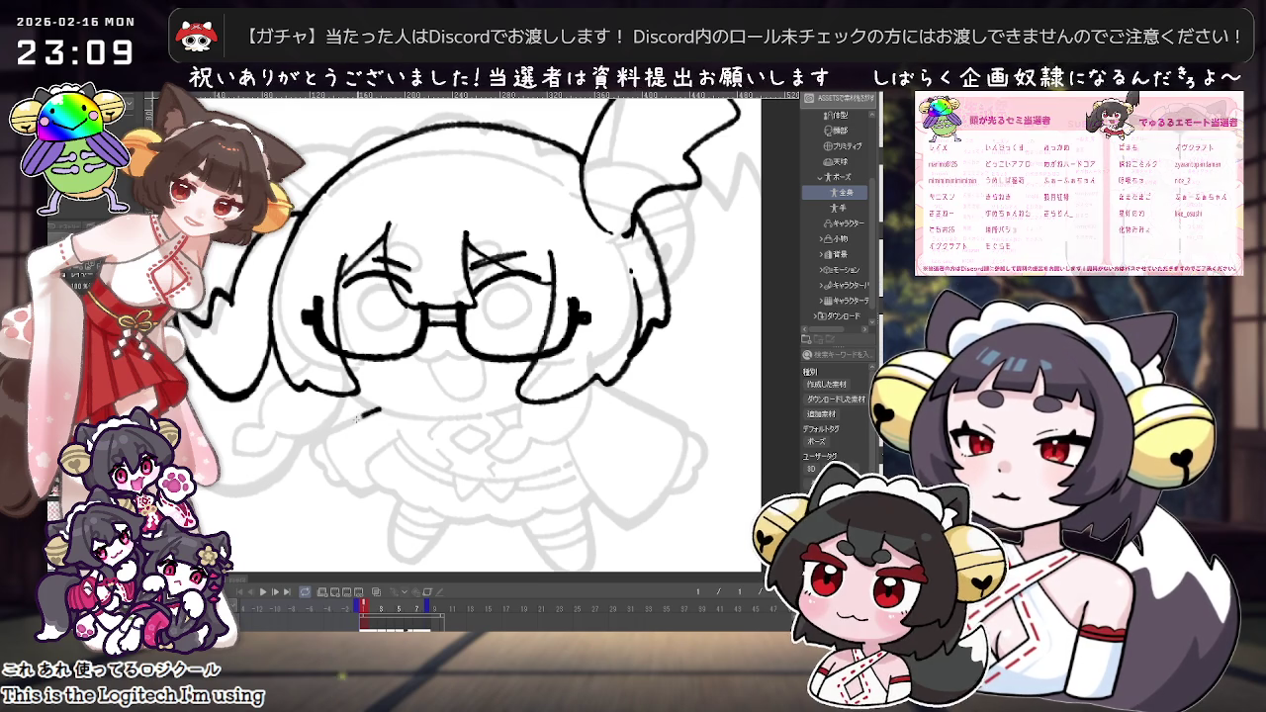
Step: Extend the arm line further left, dropping the extra curve and hook
scroll(675, 395, down, 1)
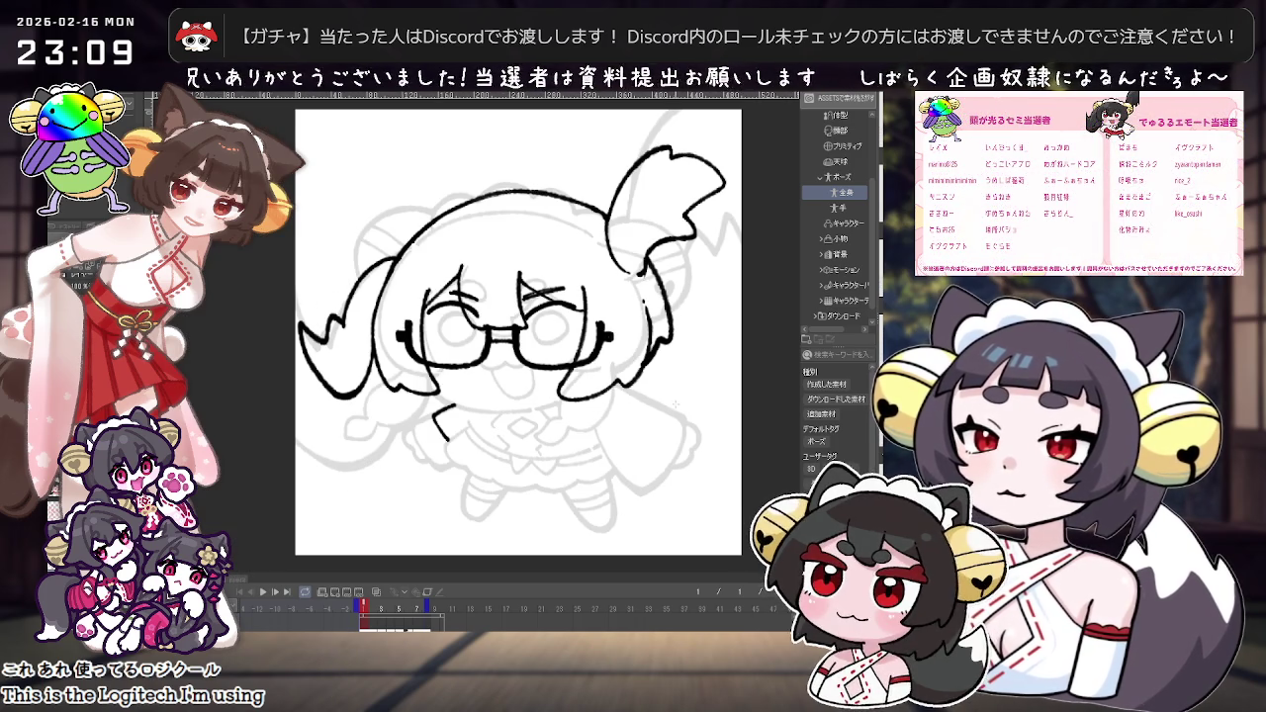
scroll(666, 408, up, 1)
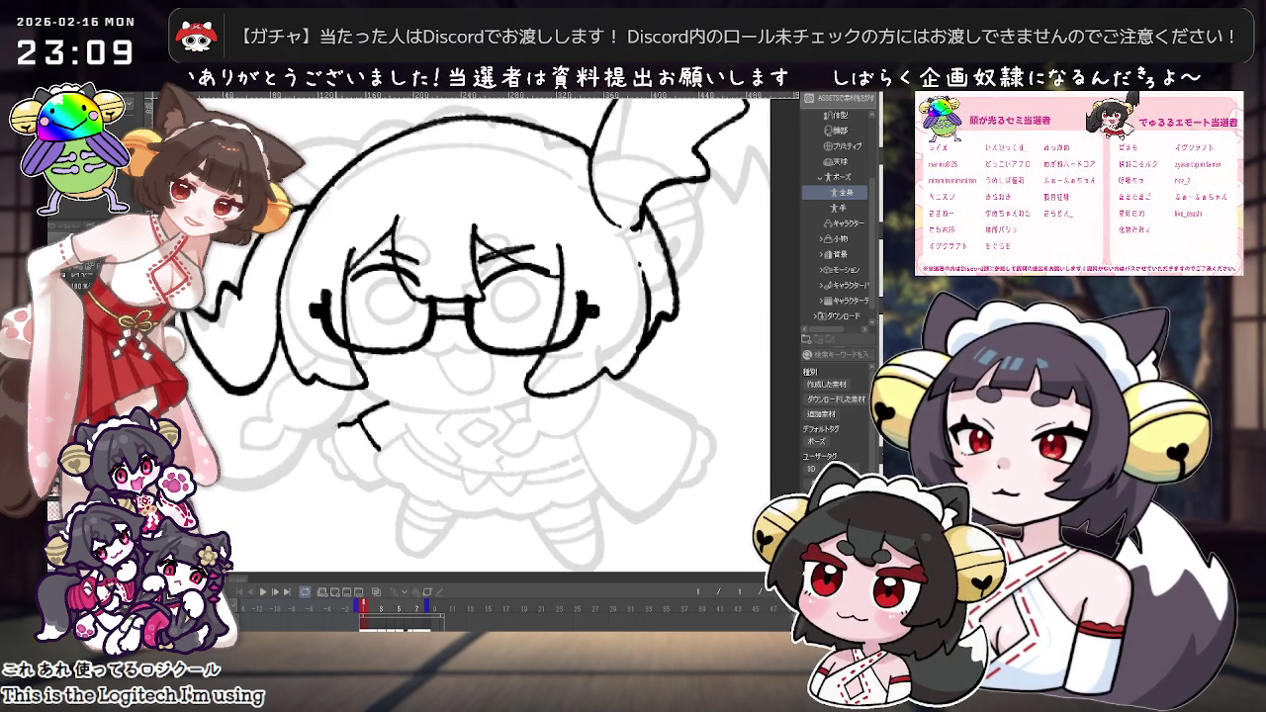
drag(343, 422, 353, 467)
key(ctrl+z)
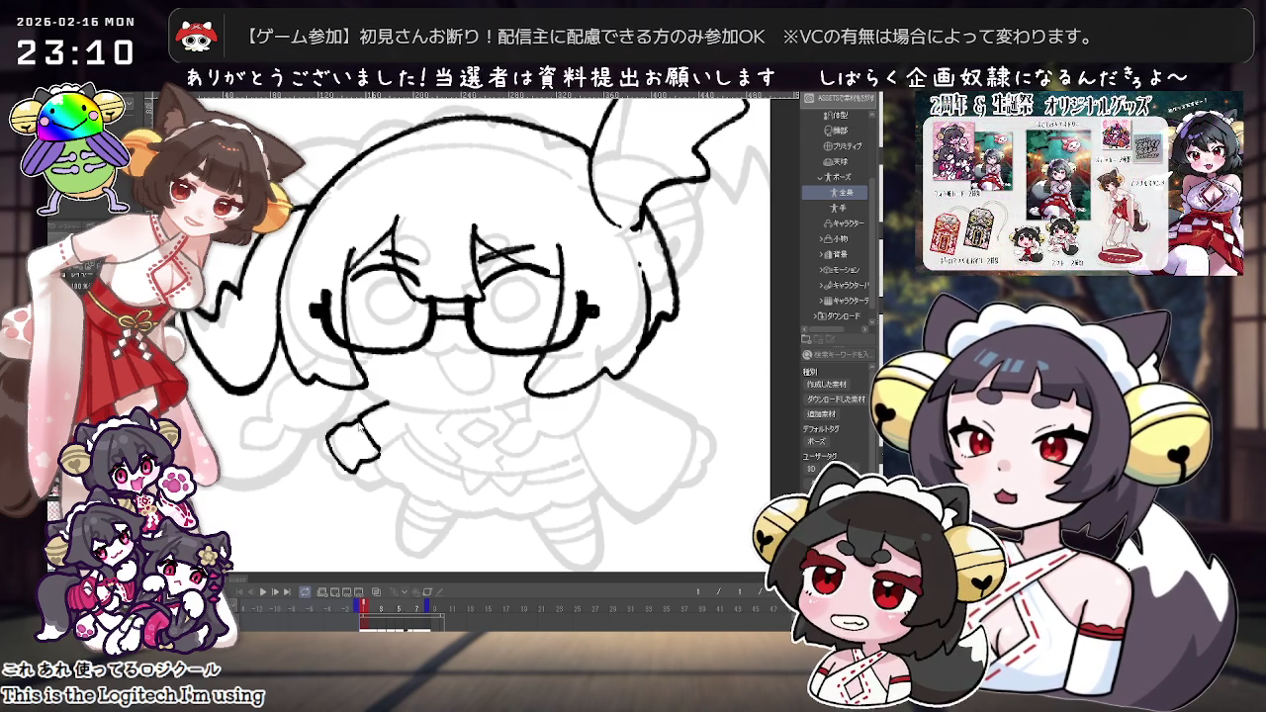
mouse_move(323, 436)
mouse_down()
mouse_move(386, 405)
mouse_move(379, 453)
mouse_up()
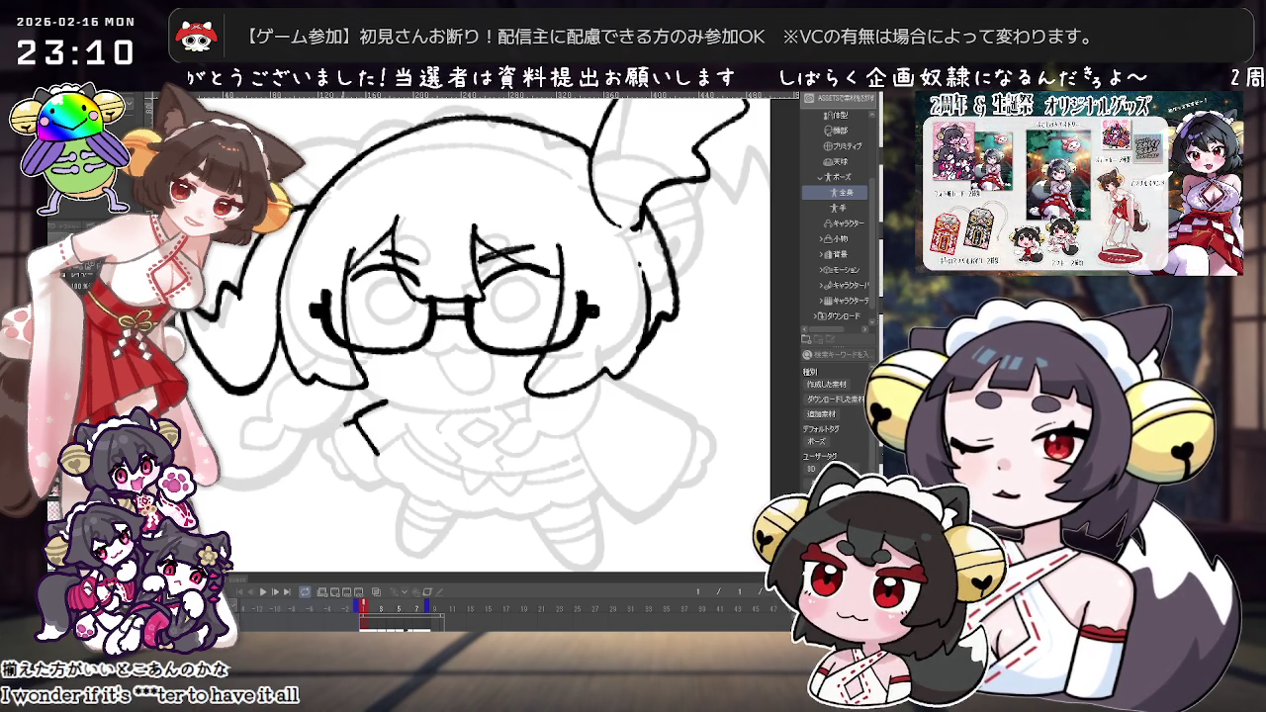
mouse_move(345, 423)
mouse_down()
mouse_move(322, 459)
mouse_move(313, 447)
mouse_move(378, 453)
mouse_up()
key(ctrl+z)
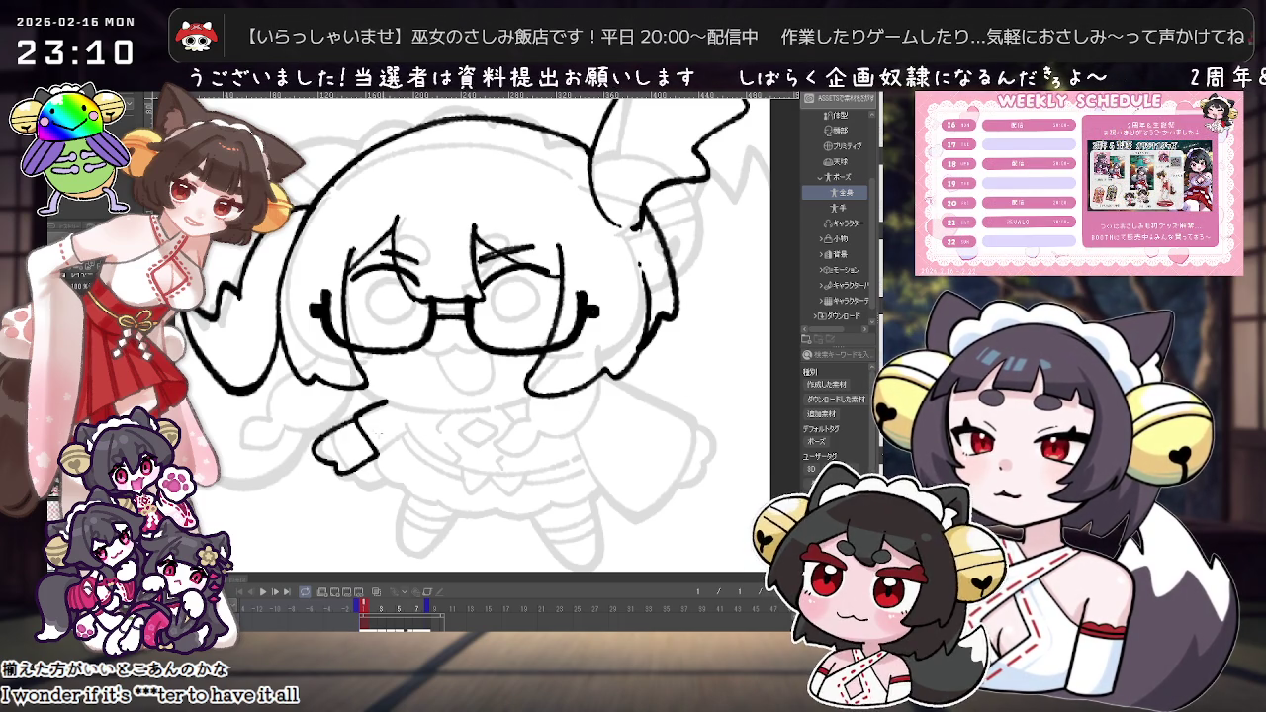
scroll(475, 327, down, 2)
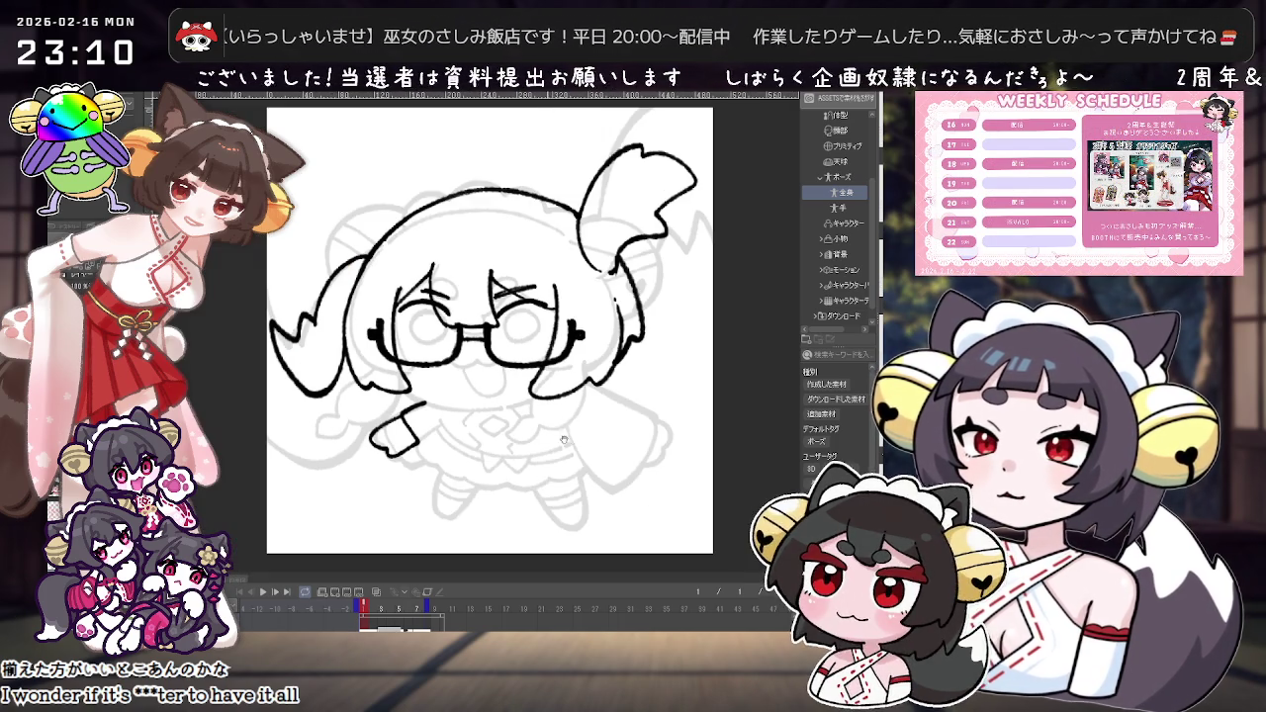
Step: Ink the right-side arm, redrawing it to end in a hook
drag(530, 378, 483, 426)
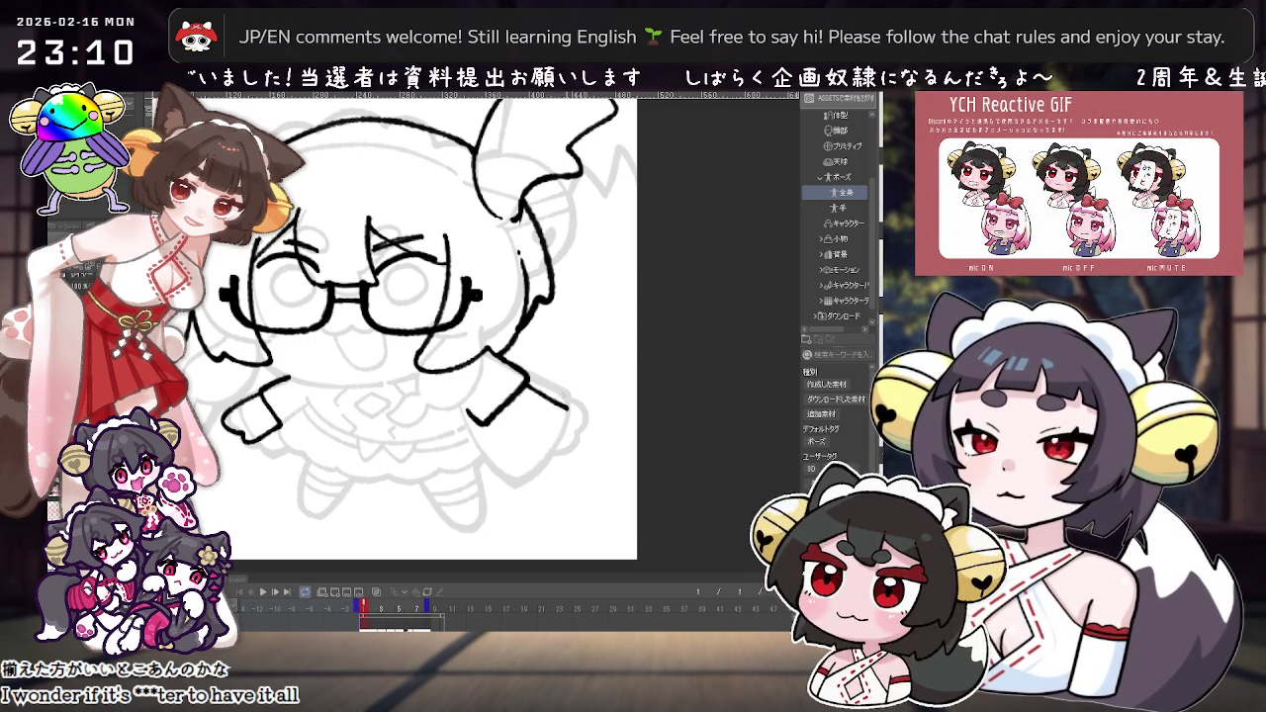
drag(527, 379, 590, 425)
key(ctrl+z)
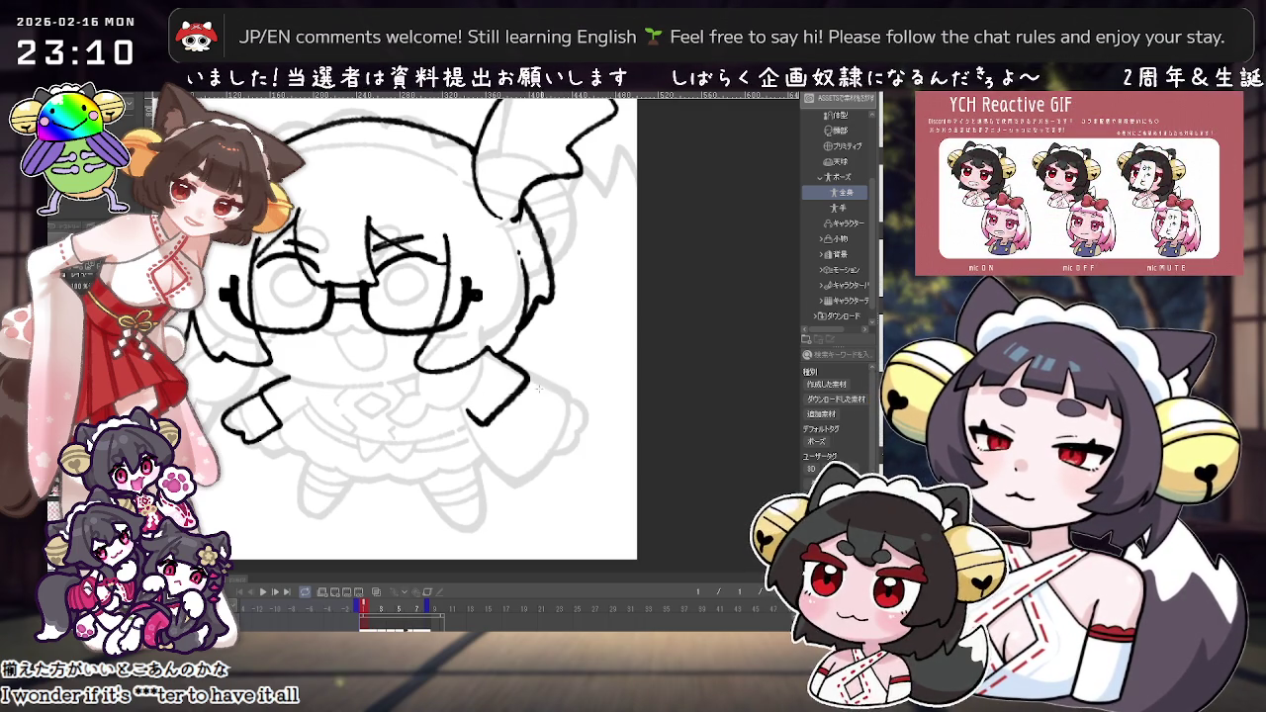
drag(526, 379, 569, 435)
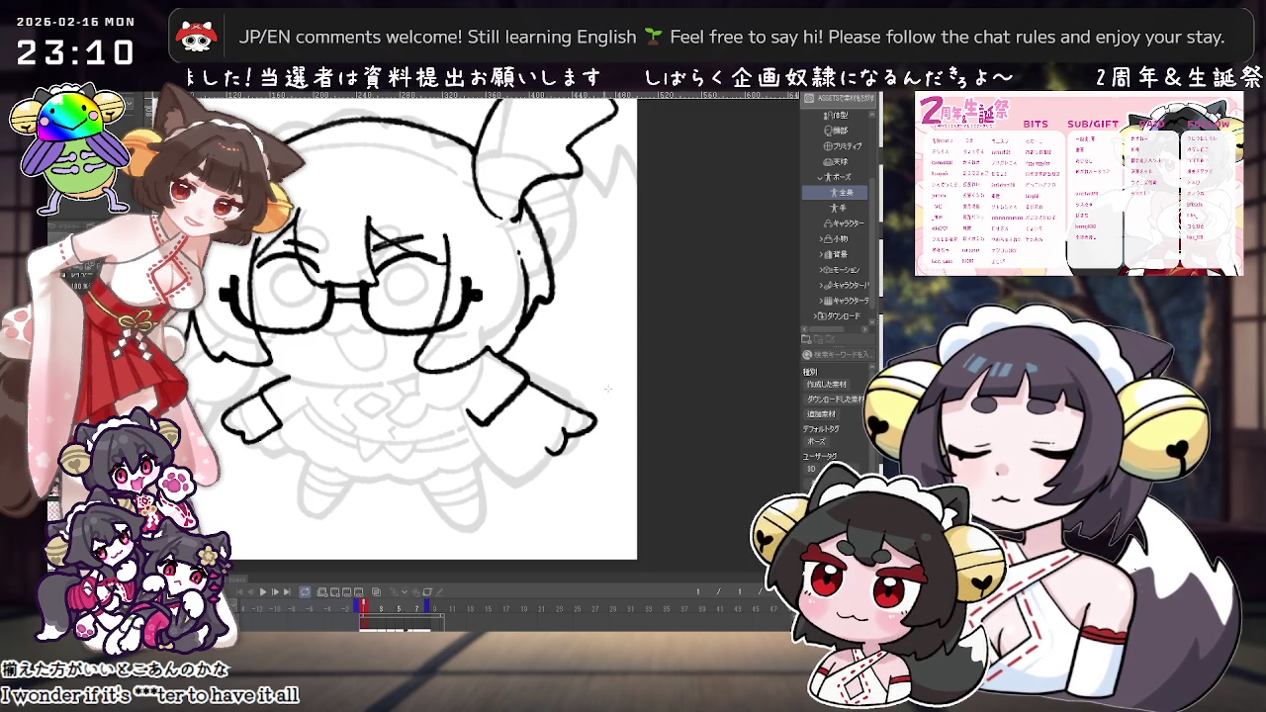
Step: Finish the lower end of the arm line and ink the left-side hand
key(minus)
key(minus)
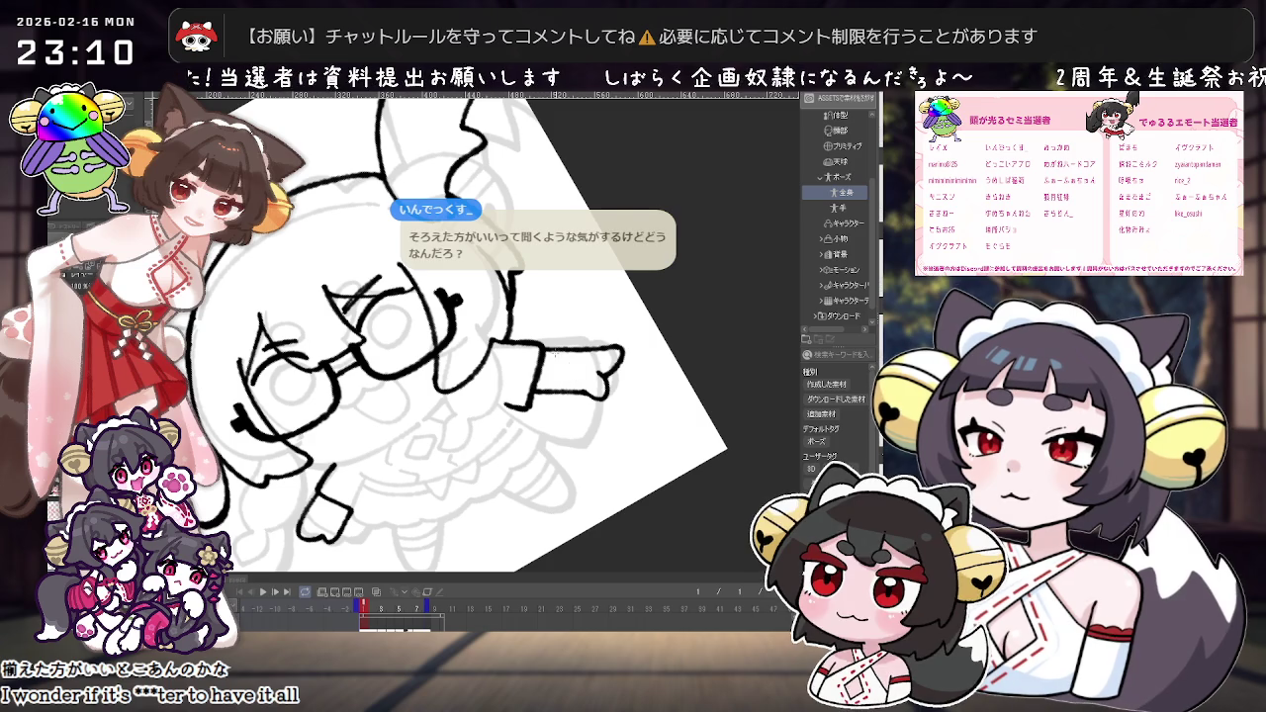
key(asciicircum)
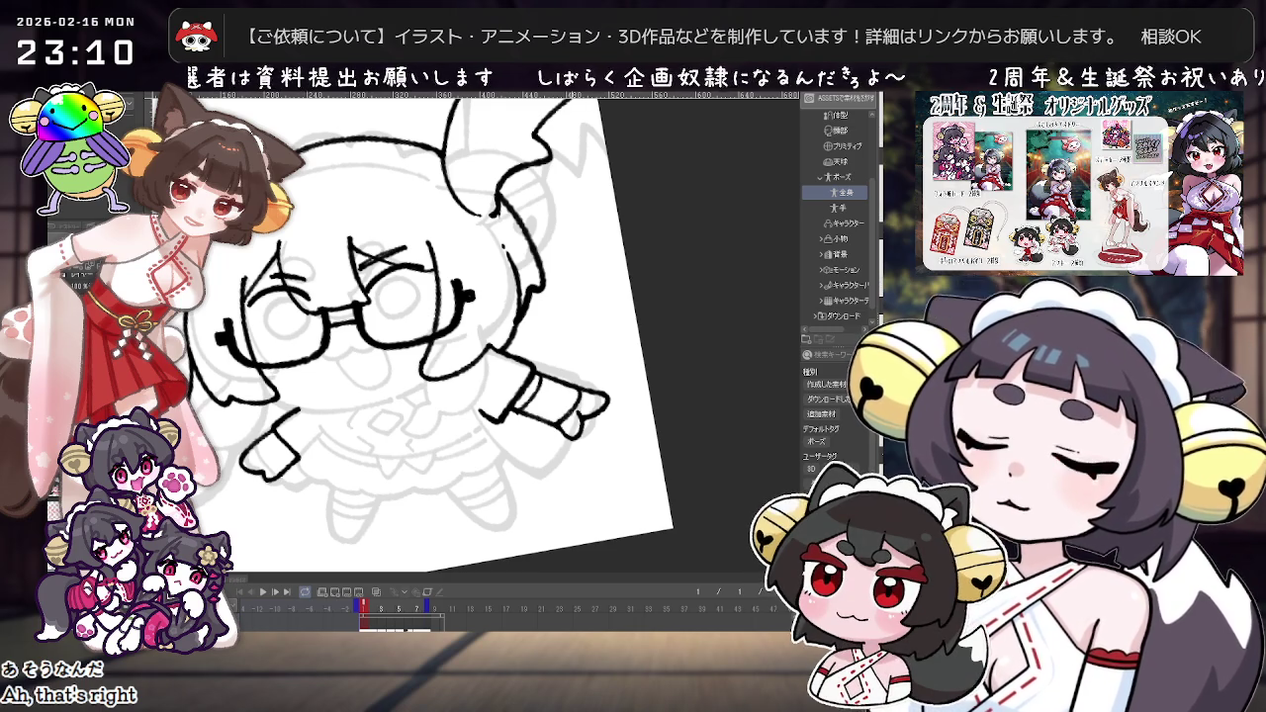
key(ctrl+0)
key(asciicircum)
key(asciicircum)
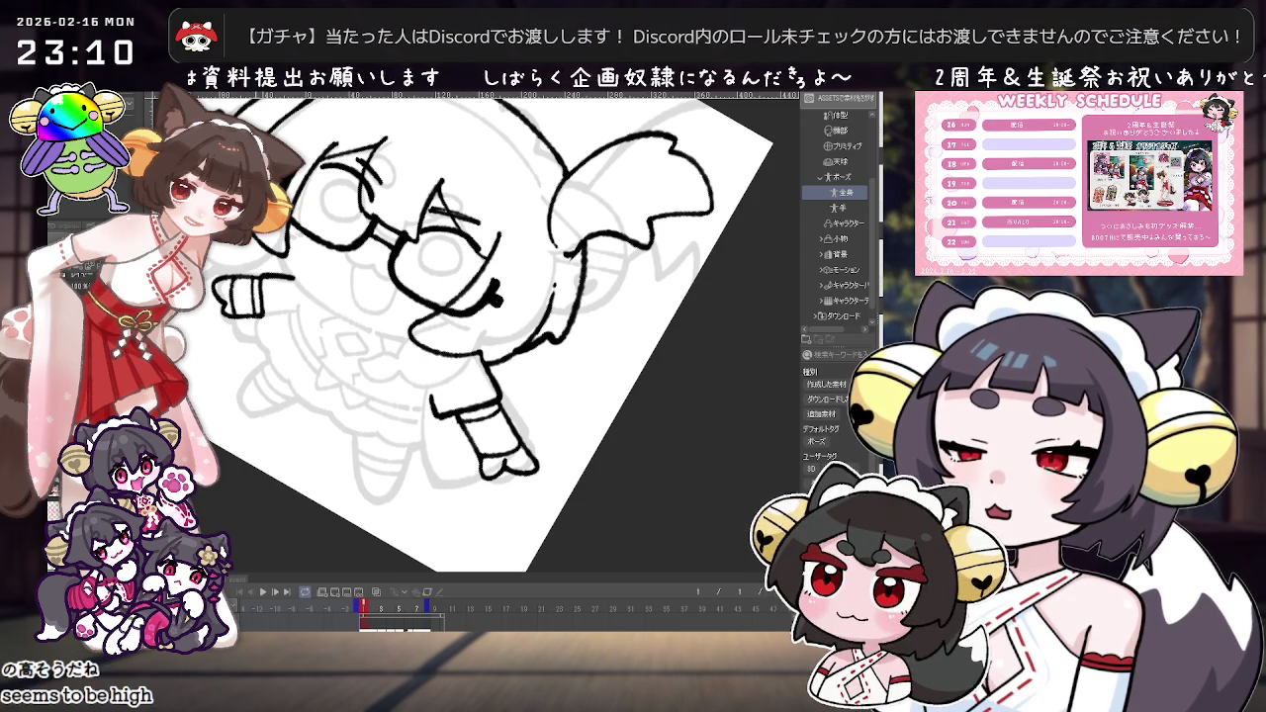
key(ctrl+minus)
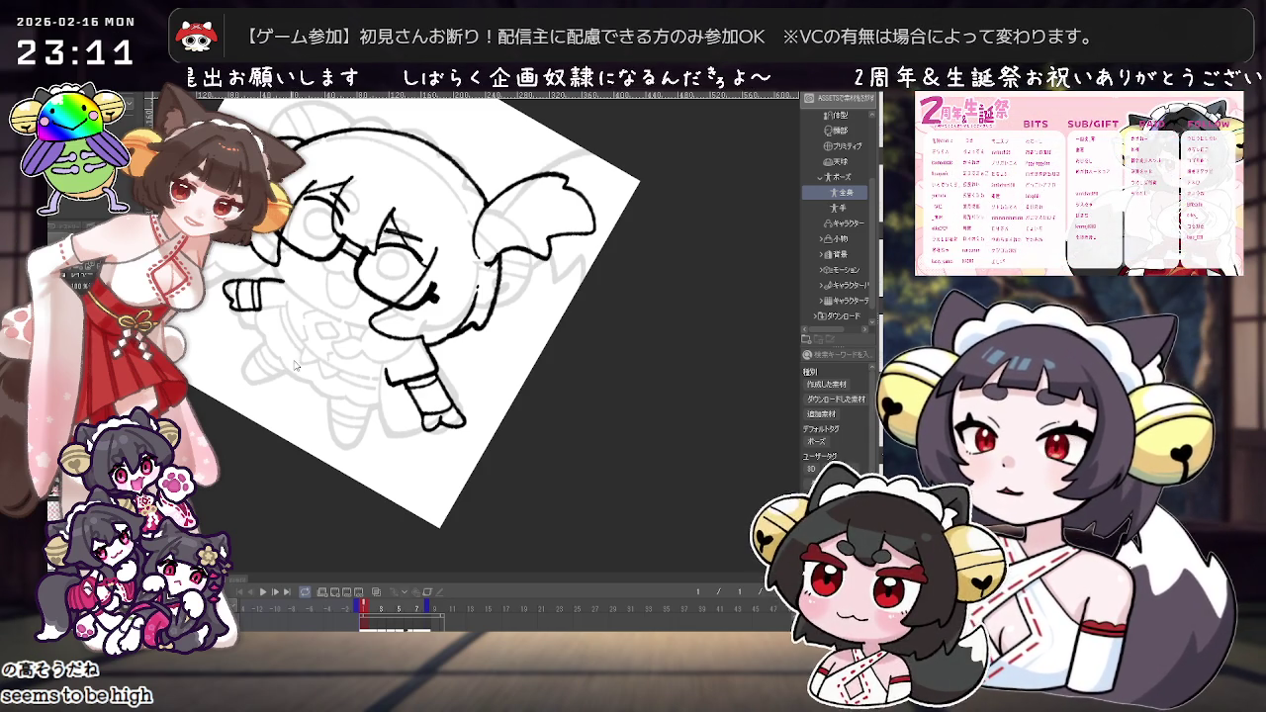
drag(290, 363, 415, 396)
scroll(526, 424, up, 5)
drag(526, 425, 566, 449)
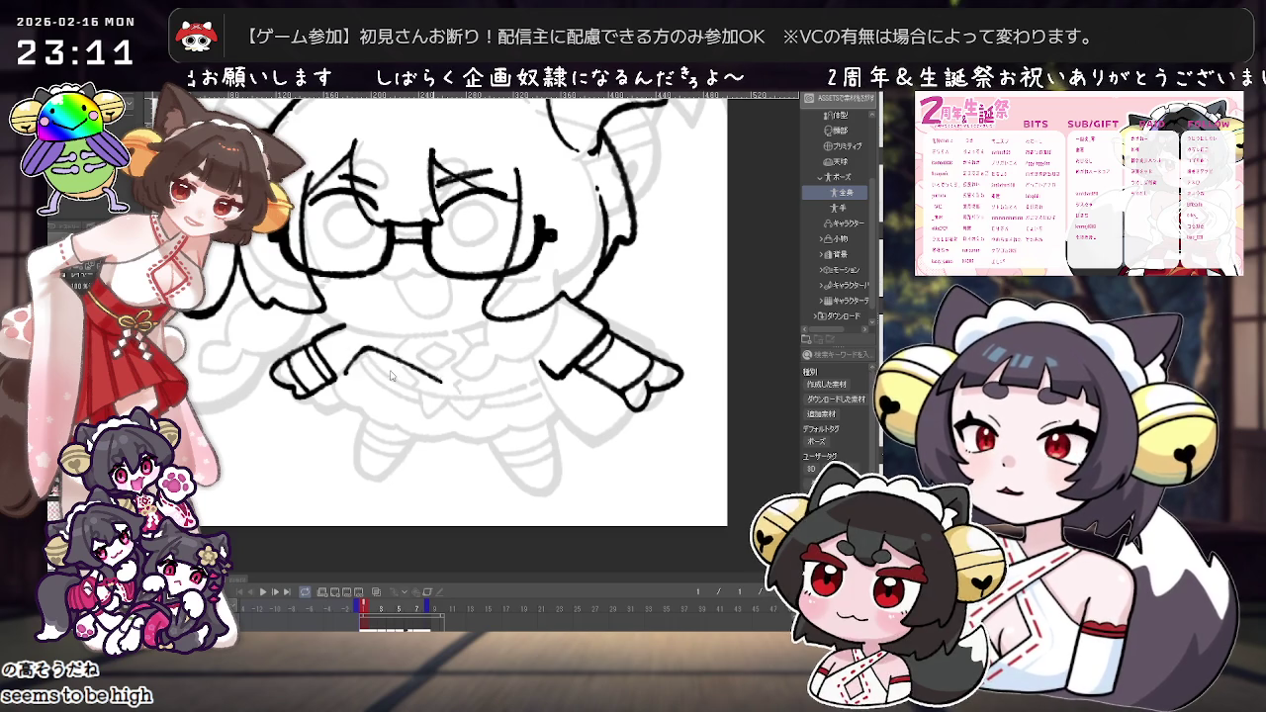
drag(406, 433, 418, 436)
drag(358, 401, 422, 442)
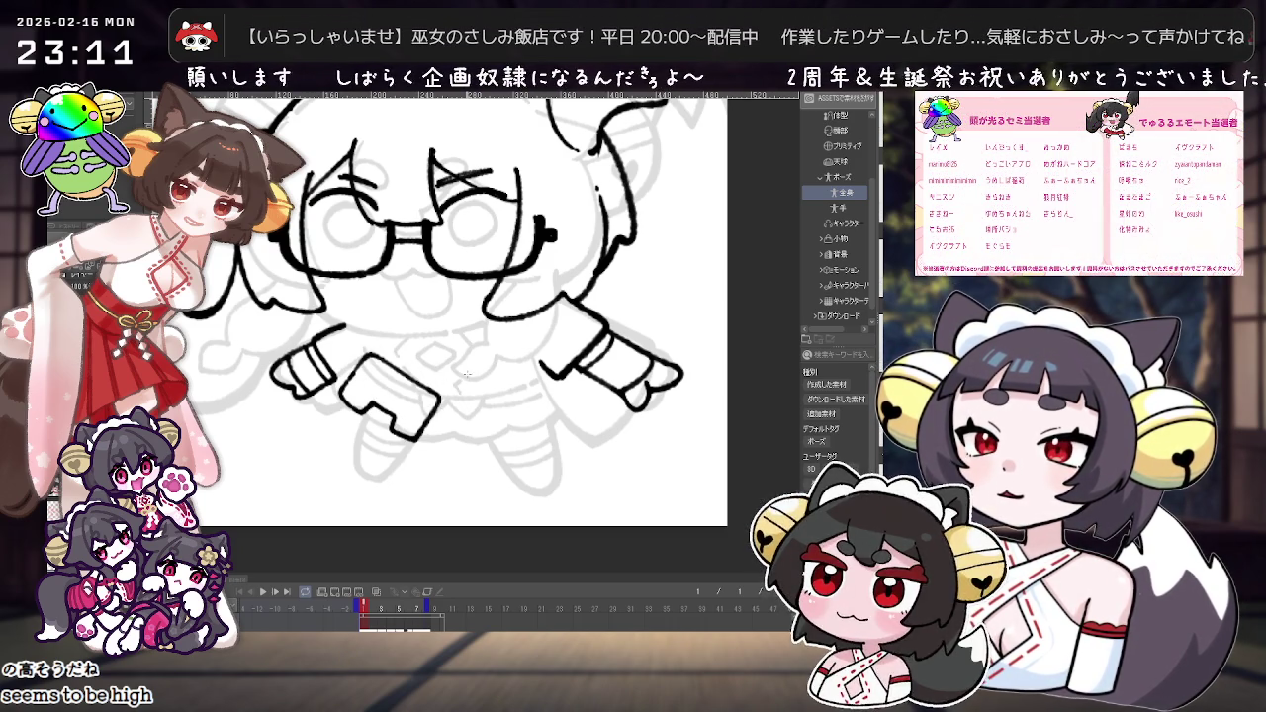
Step: Ink the diagonal torso line, the belly line and the chin curve
drag(489, 321, 453, 389)
drag(505, 318, 441, 394)
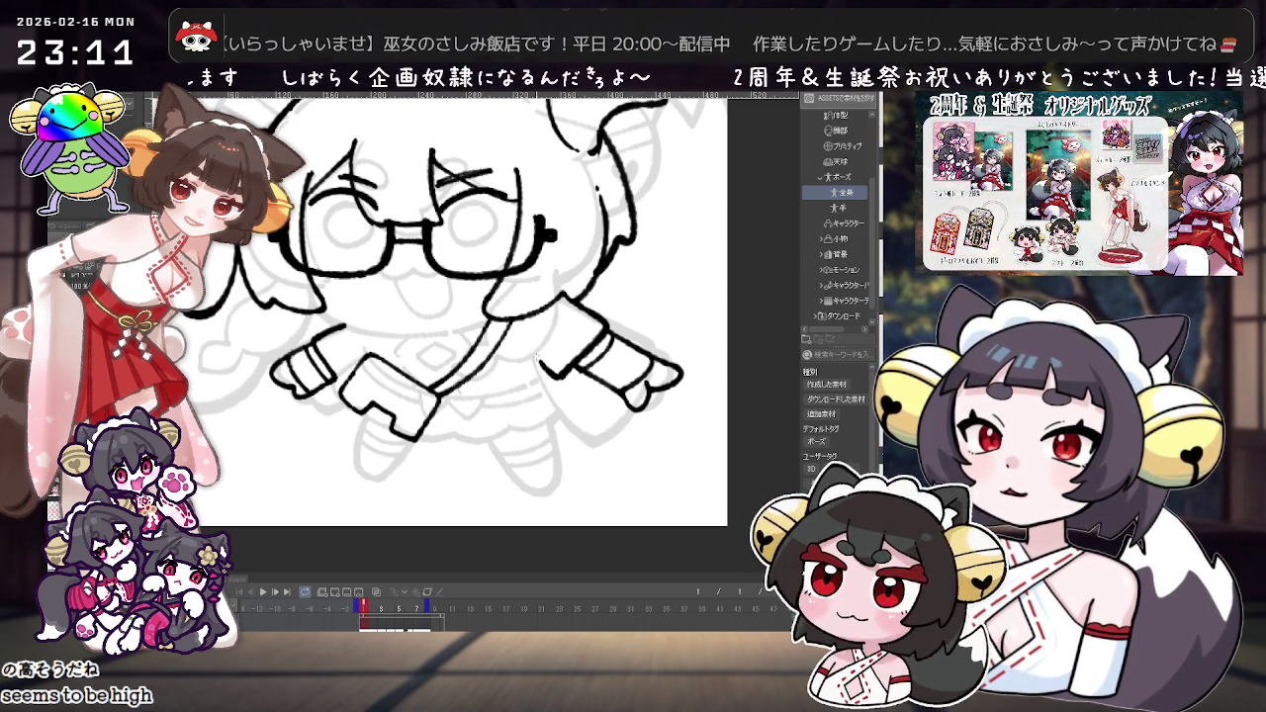
scroll(494, 371, up, 1)
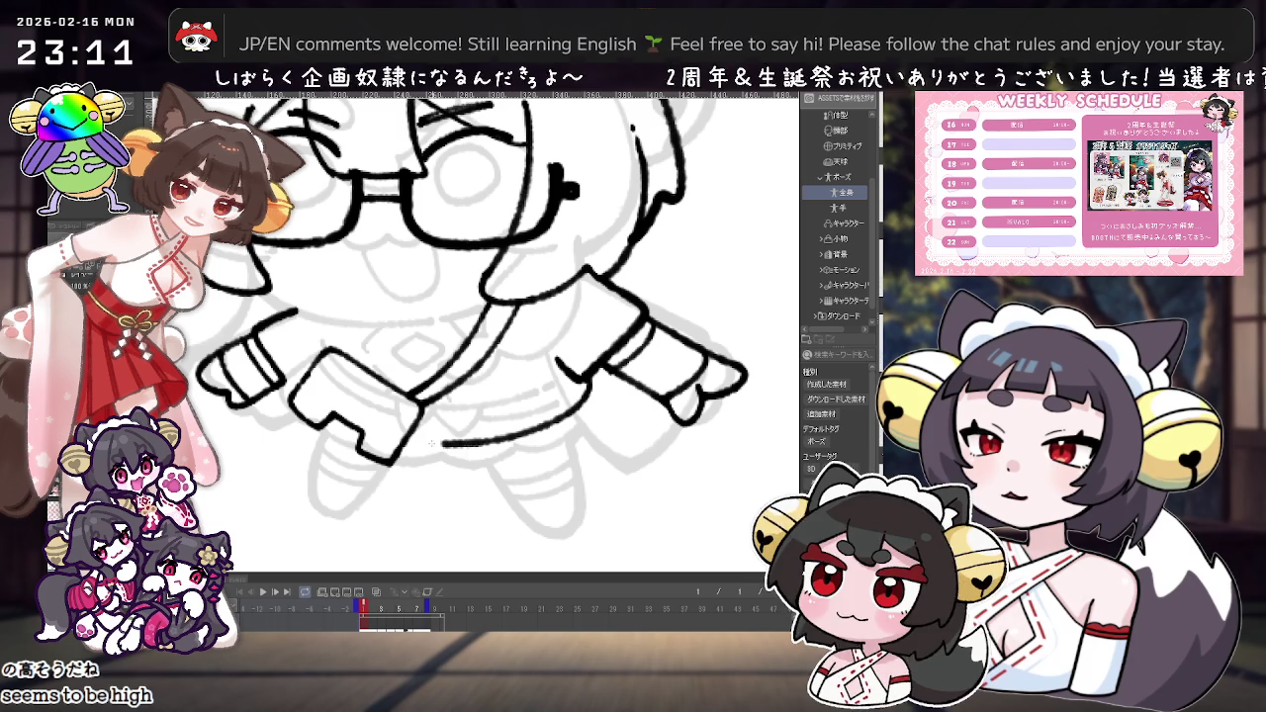
drag(479, 447, 400, 451)
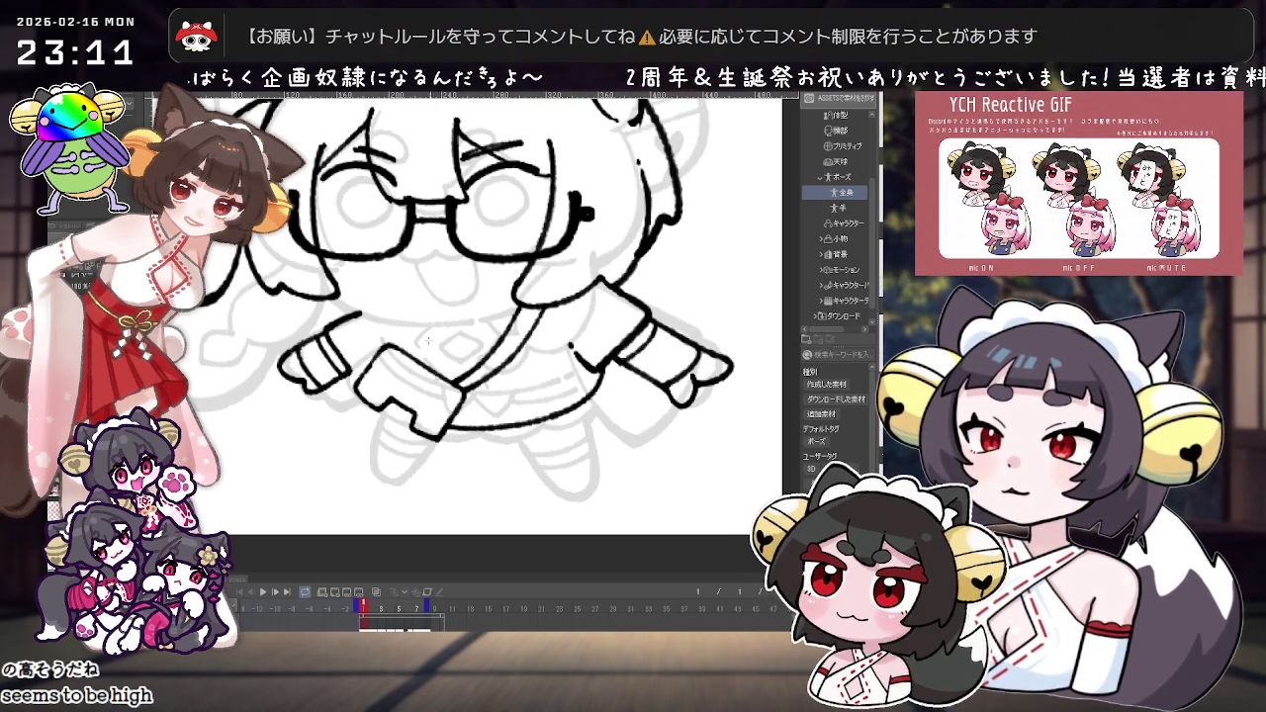
drag(416, 325, 498, 333)
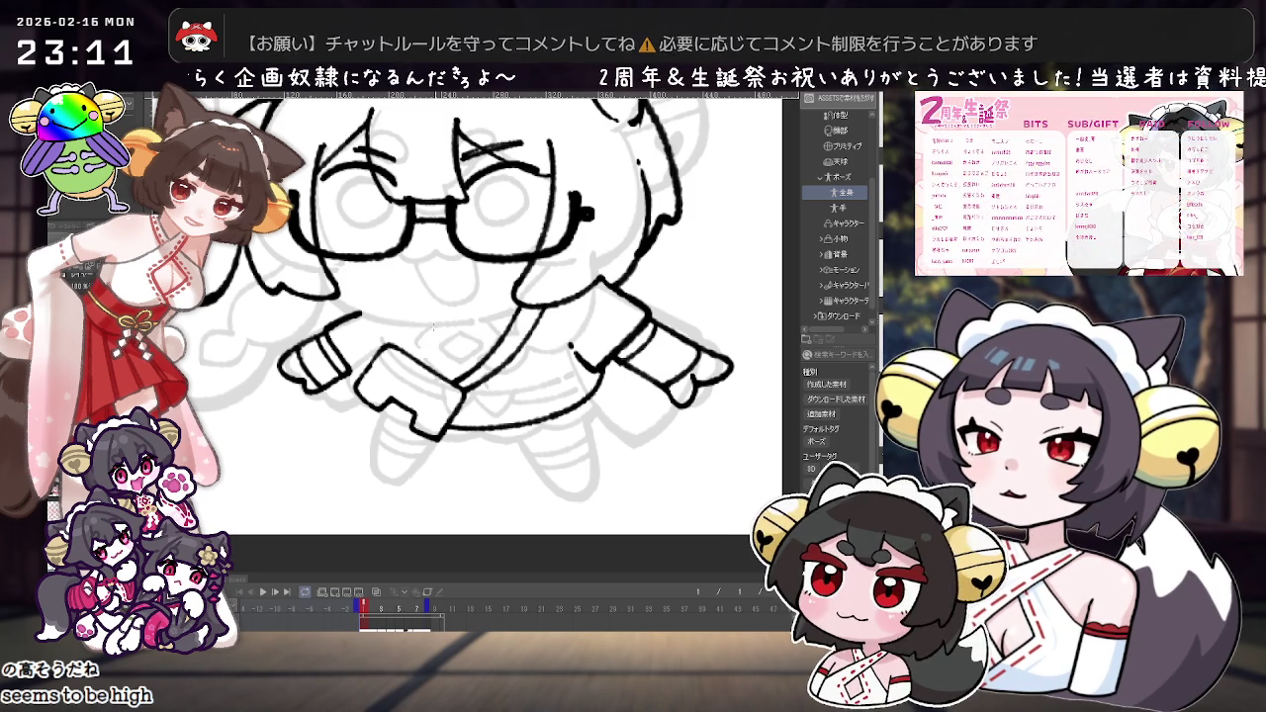
drag(437, 330, 516, 313)
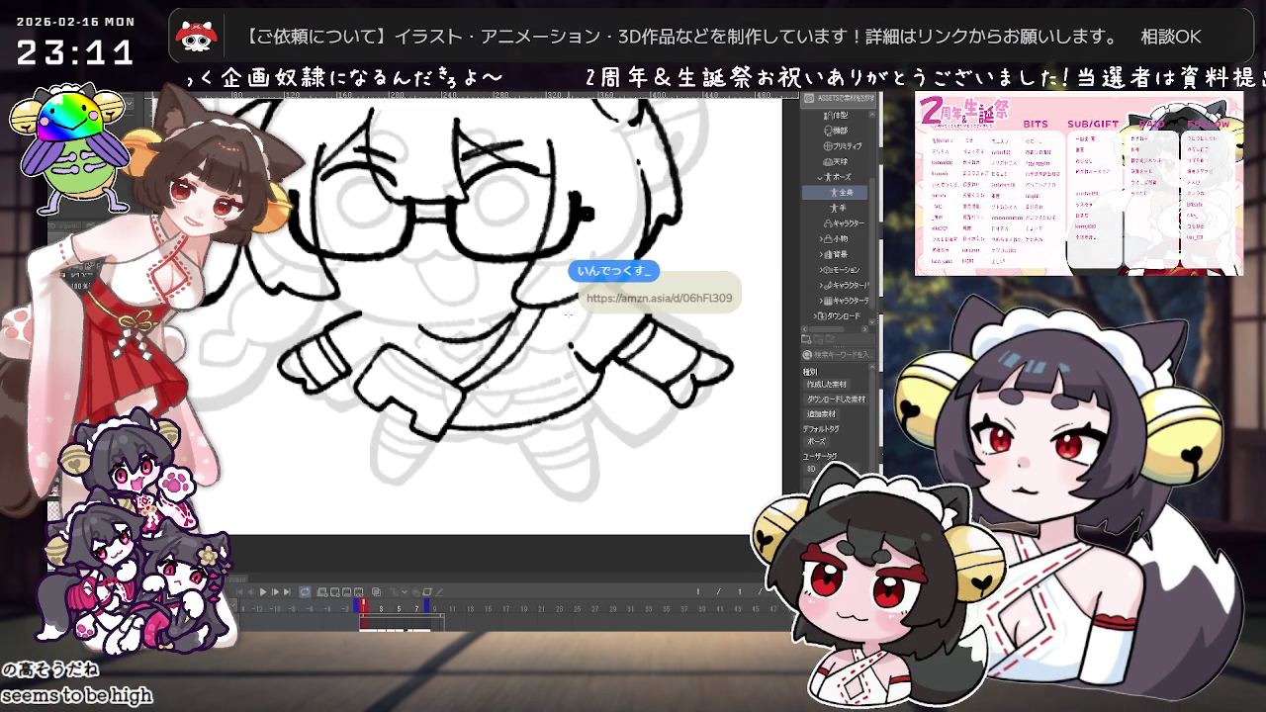
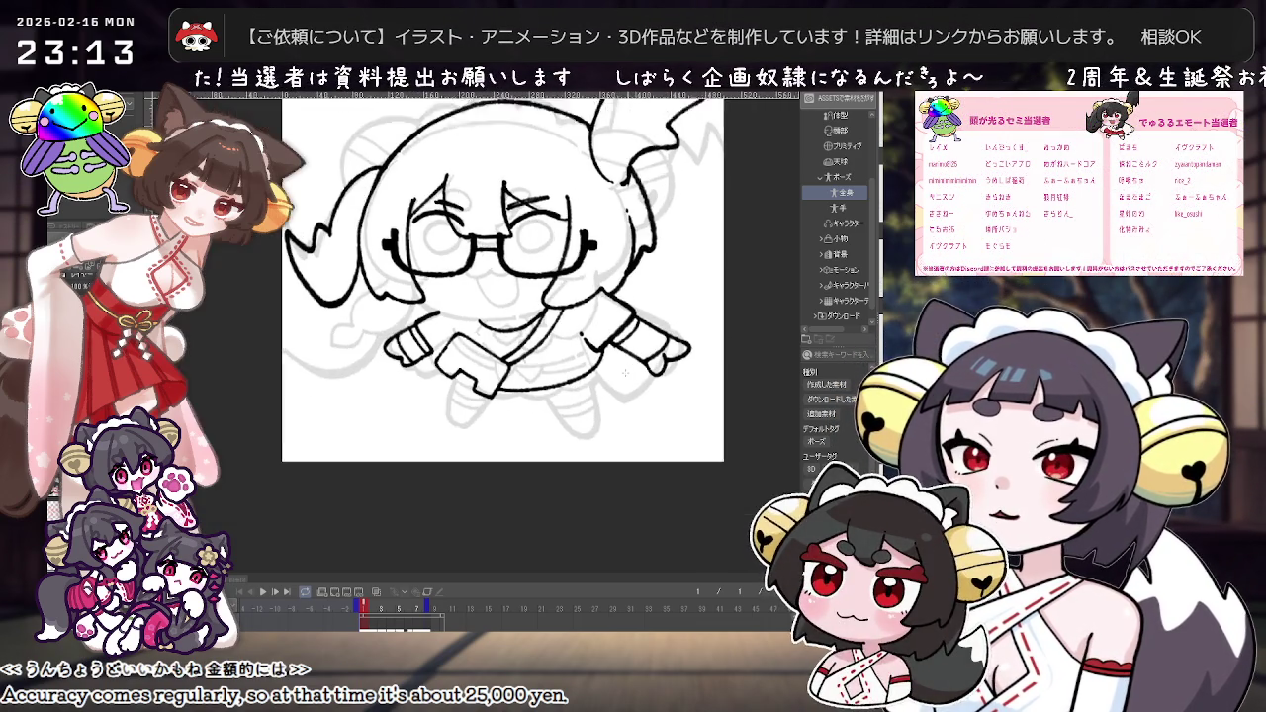
Step: Ink the leg and foot outlines on a tilted view, redrawing the short leg stroke and closing the foot curve
drag(475, 297, 554, 376)
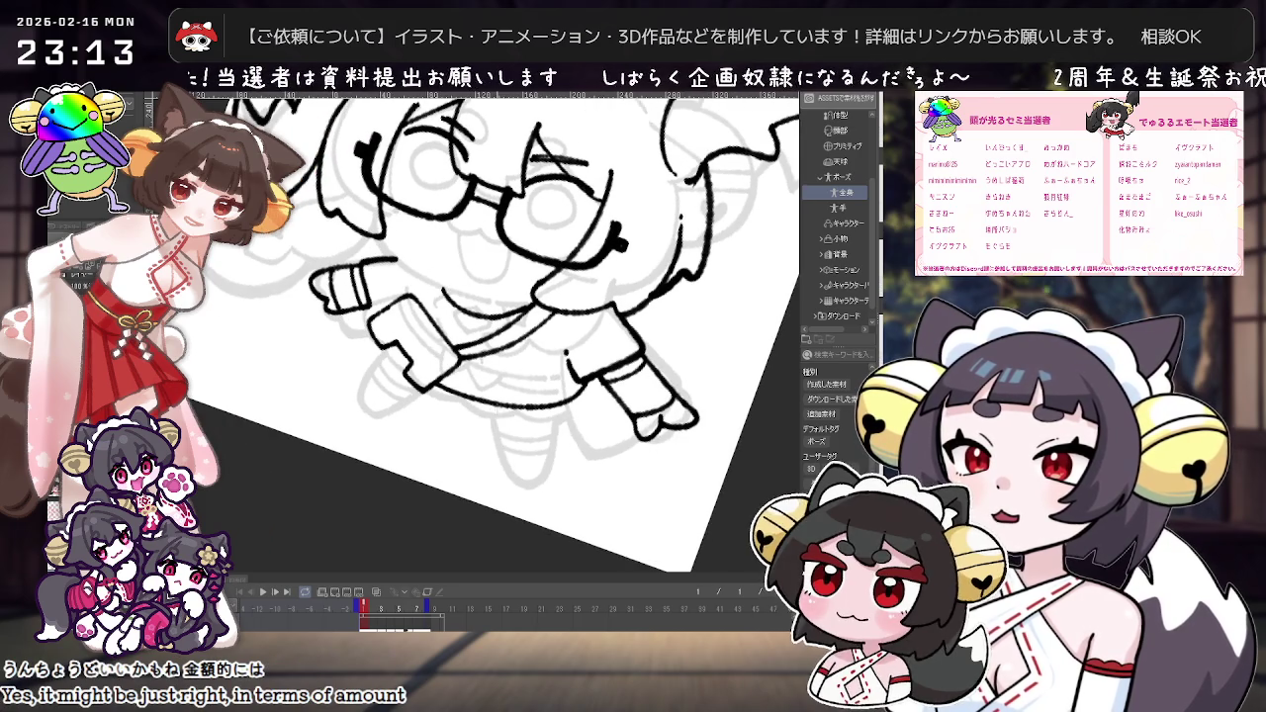
key(ctrl+z)
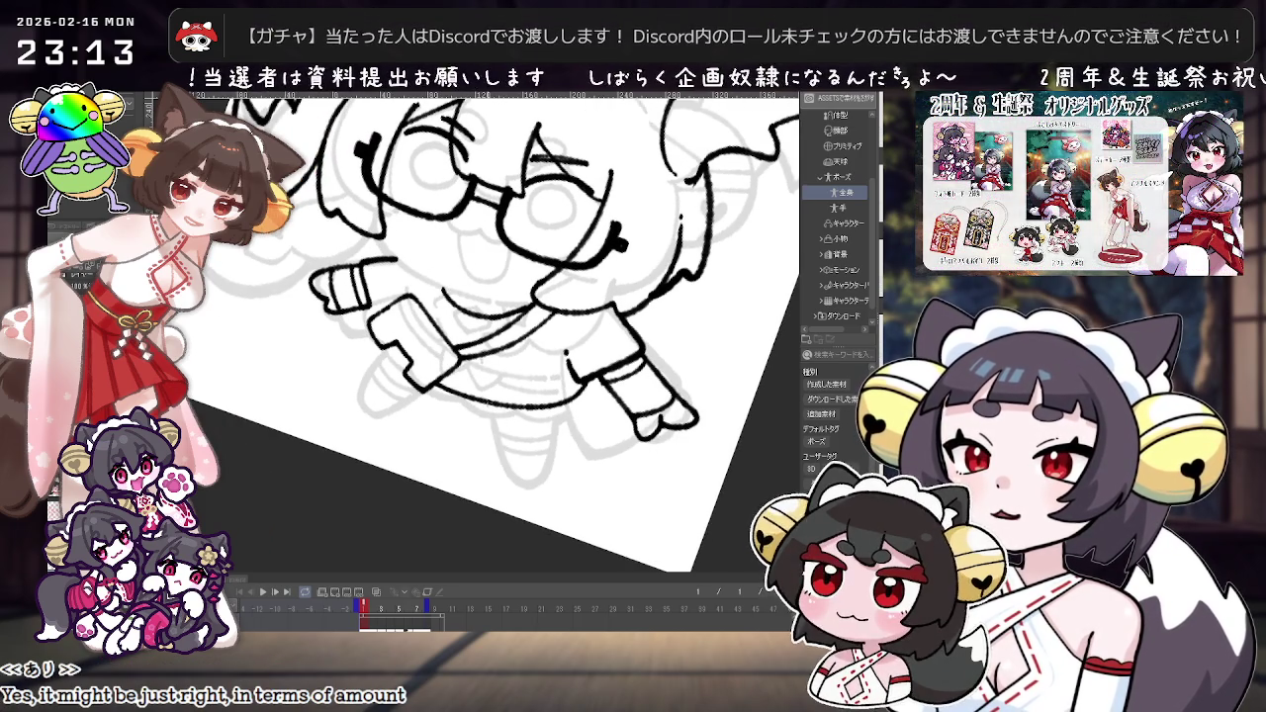
drag(488, 416, 505, 463)
key(ctrl+z)
drag(489, 416, 504, 463)
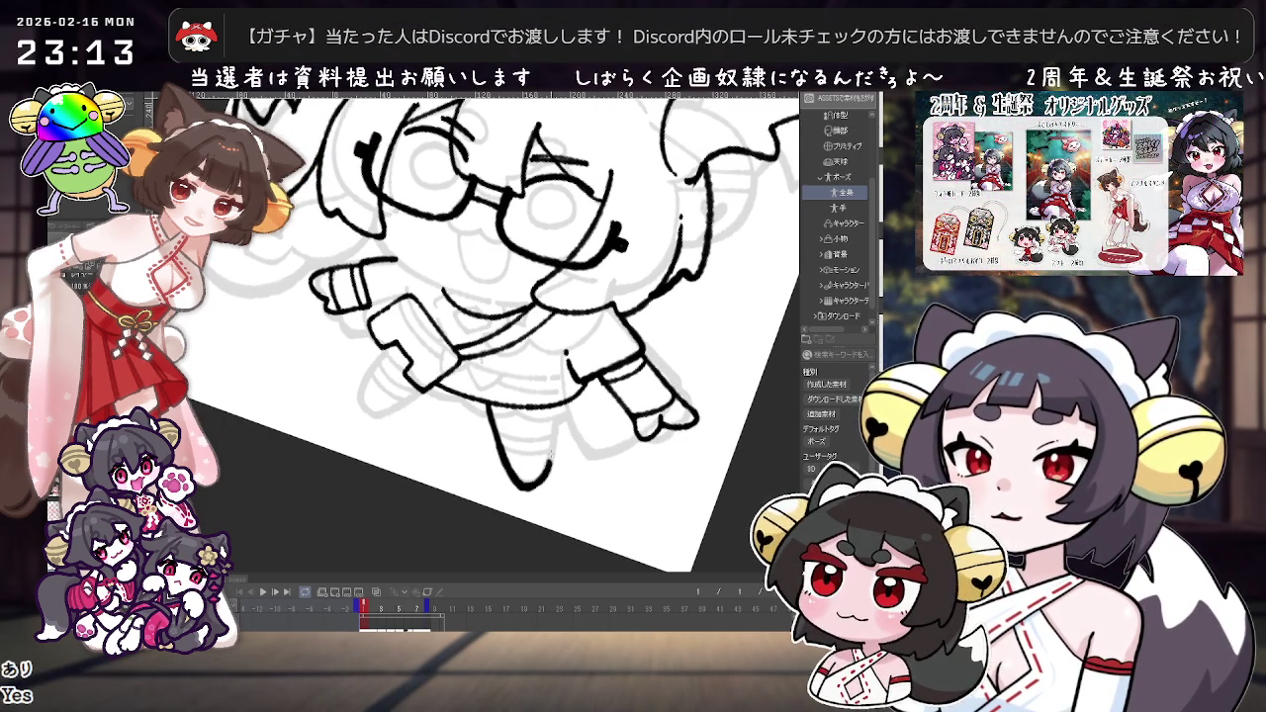
drag(572, 384, 643, 465)
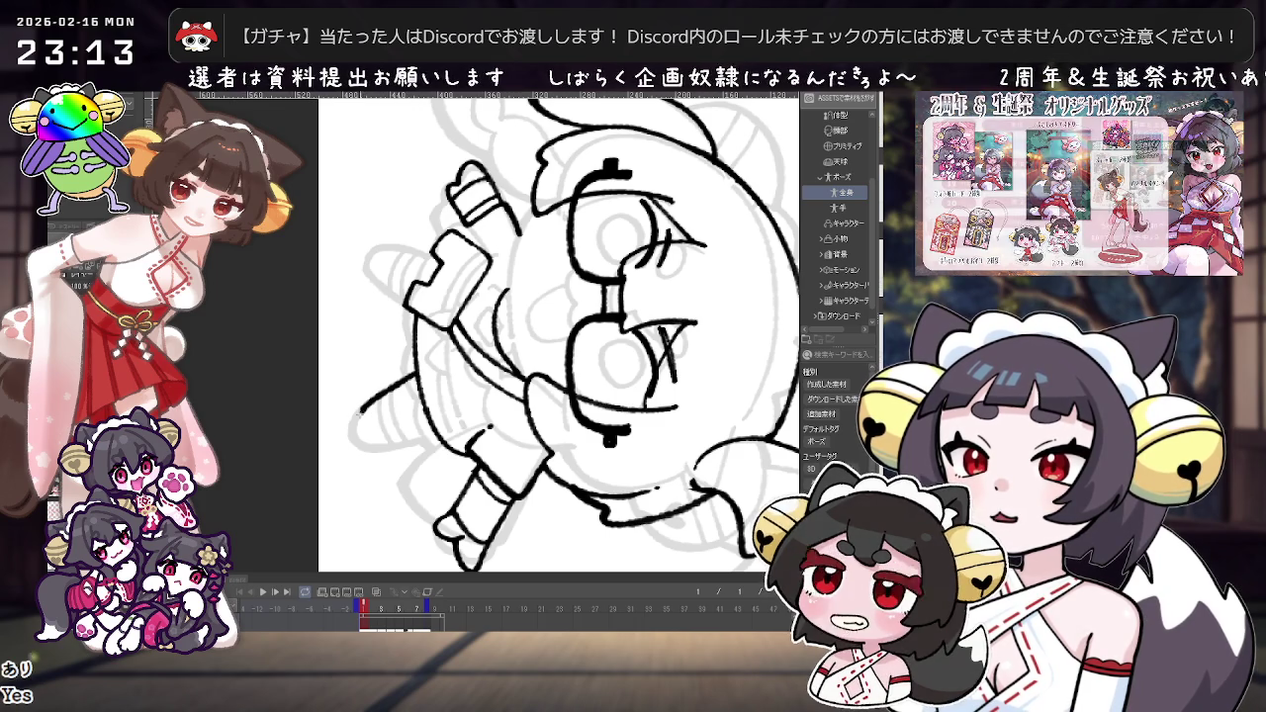
drag(368, 402, 425, 443)
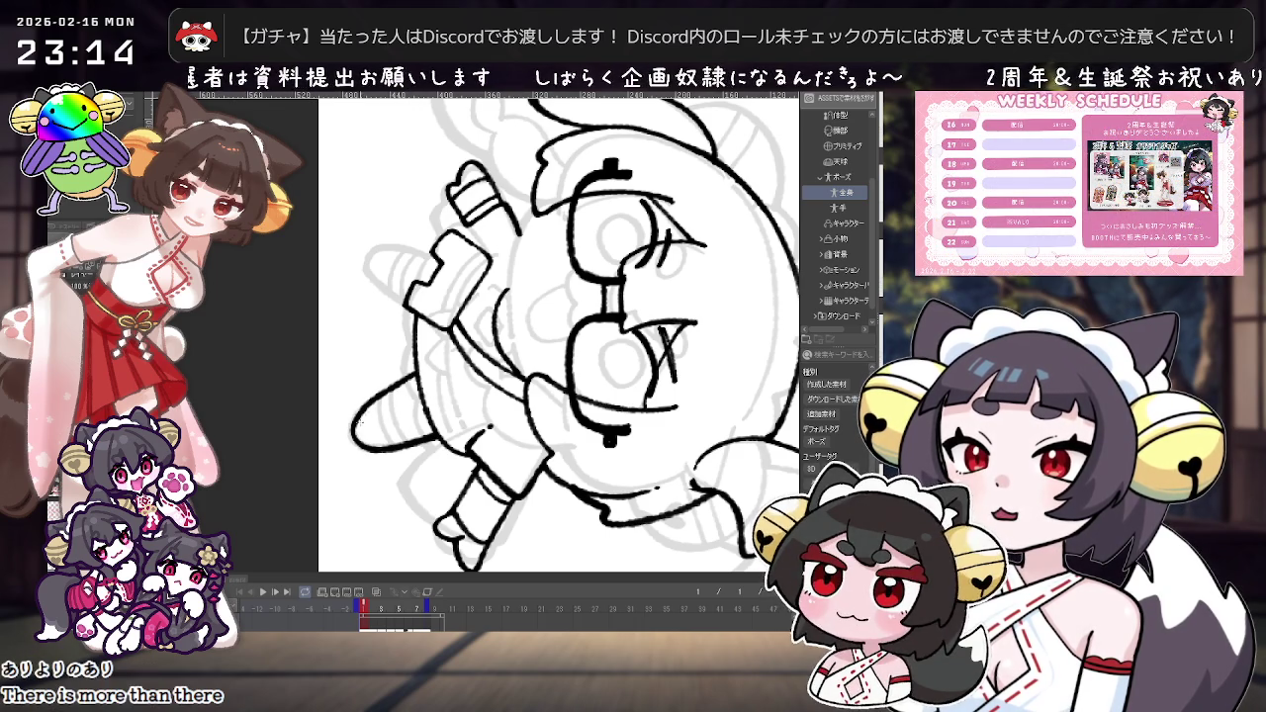
Step: Bring the view back near upright, zoom onto the bag, and draw the D-pad cross
key(shift+space)
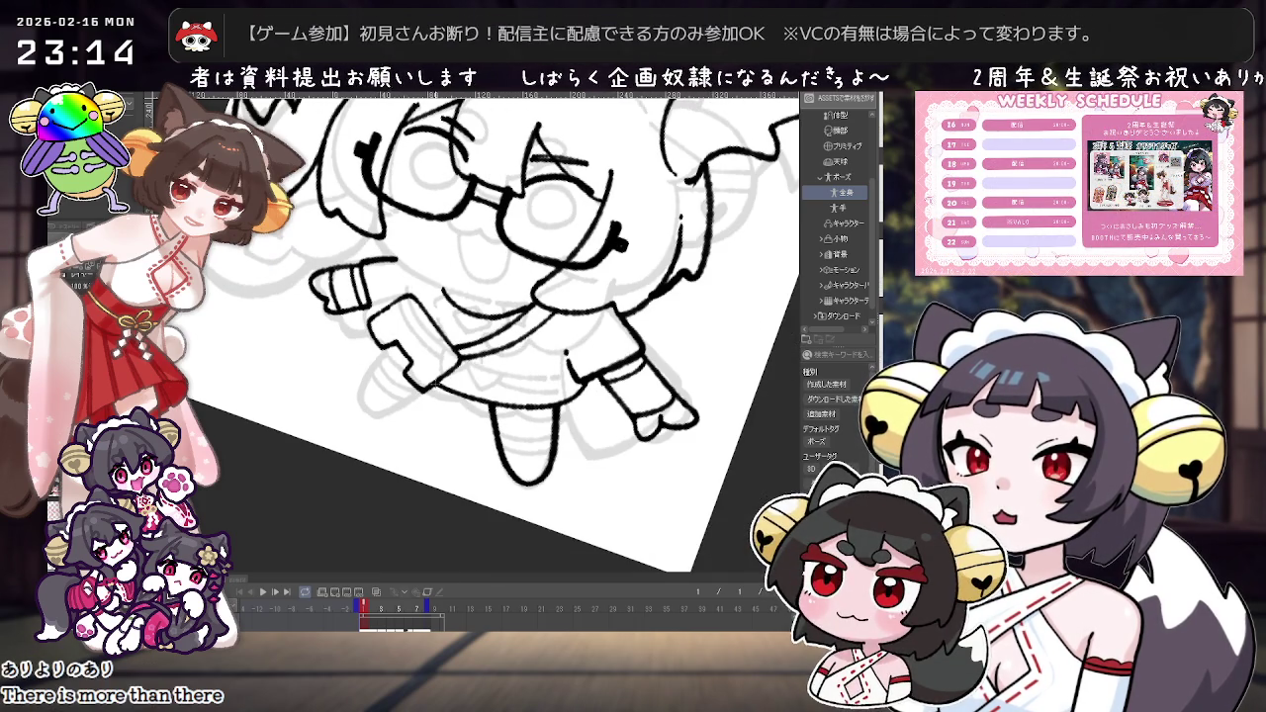
key(shift+space)
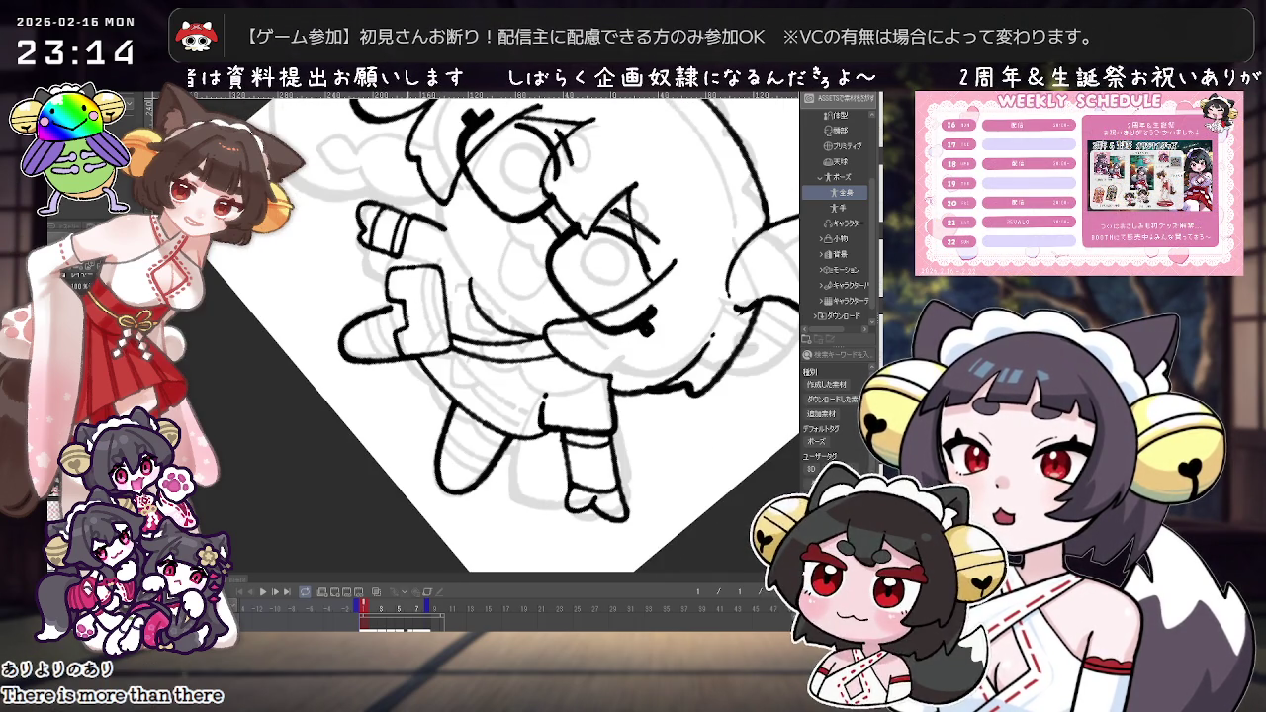
key(shift+space)
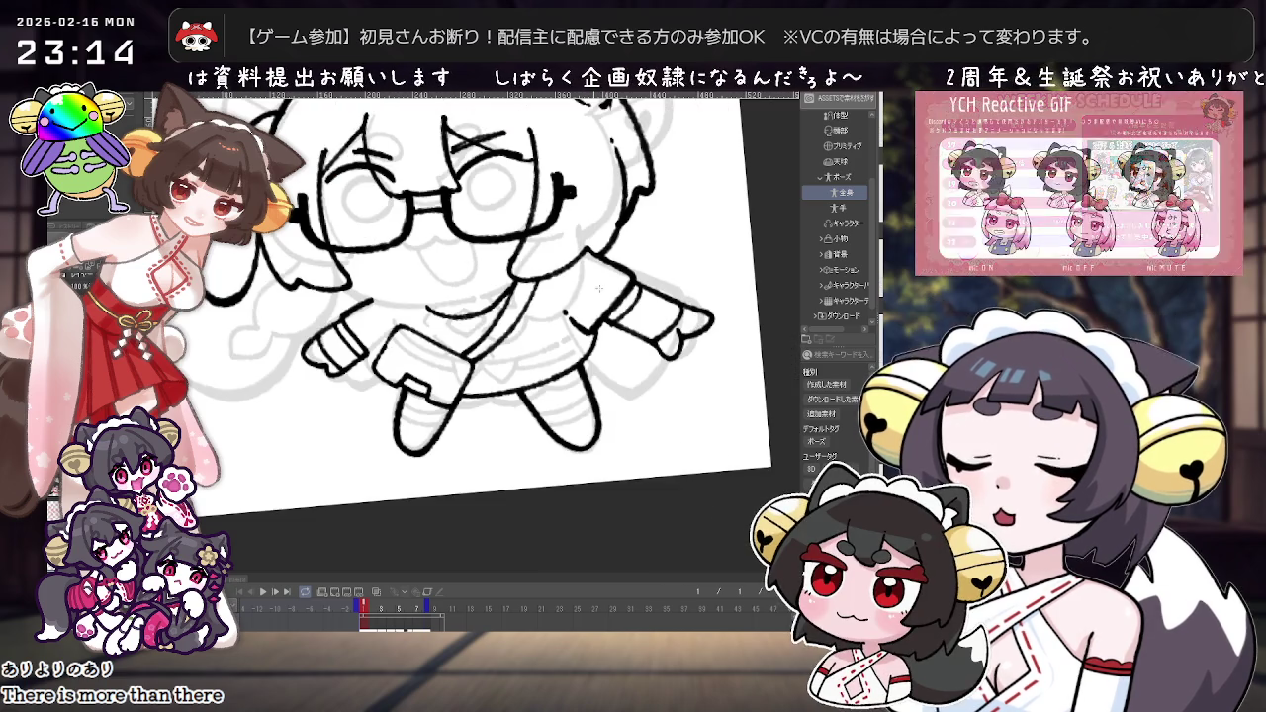
key(shift+space)
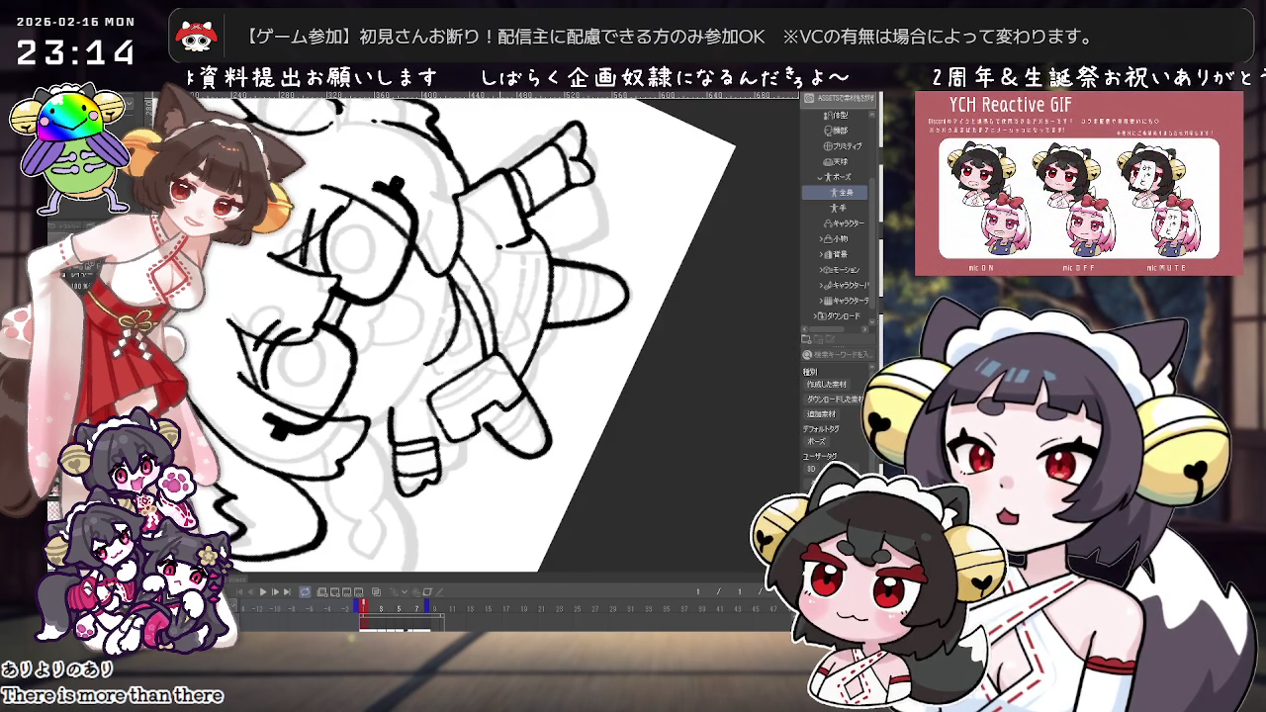
key(shift+space)
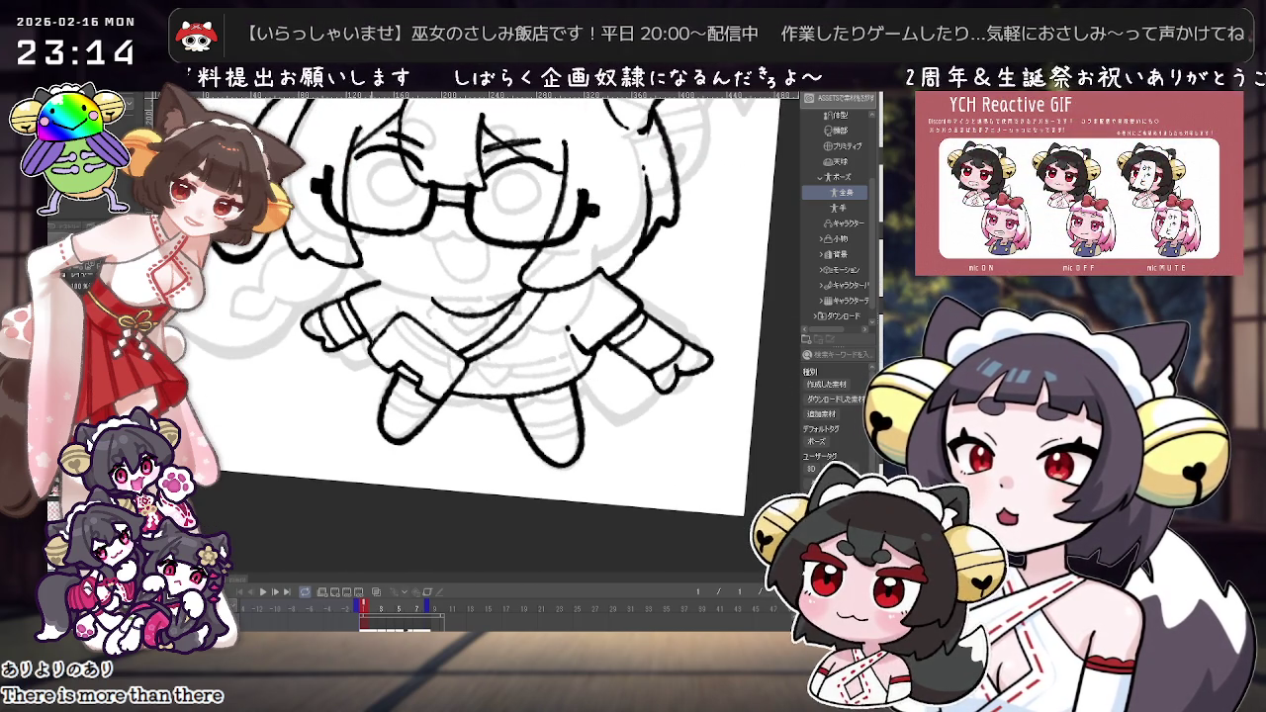
scroll(398, 134, down, 1)
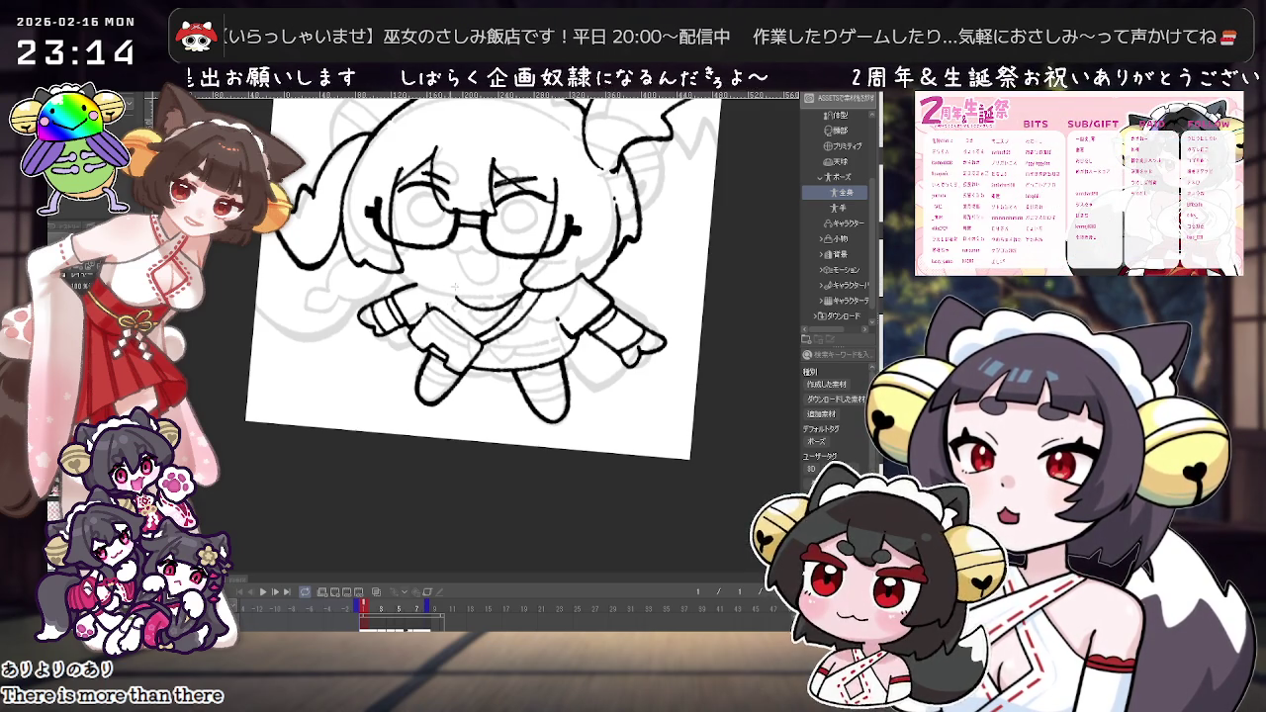
scroll(465, 392, up, 1)
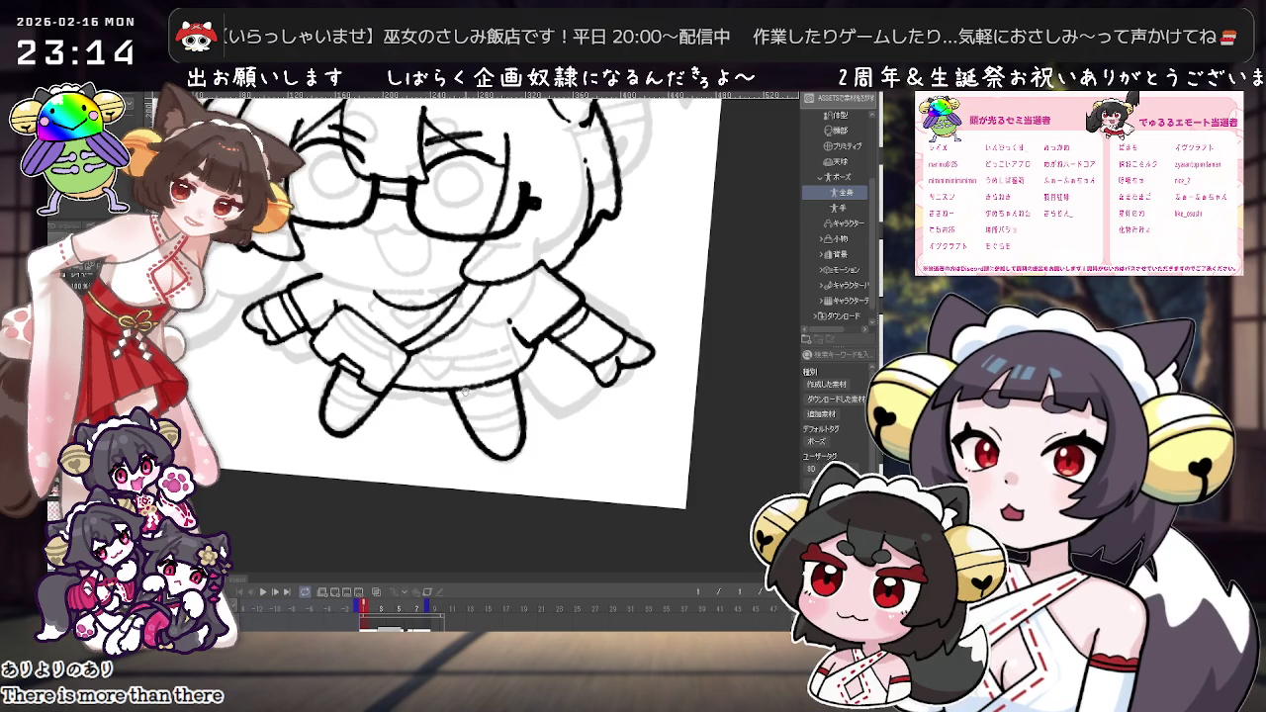
scroll(465, 393, up, 1)
scroll(474, 405, up, 2)
scroll(495, 435, up, 2)
scroll(516, 466, up, 1)
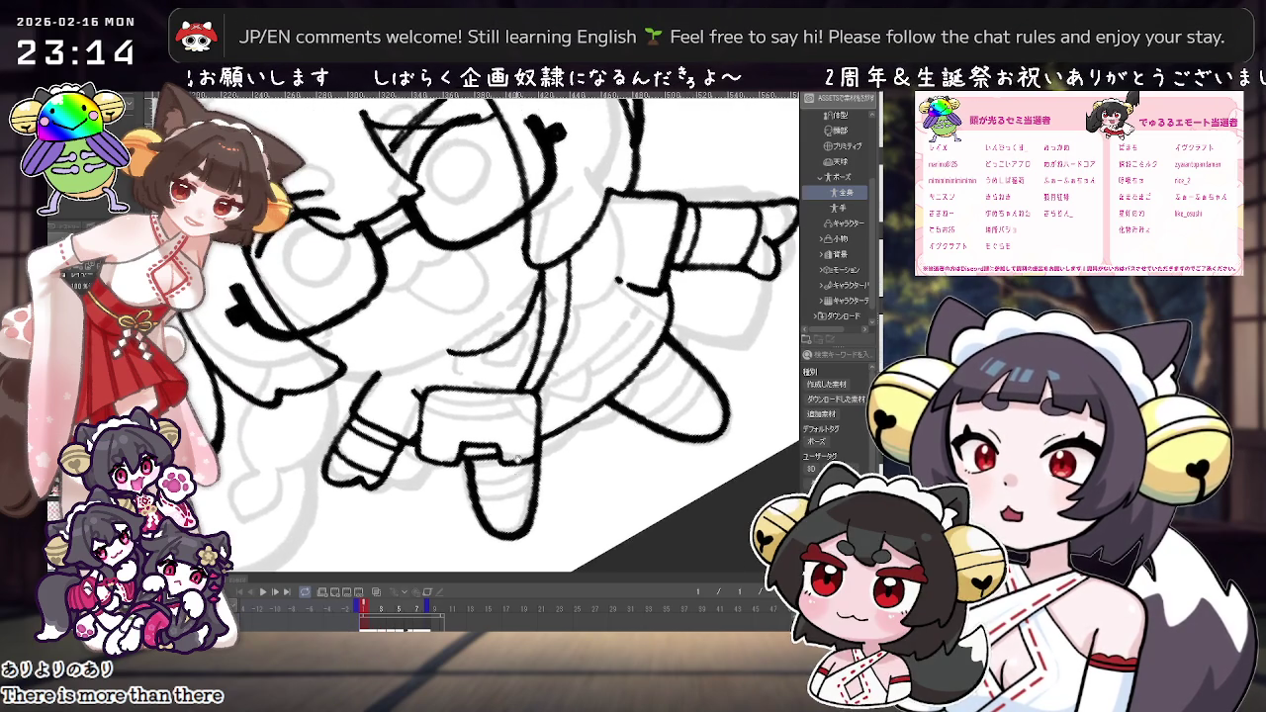
scroll(515, 465, up, 2)
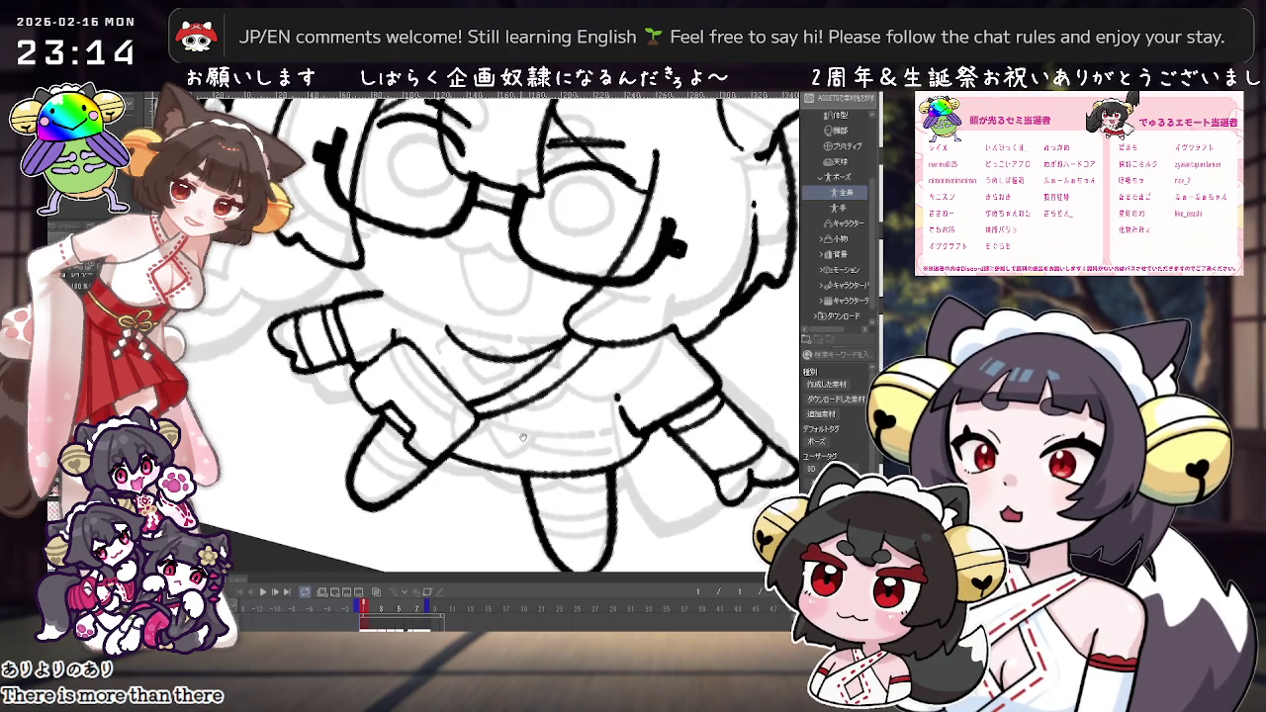
scroll(542, 447, up, 1)
scroll(535, 430, up, 2)
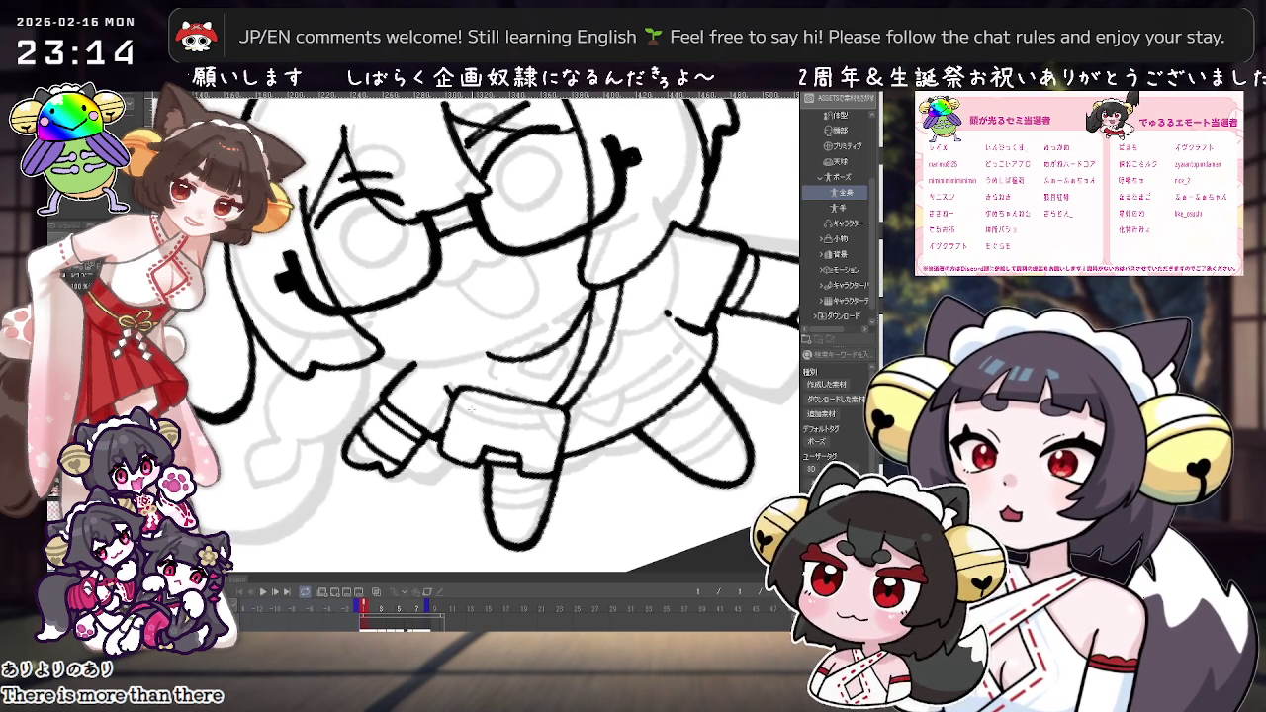
drag(453, 396, 516, 463)
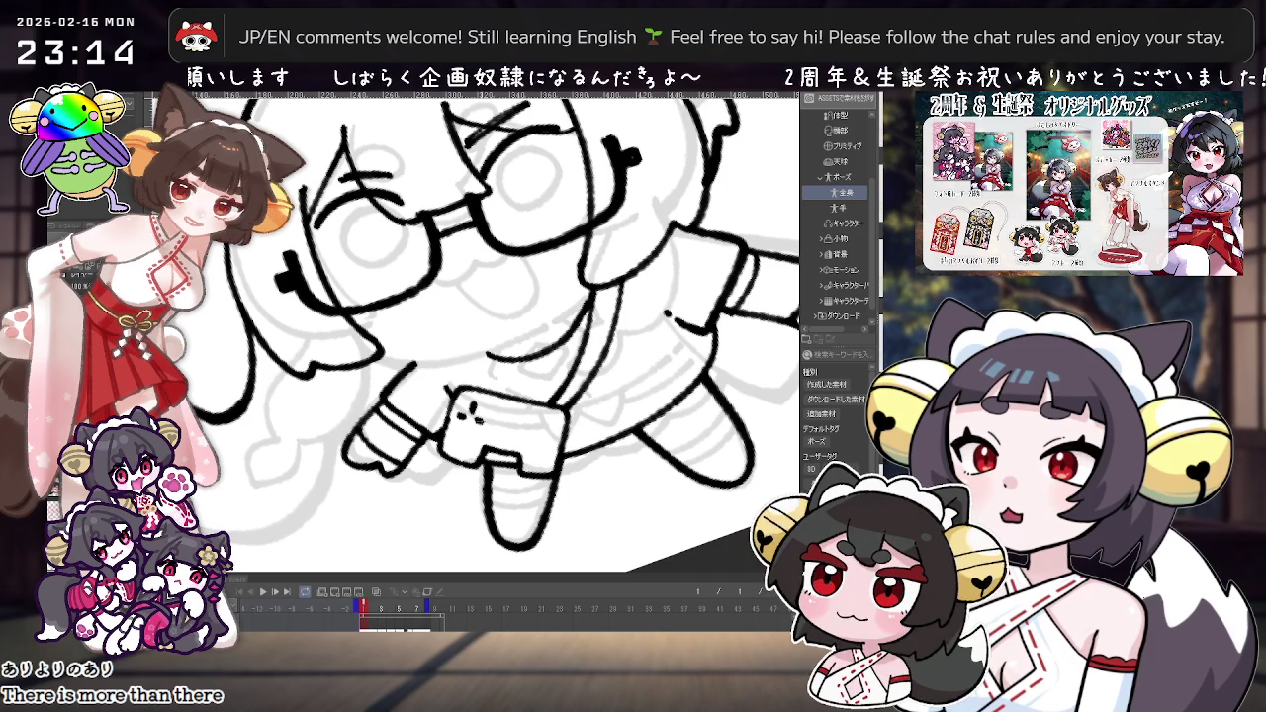
Step: Add button marks and dots to the controller bag, then view the whole upright drawing
drag(471, 404, 481, 416)
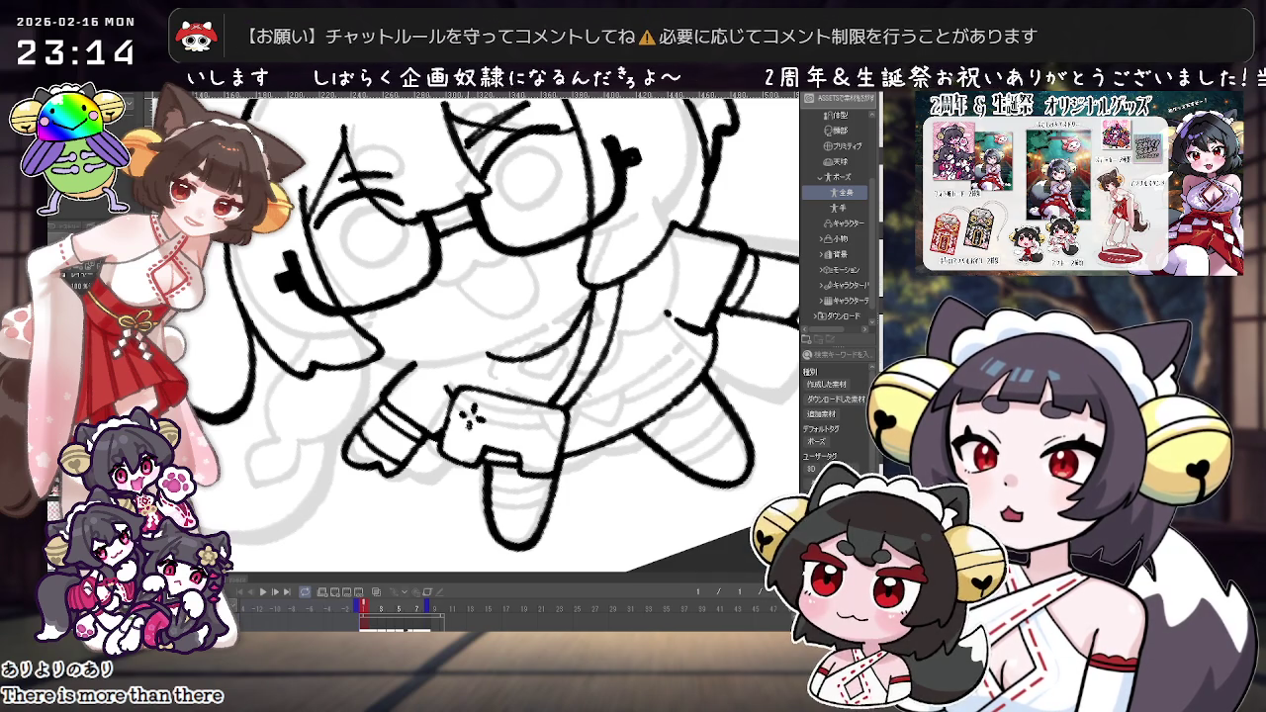
click(546, 433)
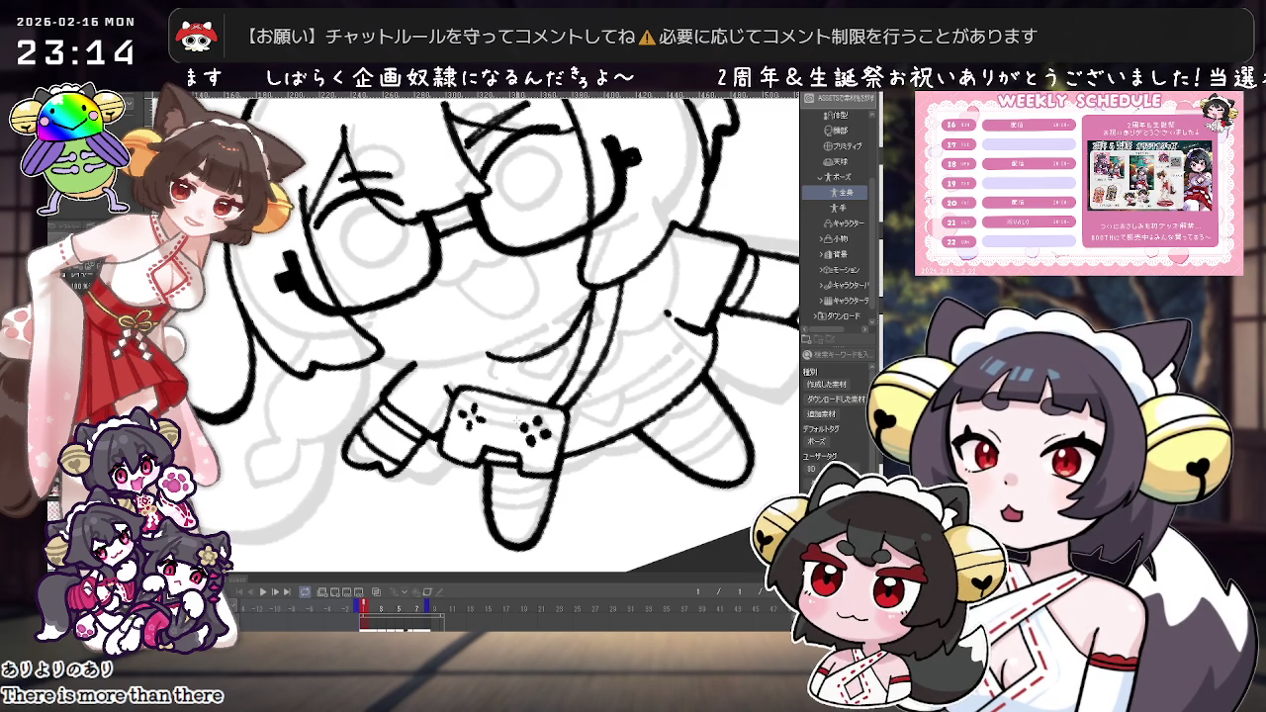
key(ctrl+minus)
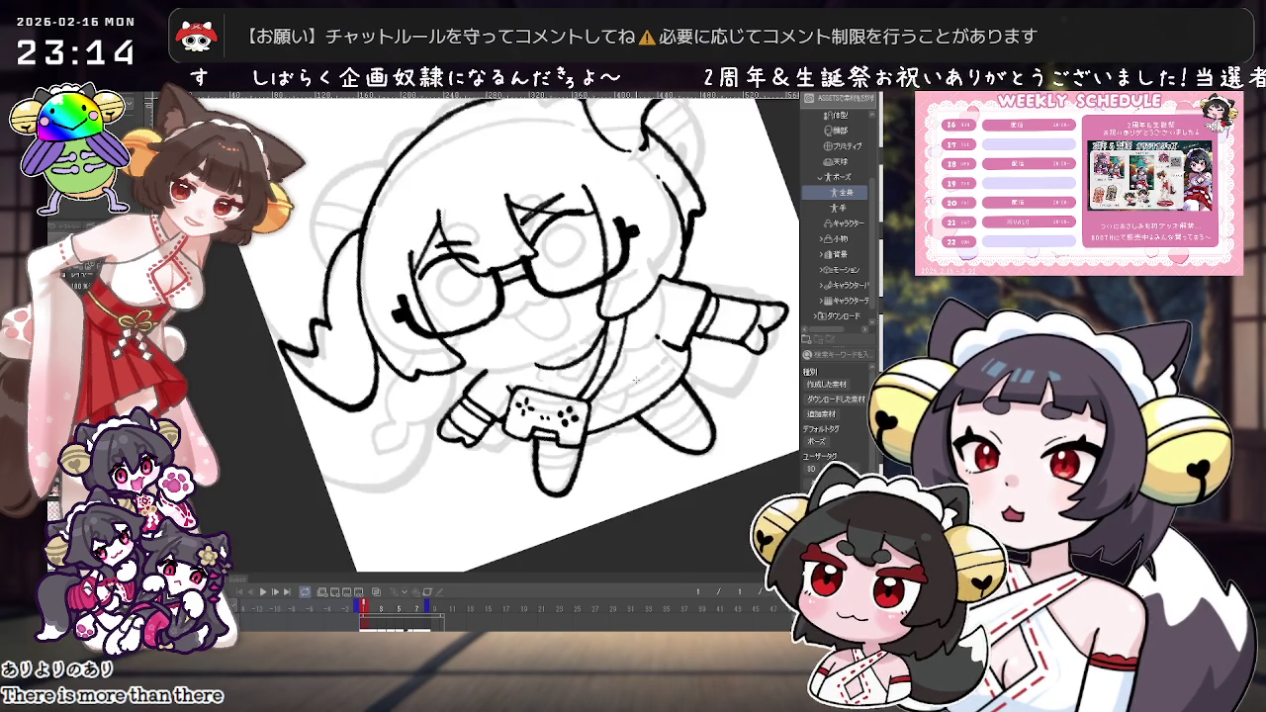
key(ctrl+minus)
key(ctrl+minus)
key(asciicircum)
key(ctrl+plus)
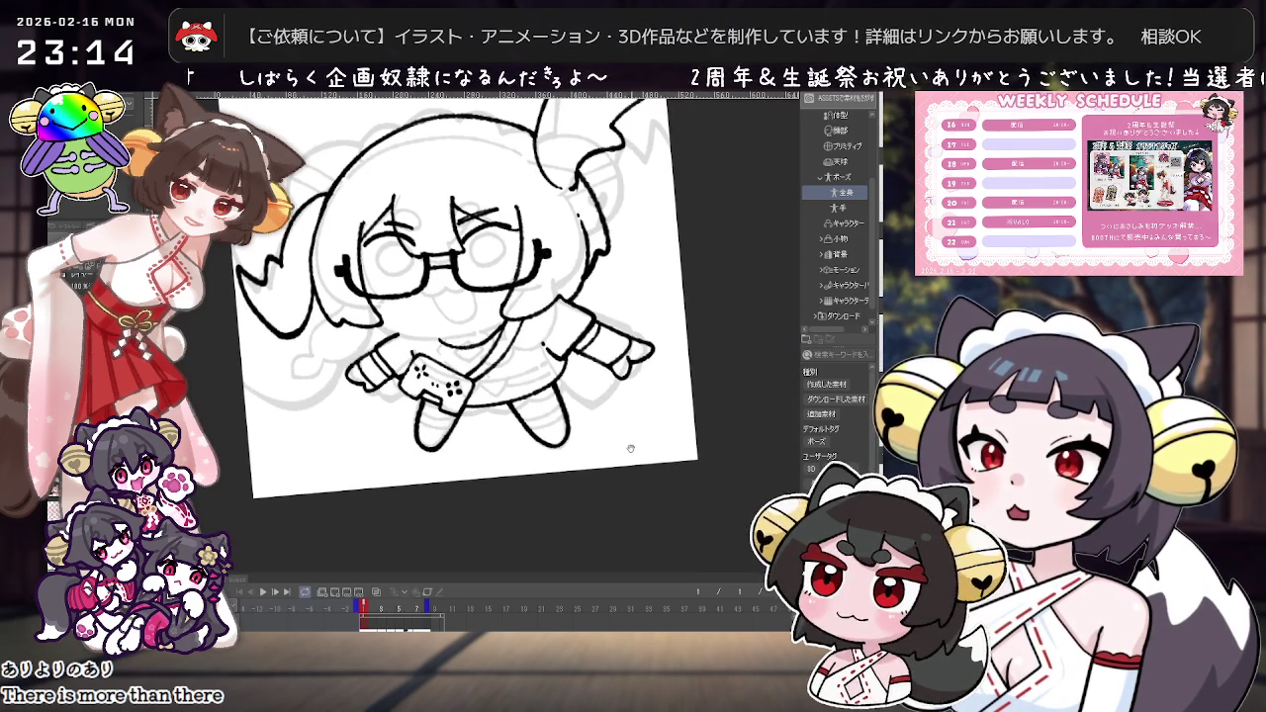
drag(591, 479, 575, 494)
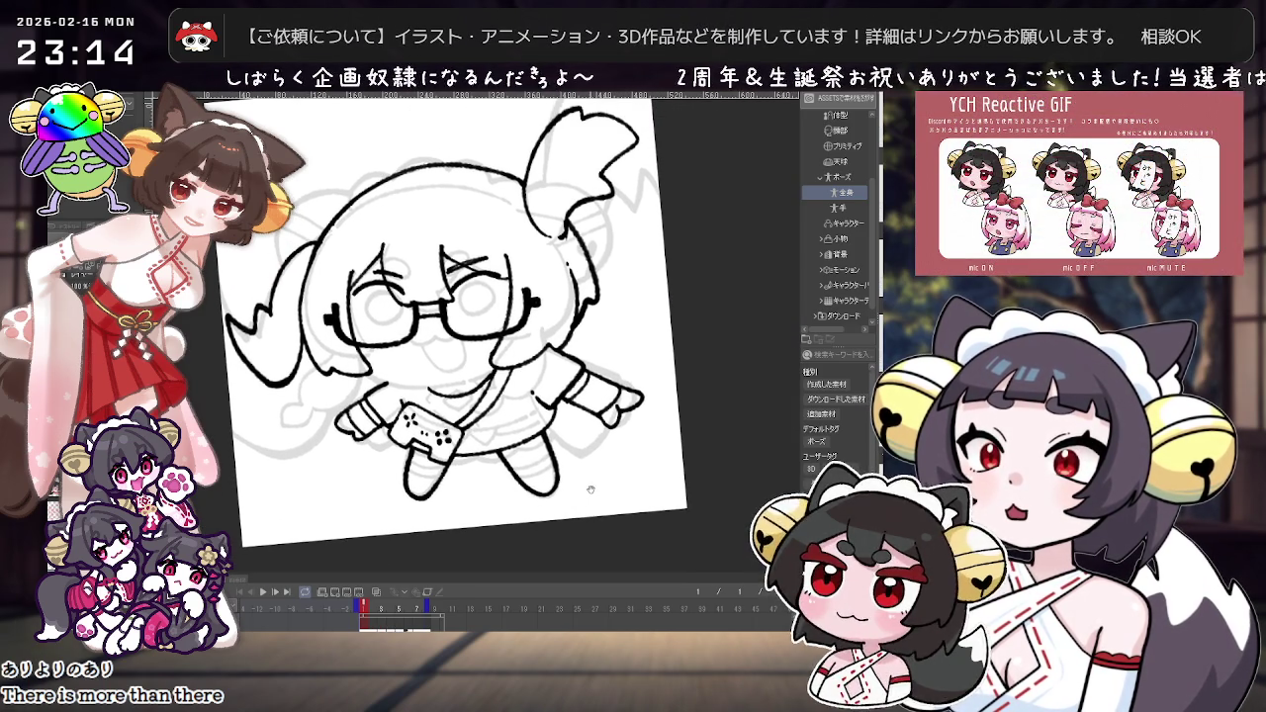
key(ctrl+plus)
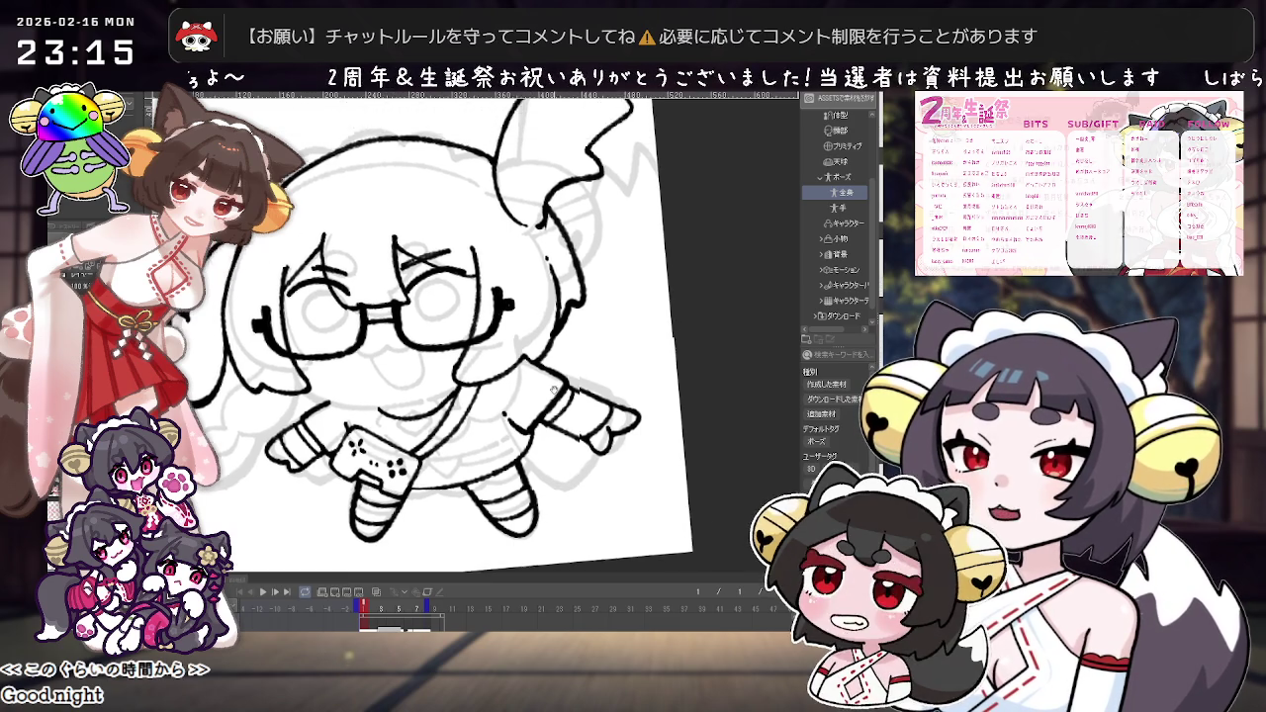
Step: Zoom onto the head and transform the ear area slightly to the left
scroll(550, 521, up, 3)
drag(551, 521, 481, 368)
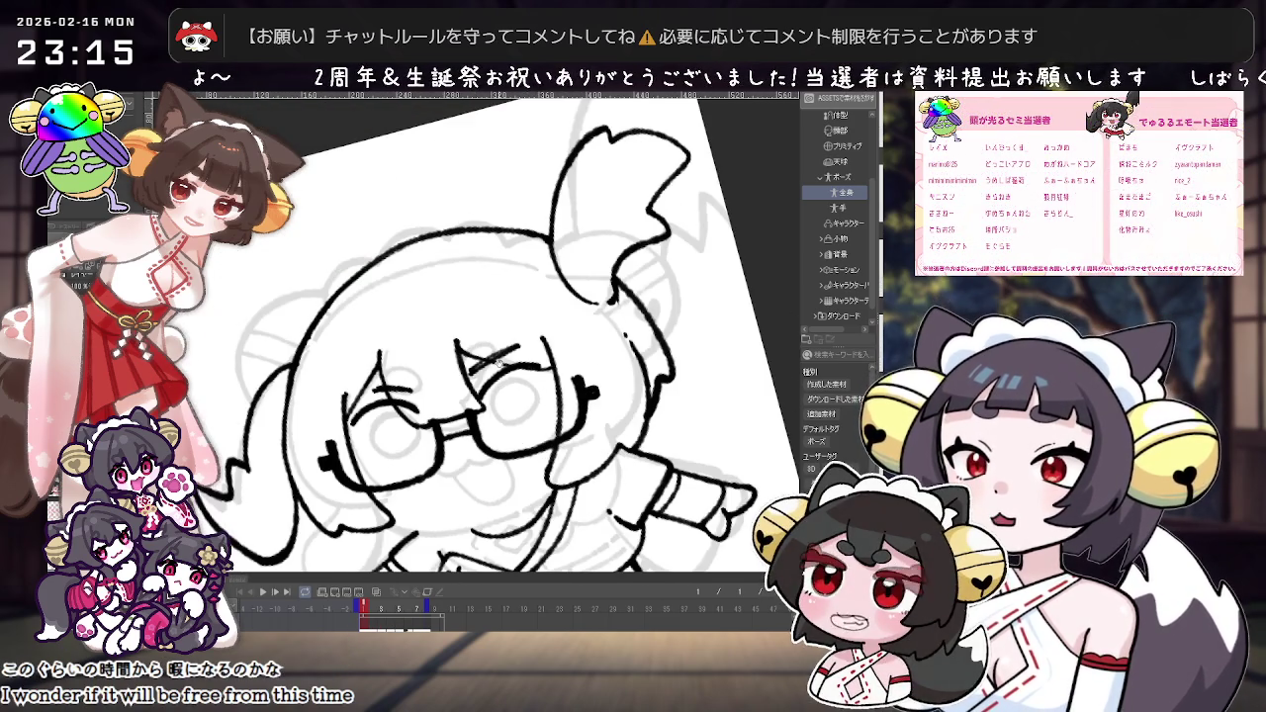
scroll(484, 368, down, 3)
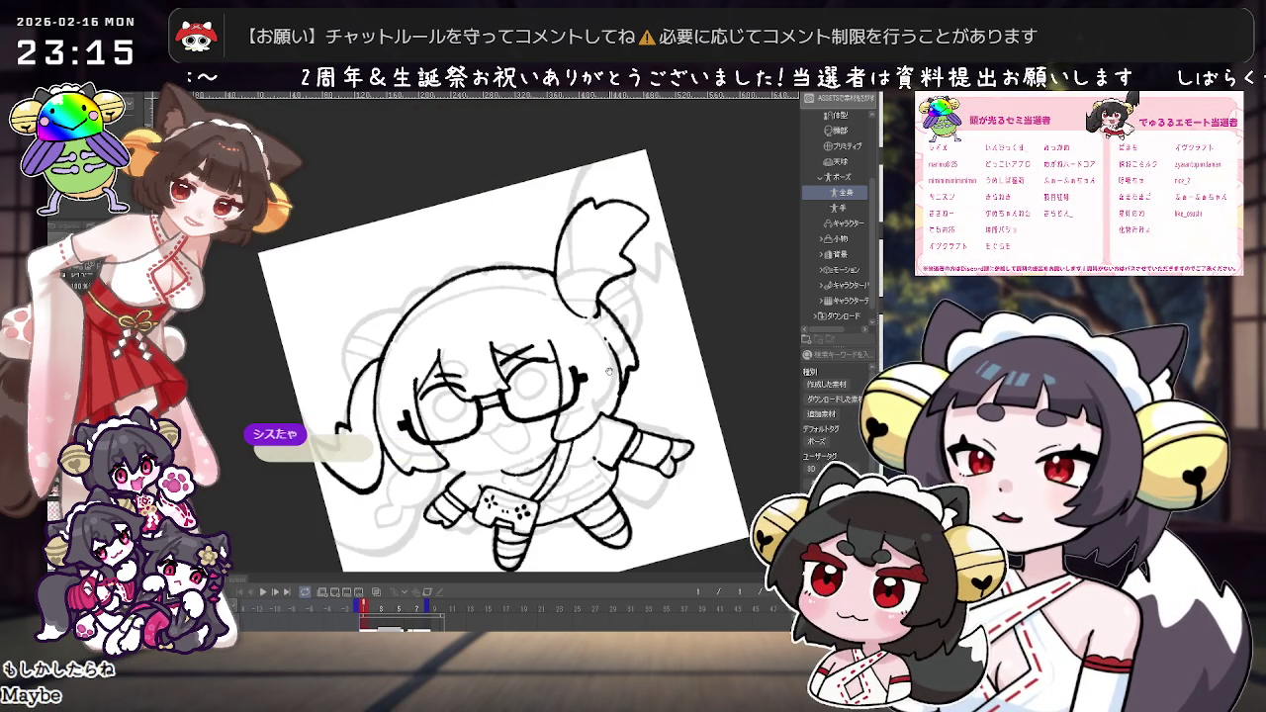
scroll(638, 421, up, 3)
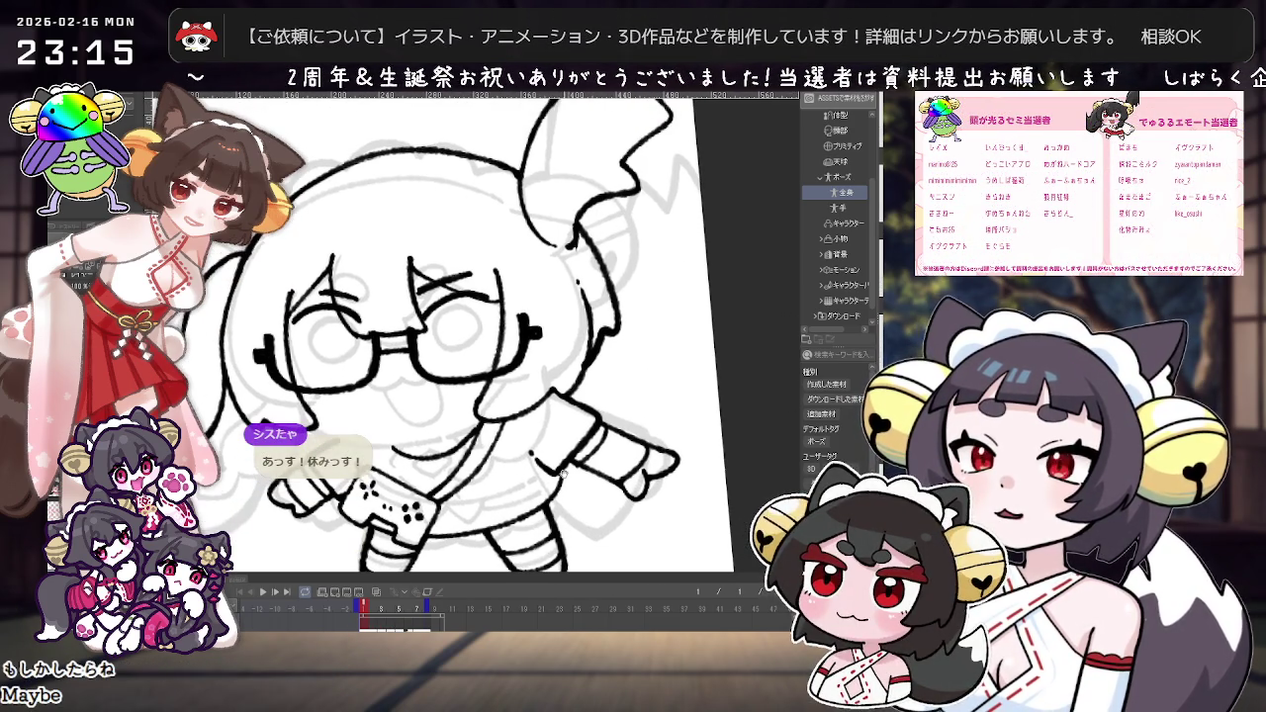
scroll(576, 458, down, 3)
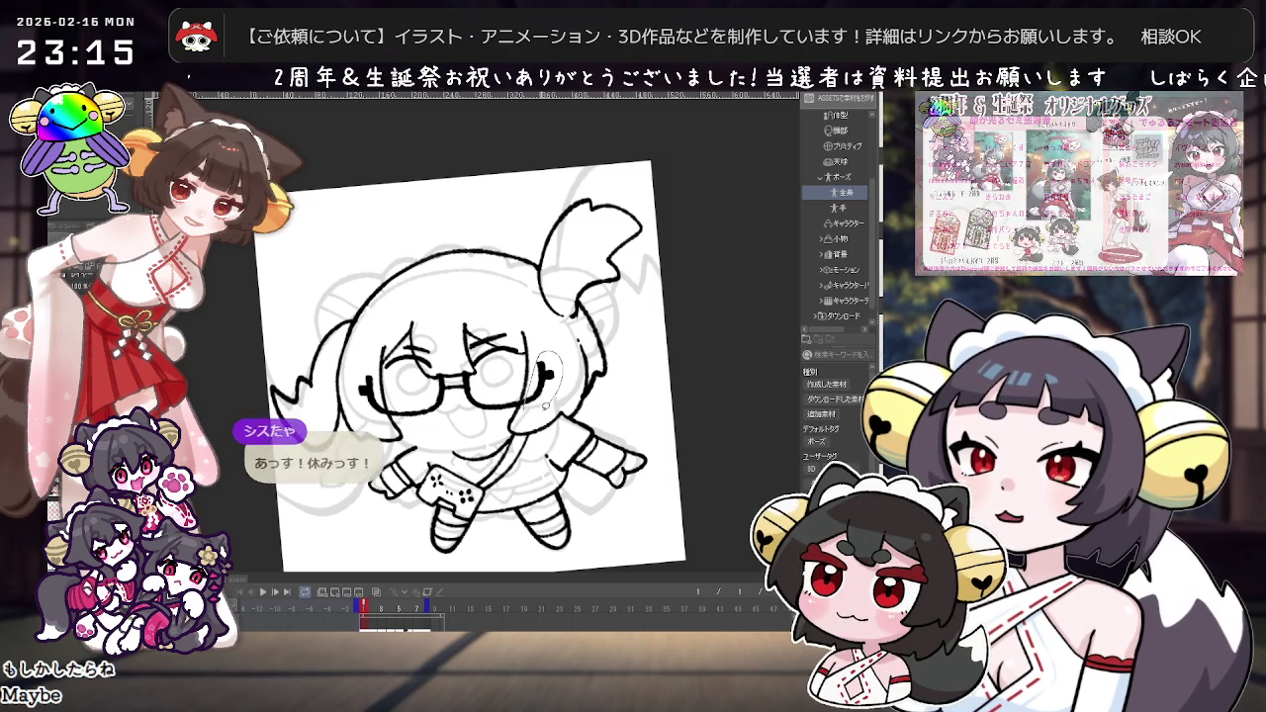
scroll(530, 394, up, 2)
key(ctrl+t)
drag(536, 396, 527, 398)
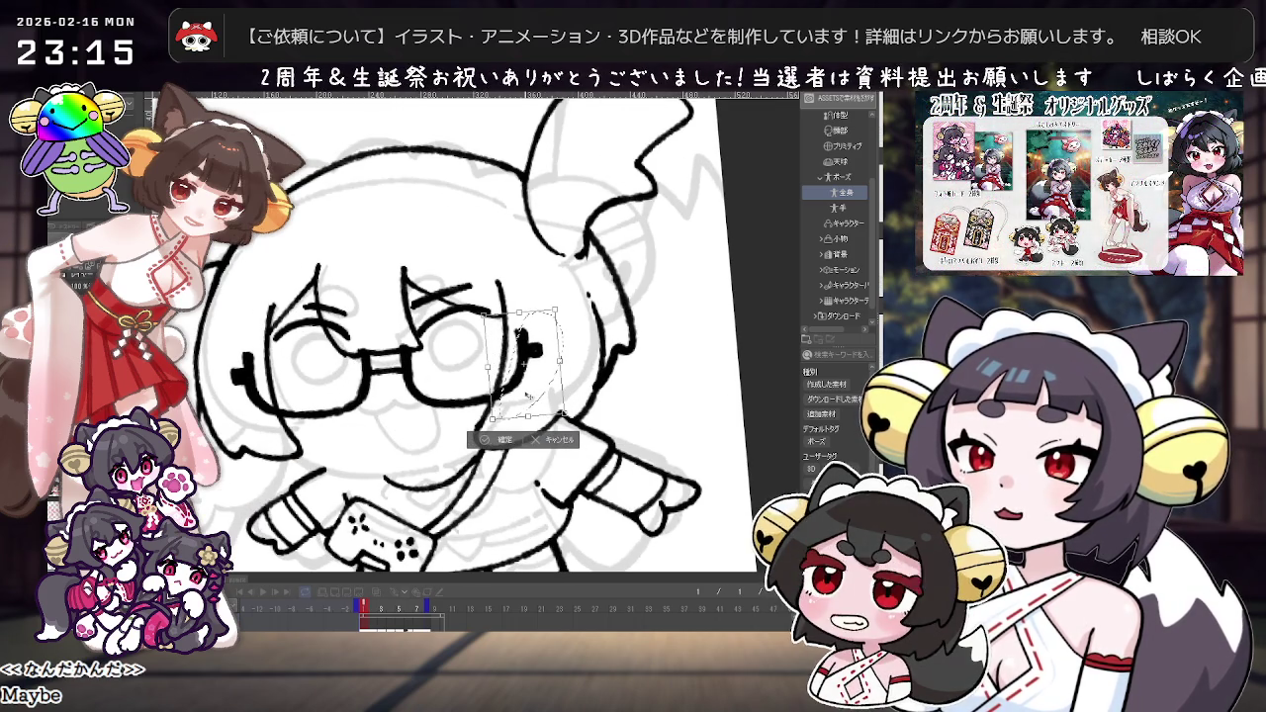
click(500, 442)
Step: Select the area around the left eye and glasses and apply a transform
drag(290, 383, 429, 393)
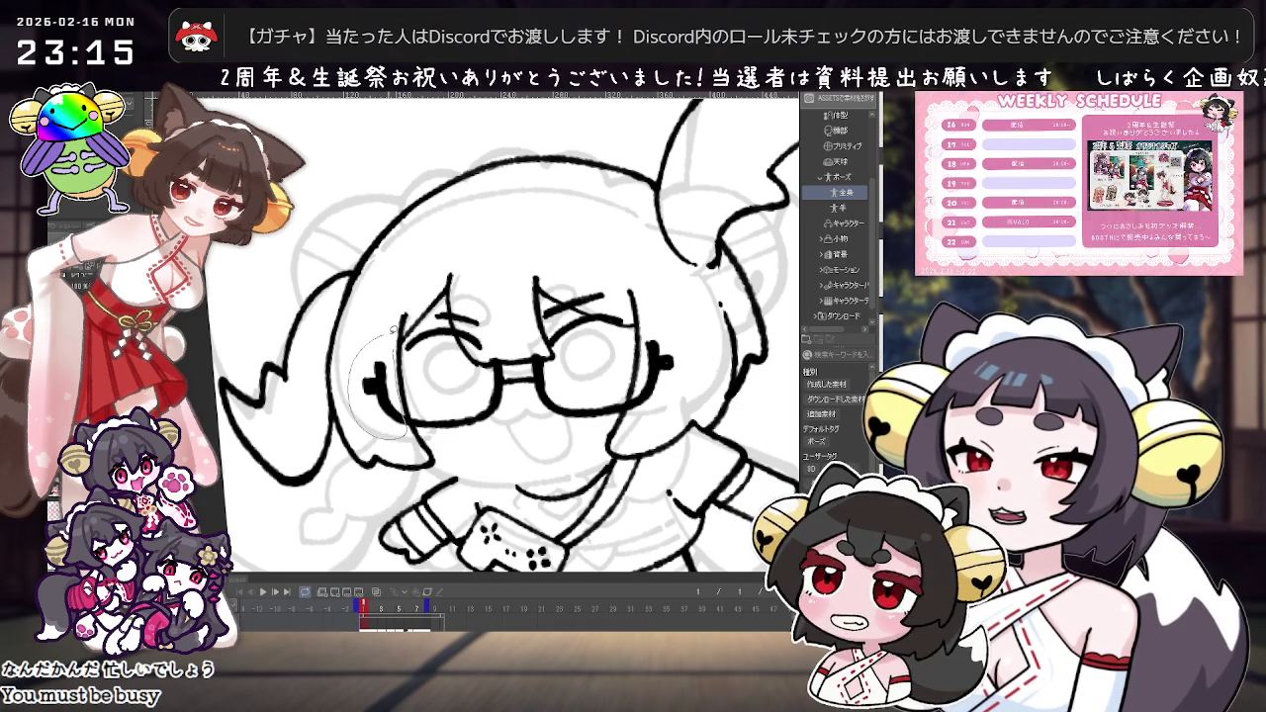
drag(386, 334, 407, 433)
key(ctrl+t)
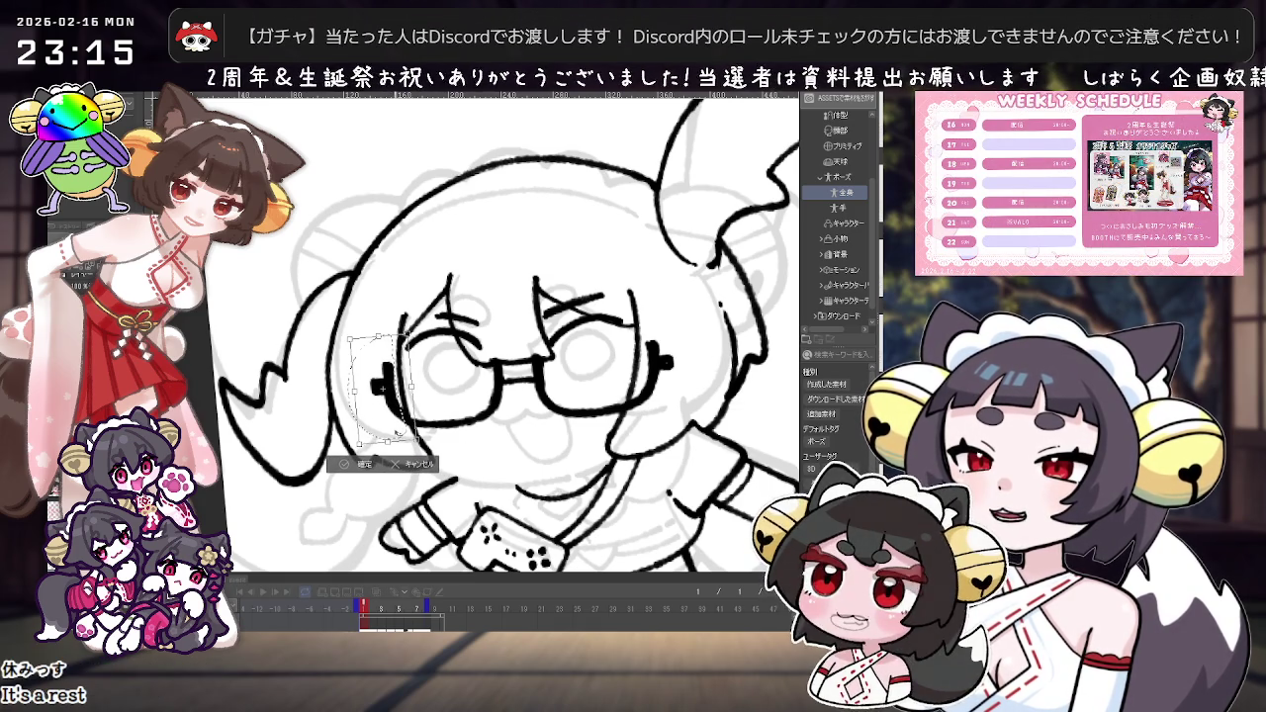
click(359, 464)
Step: Thicken the short stroke beside the hair, then zoom back out
scroll(282, 449, down, 3)
scroll(536, 425, up, 2)
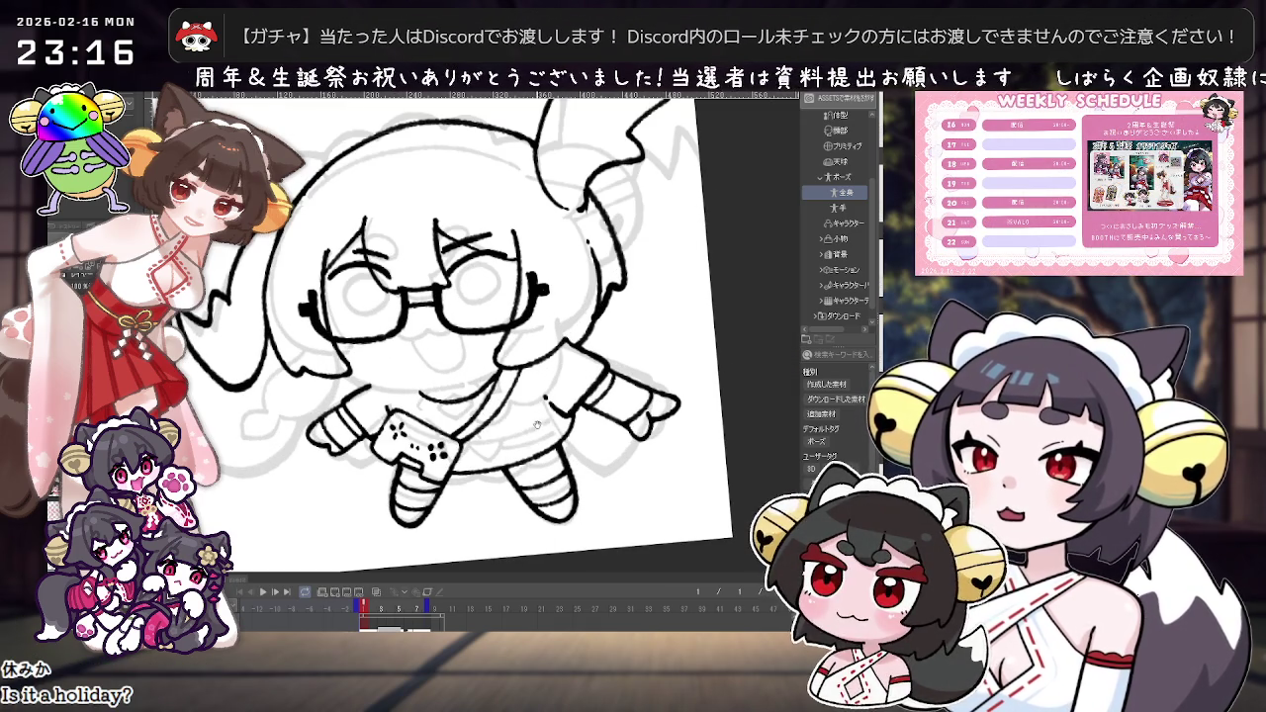
scroll(568, 417, down, 3)
scroll(571, 436, up, 3)
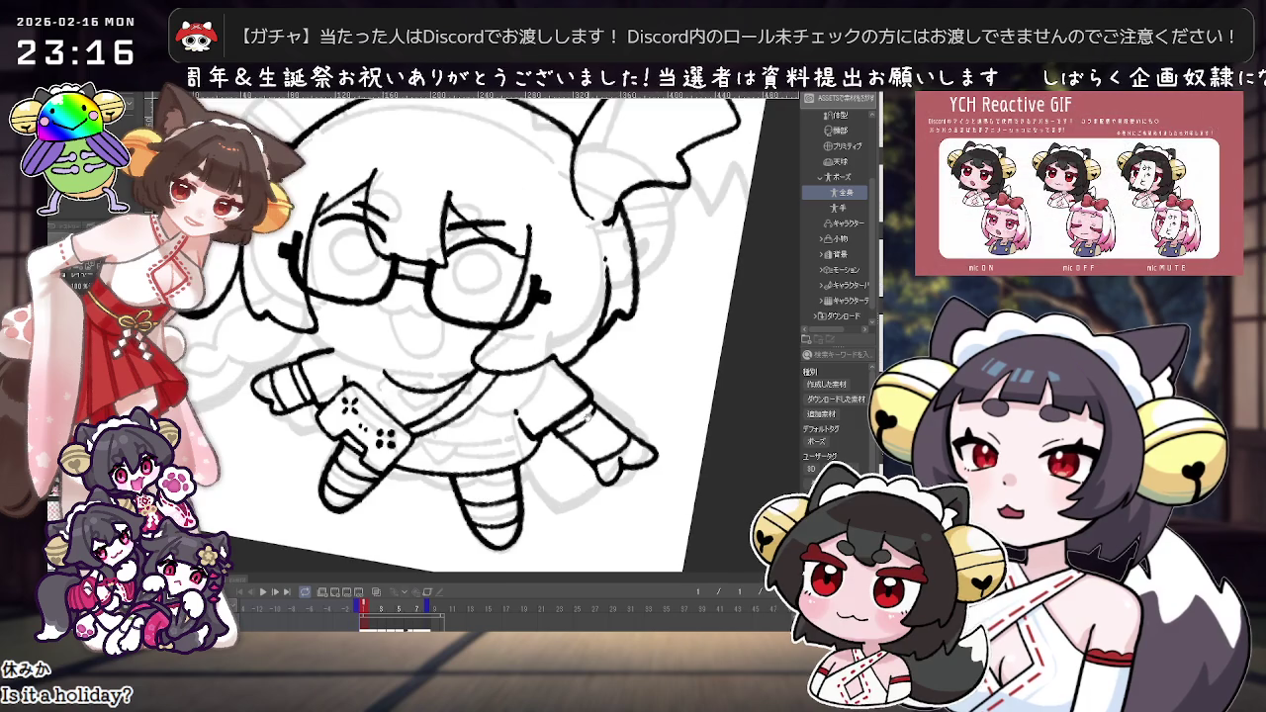
scroll(573, 442, down, 3)
scroll(558, 328, up, 3)
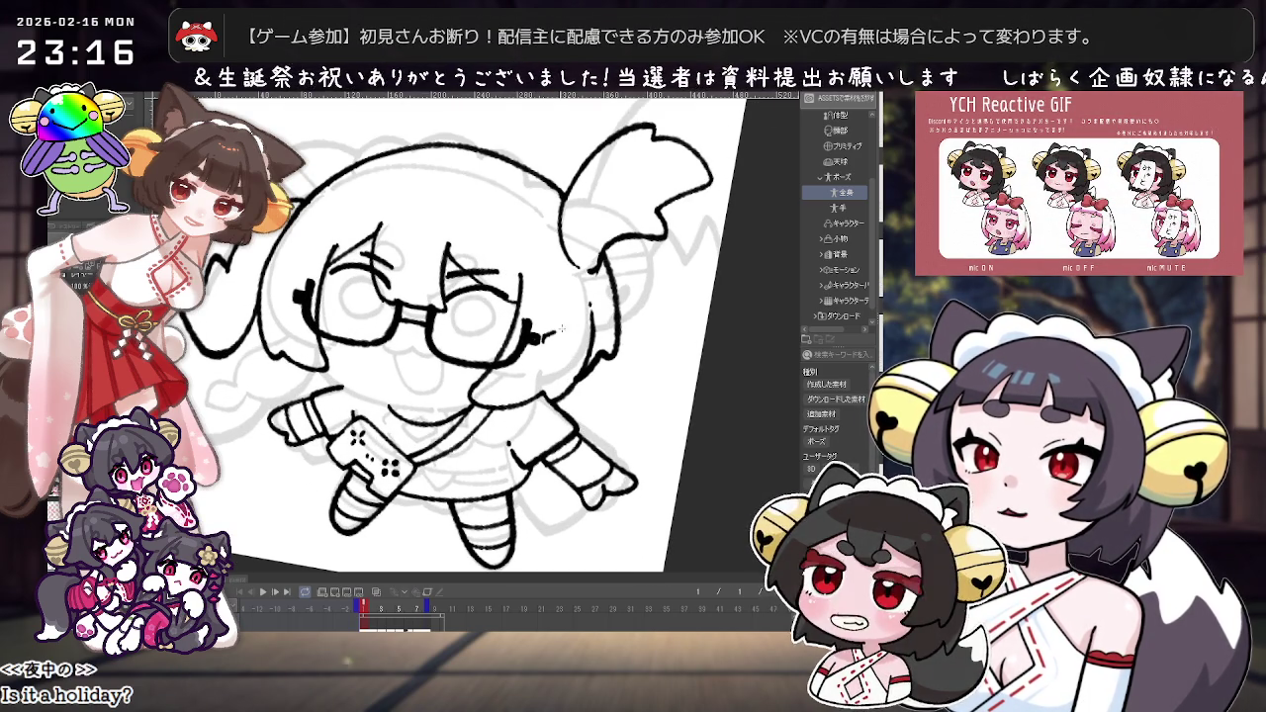
drag(542, 342, 573, 326)
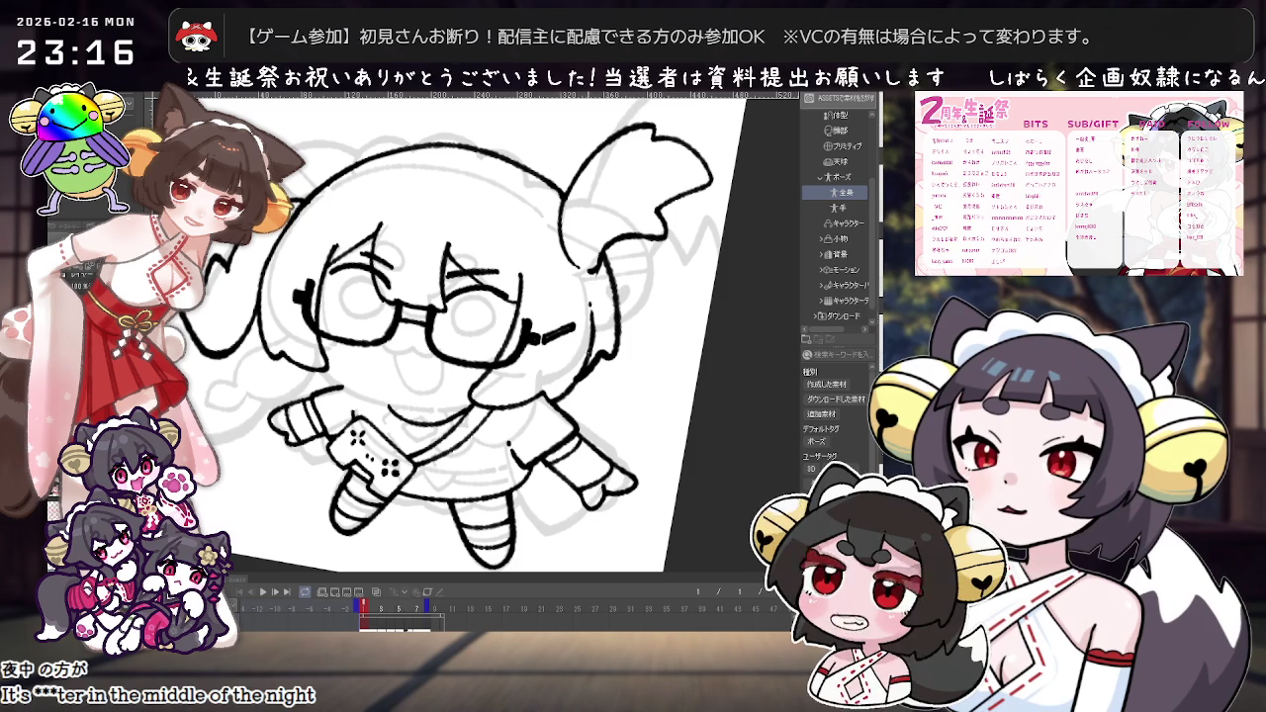
scroll(673, 354, down, 2)
scroll(672, 354, down, 2)
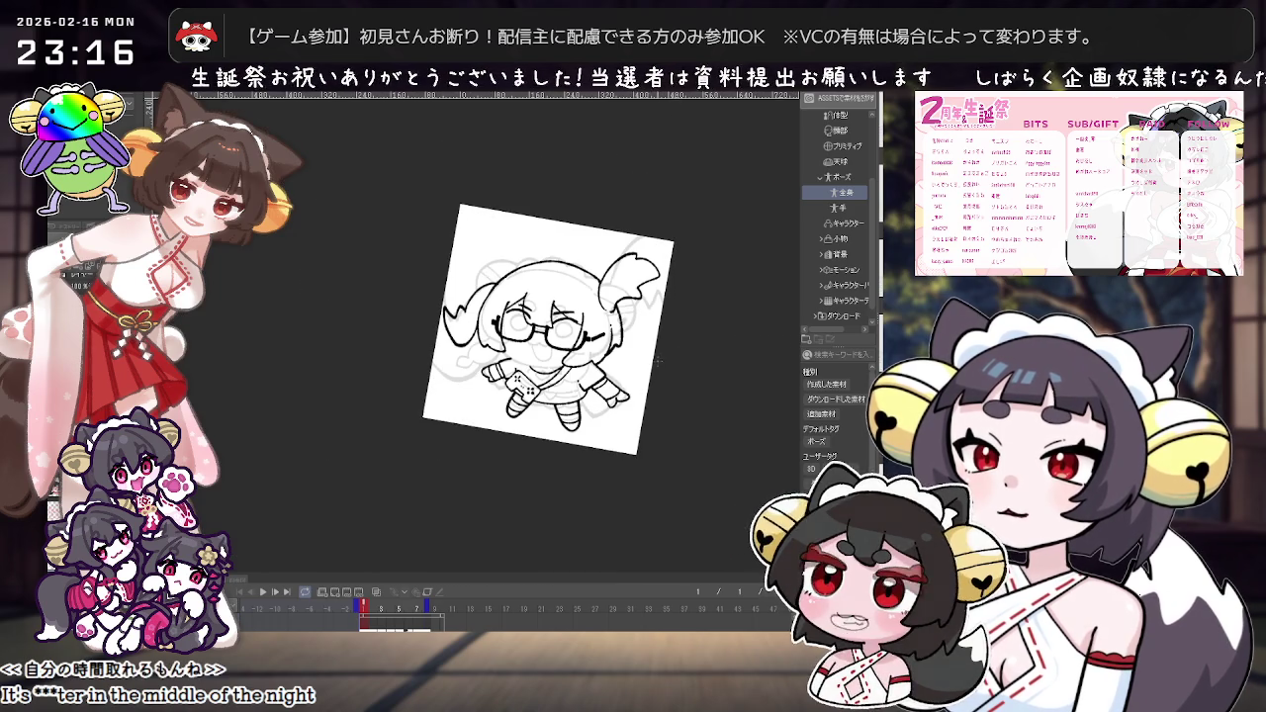
Step: Zoom in on the sleeve, draw a cuff line across it, then undo it
scroll(657, 361, up, 2)
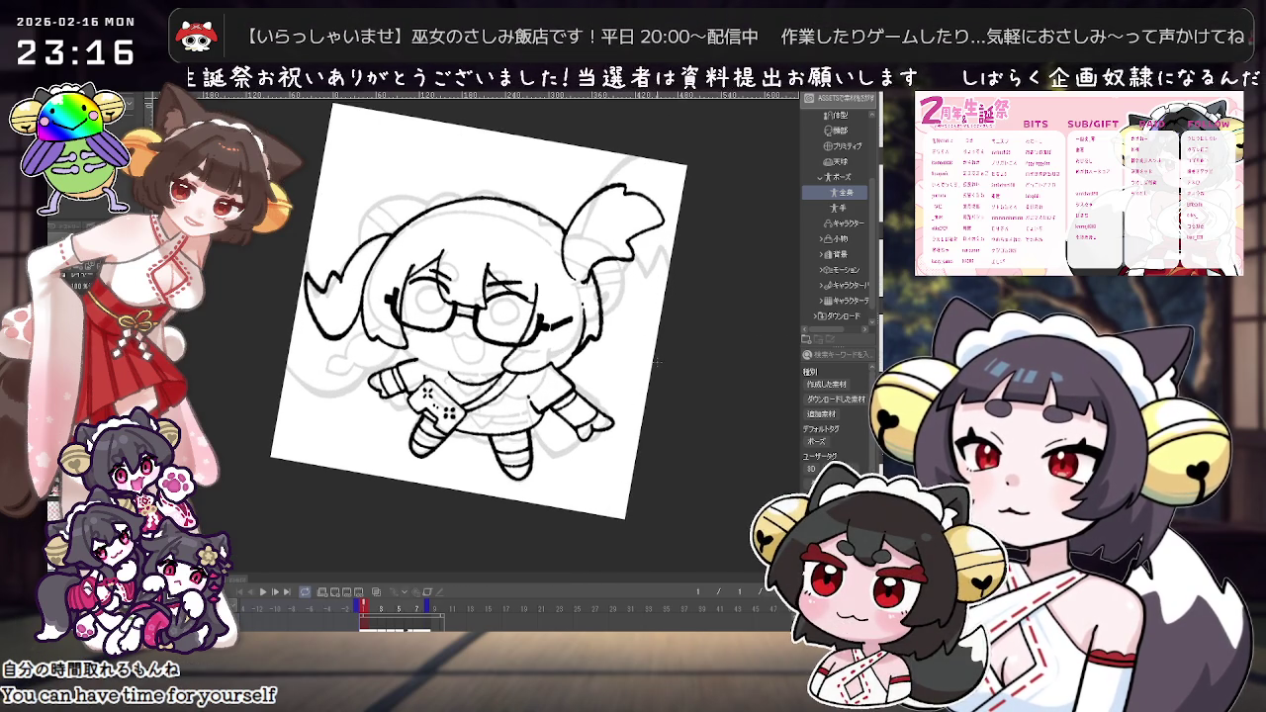
scroll(657, 361, up, 2)
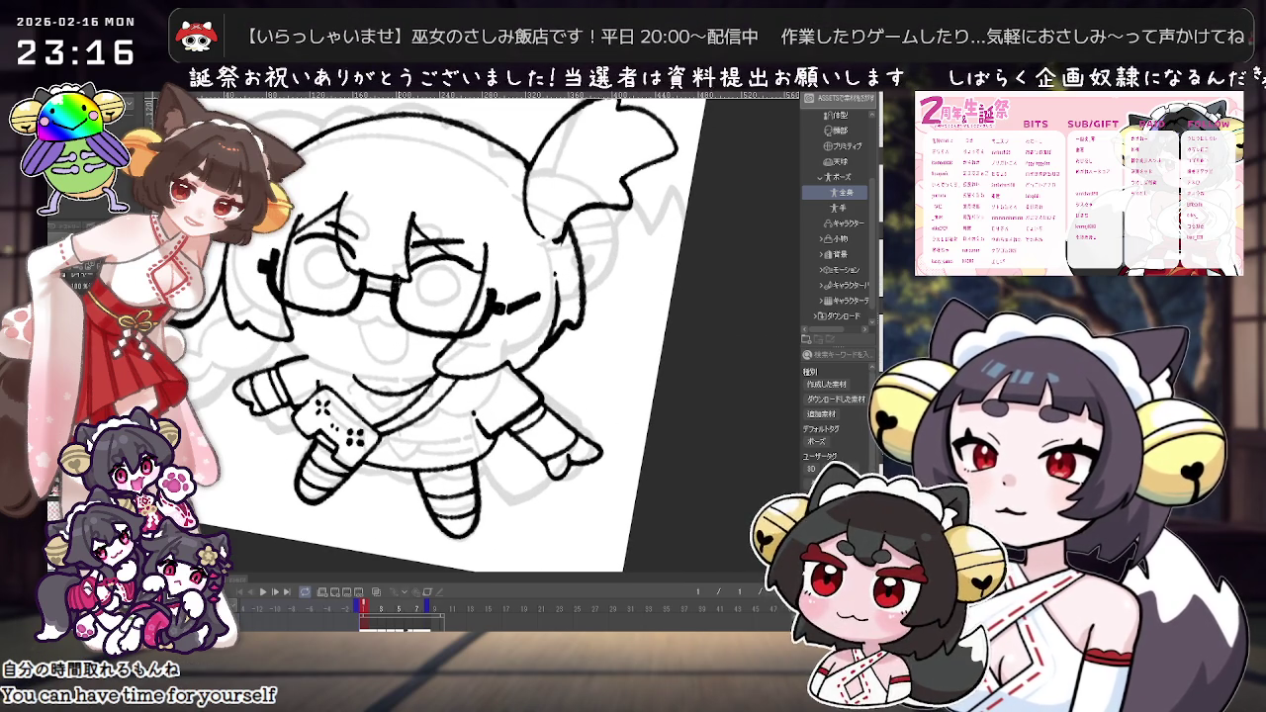
scroll(532, 455, down, 2)
scroll(532, 455, down, 1)
scroll(532, 455, up, 2)
scroll(532, 455, down, 1)
drag(533, 455, 560, 445)
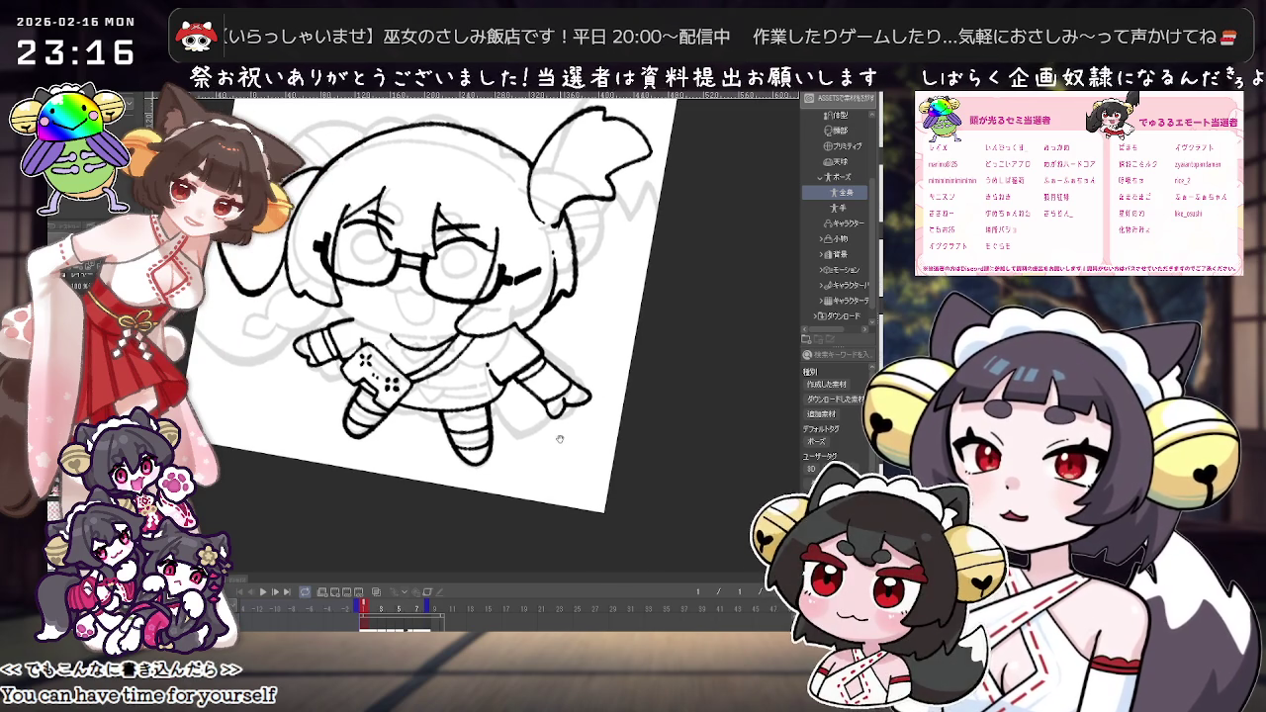
scroll(557, 439, up, 2)
scroll(558, 440, up, 2)
scroll(495, 395, up, 2)
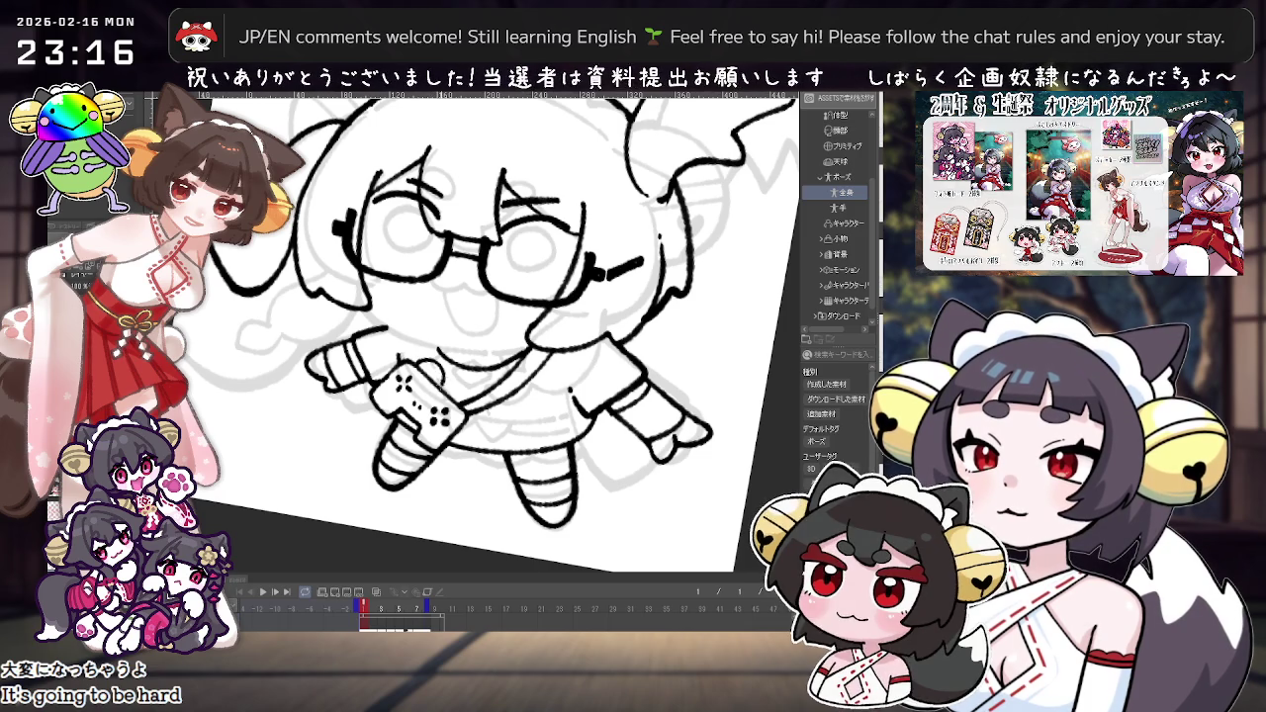
scroll(518, 434, down, 1)
scroll(518, 434, down, 1)
scroll(519, 434, down, 1)
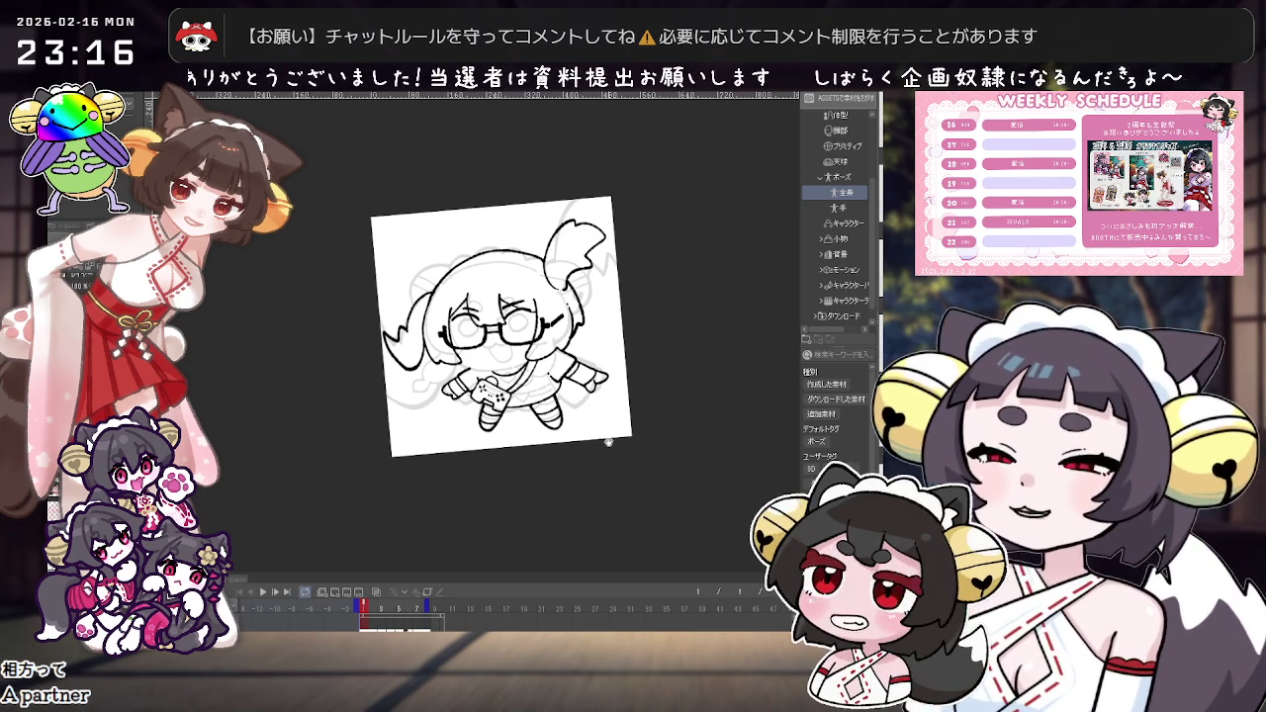
scroll(594, 443, up, 2)
scroll(559, 361, up, 1)
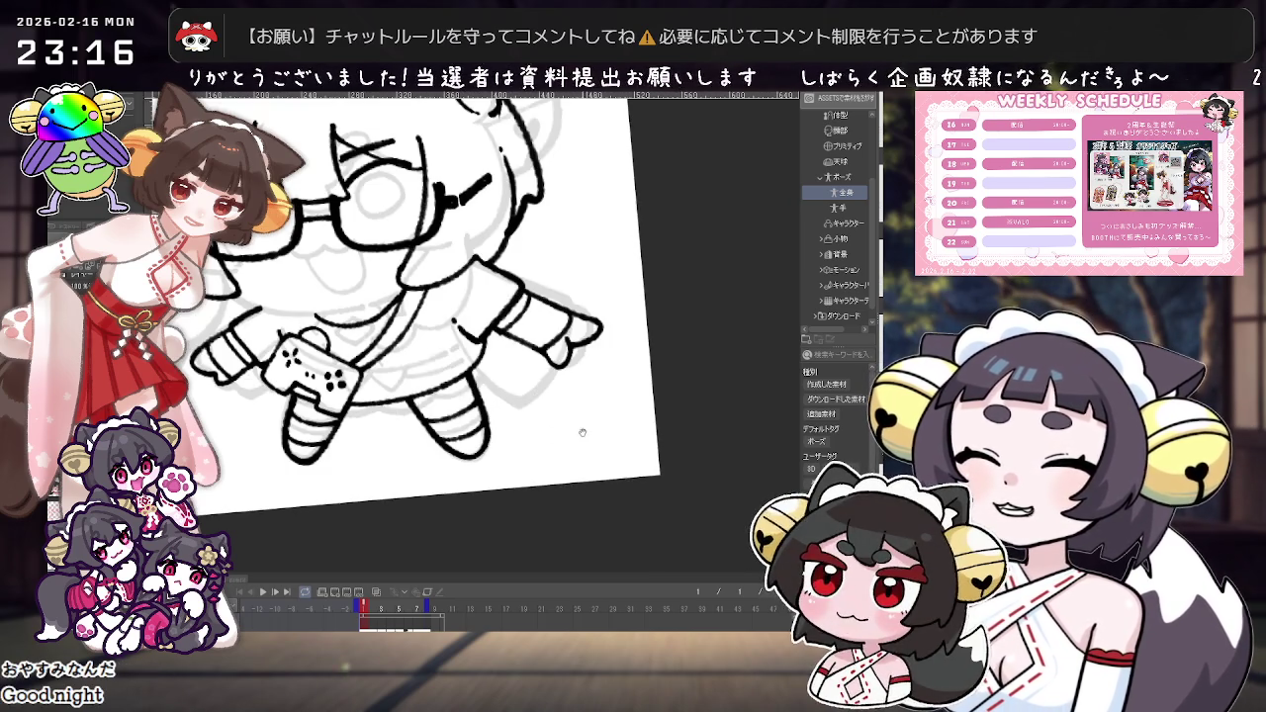
scroll(559, 361, up, 2)
scroll(559, 361, up, 1)
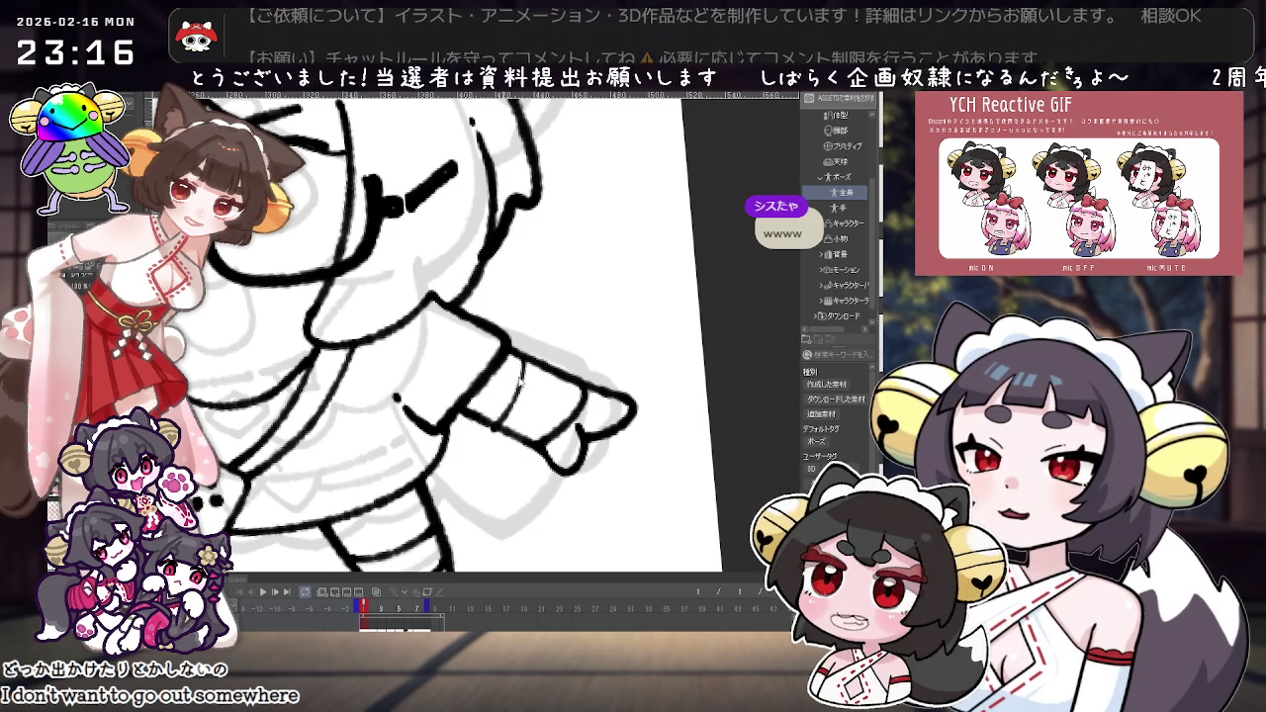
drag(526, 376, 491, 421)
key(ctrl+z)
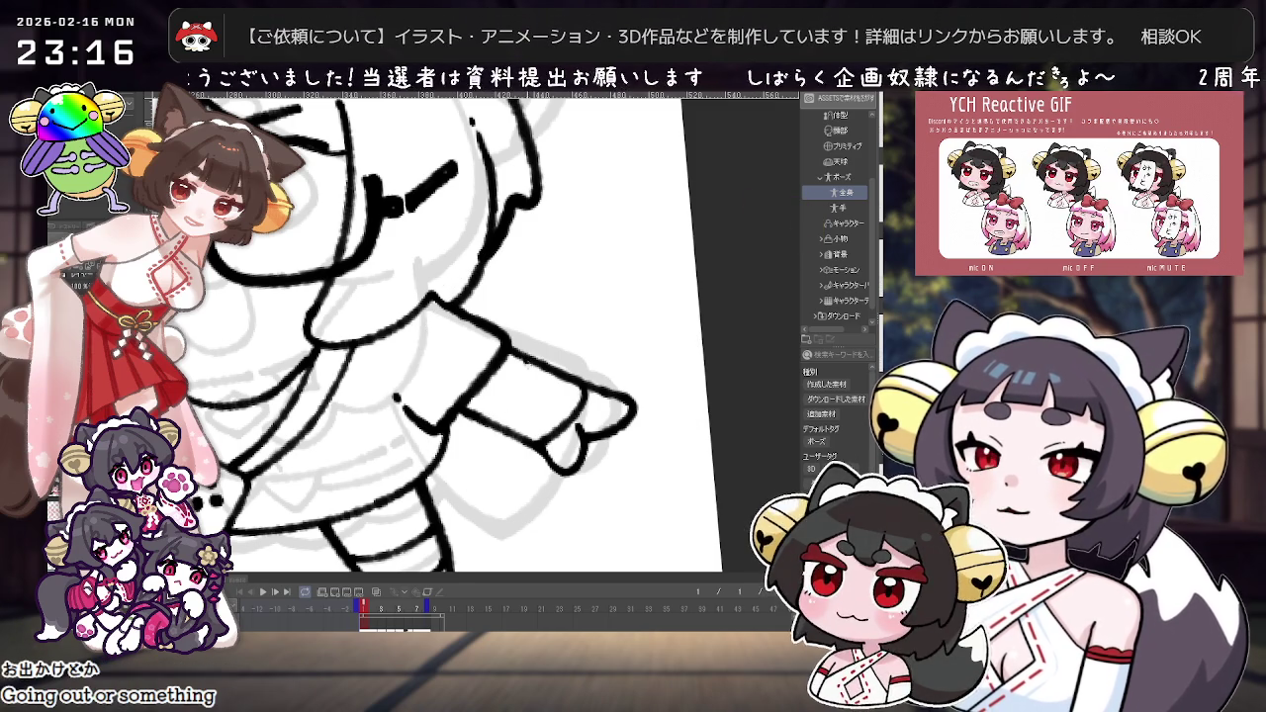
Step: Zoom in and out around the figure and move the page view slightly down
scroll(445, 327, down, 3)
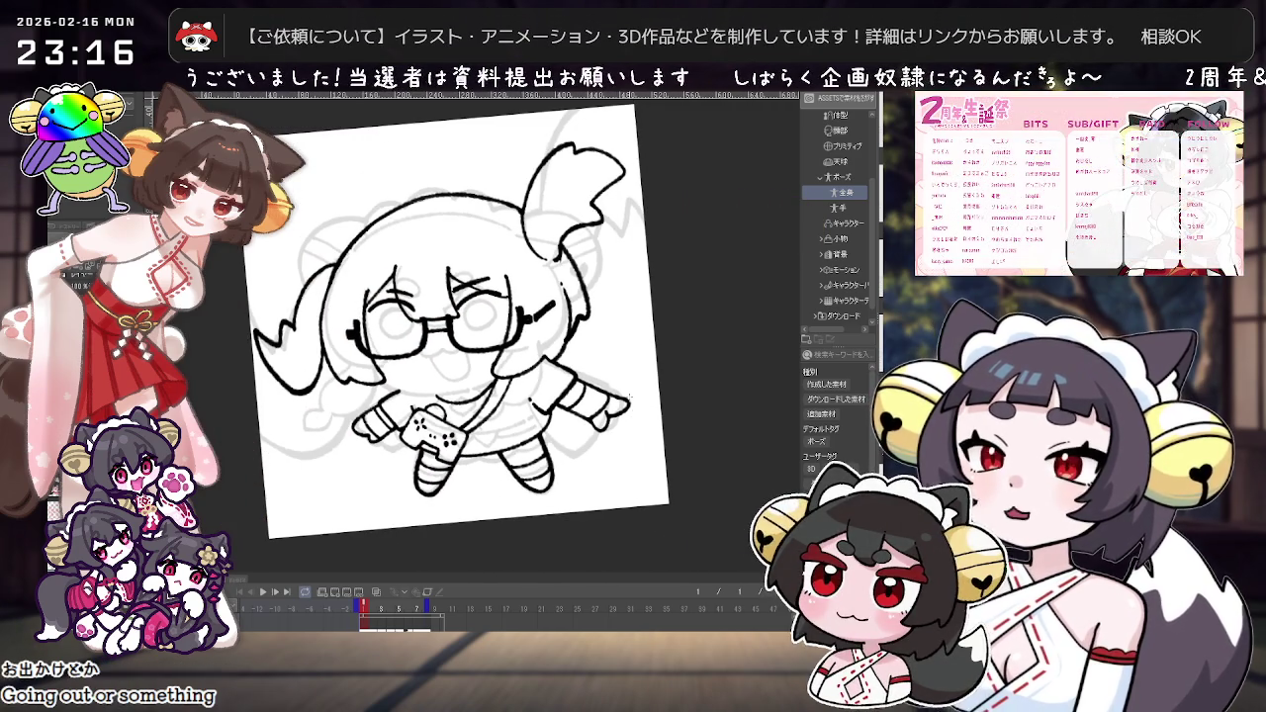
scroll(630, 395, up, 2)
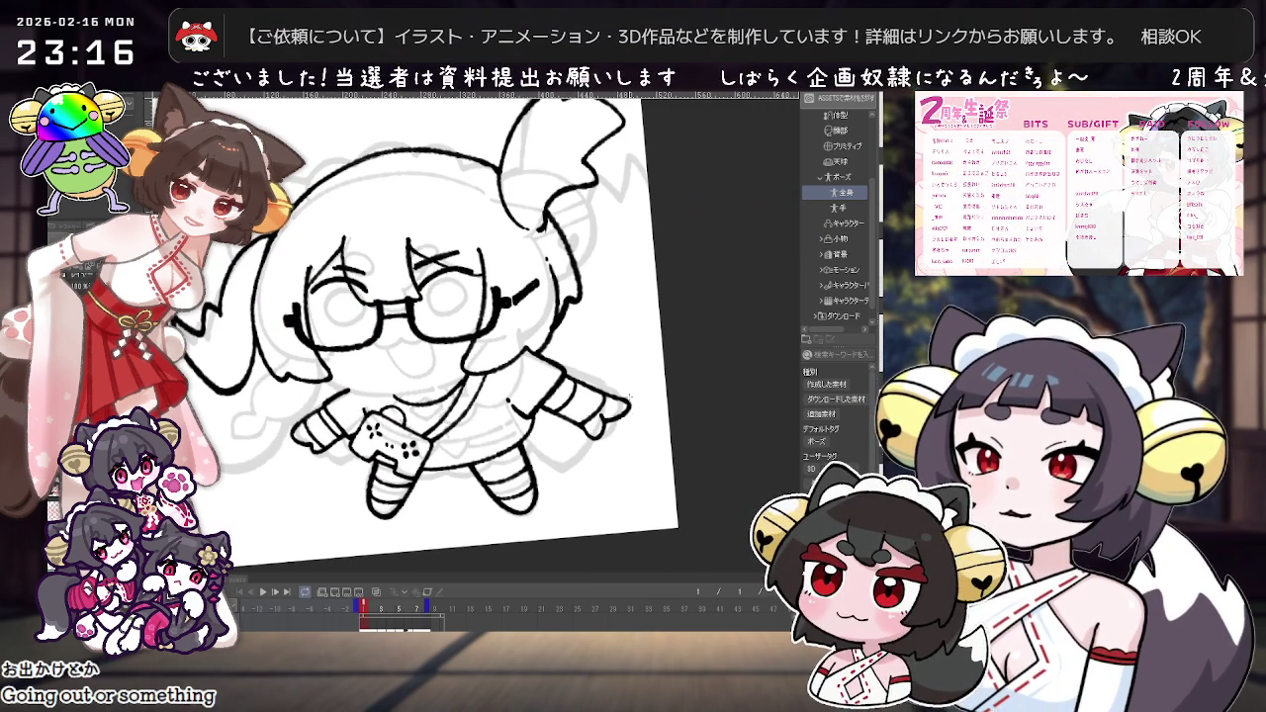
scroll(630, 394, down, 1)
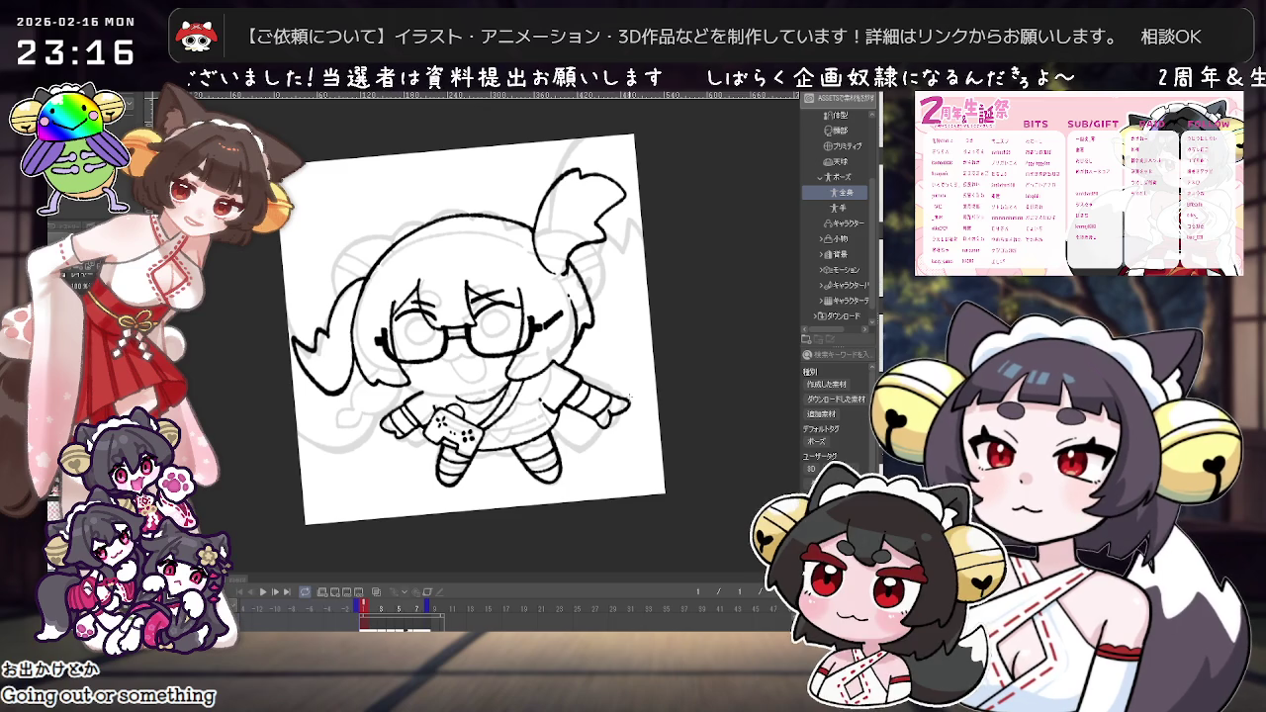
scroll(630, 395, up, 1)
scroll(630, 394, up, 1)
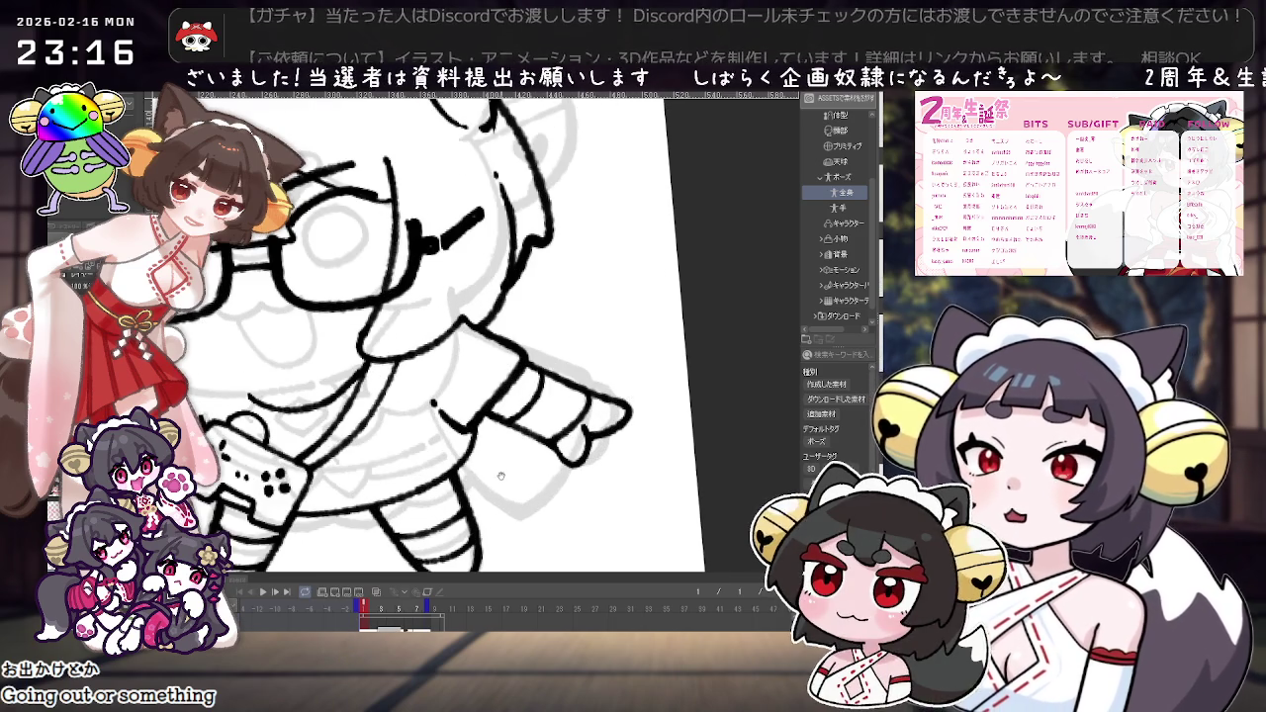
scroll(593, 406, down, 1)
scroll(580, 411, down, 1)
scroll(579, 411, down, 1)
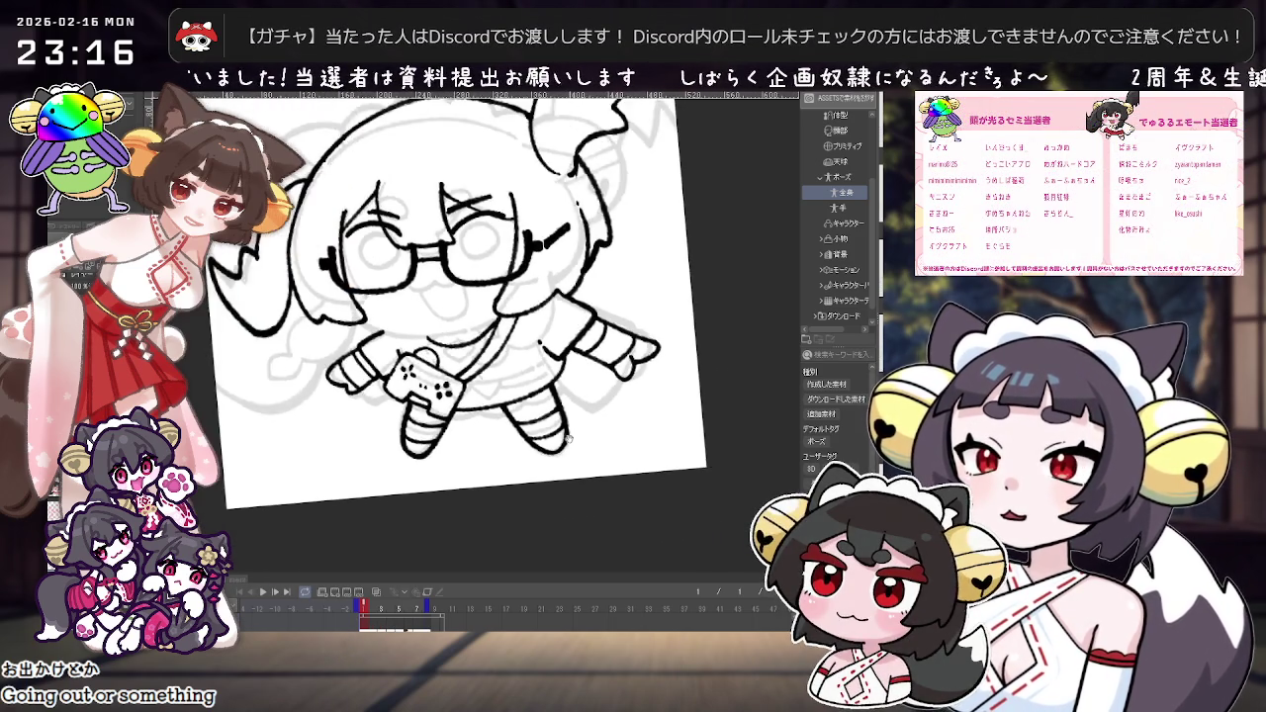
scroll(573, 426, down, 1)
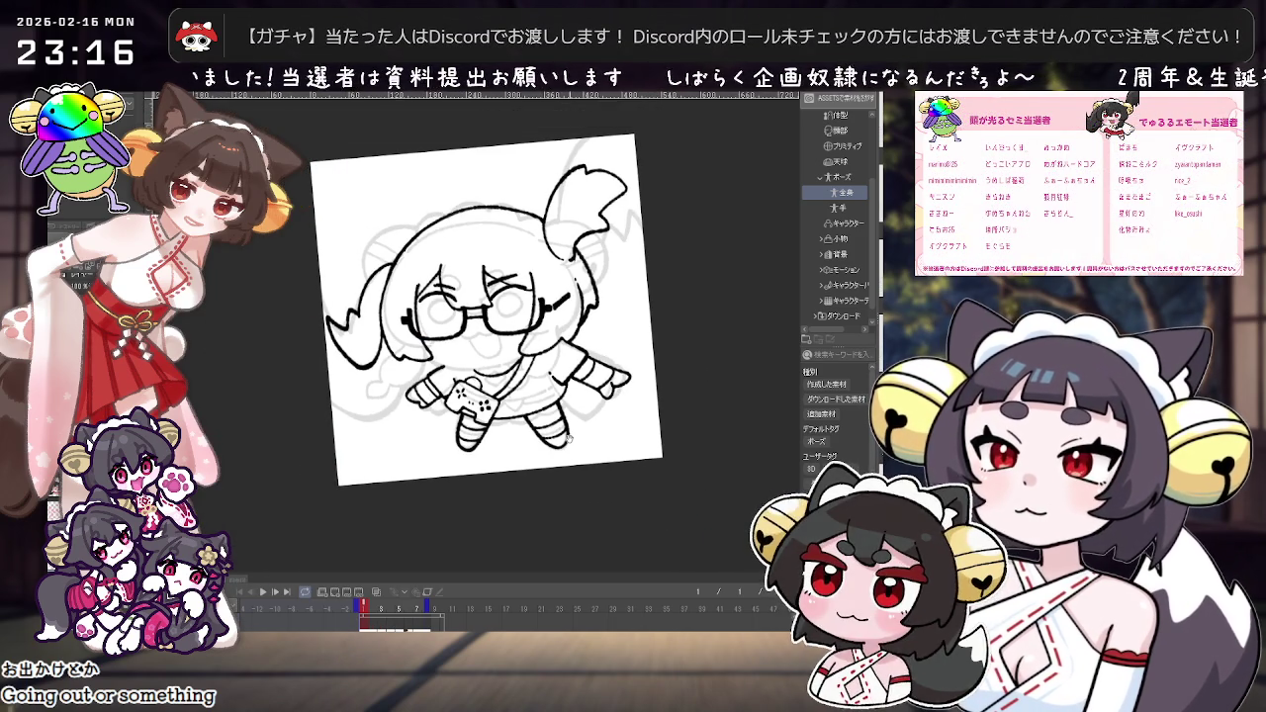
drag(568, 438, 562, 499)
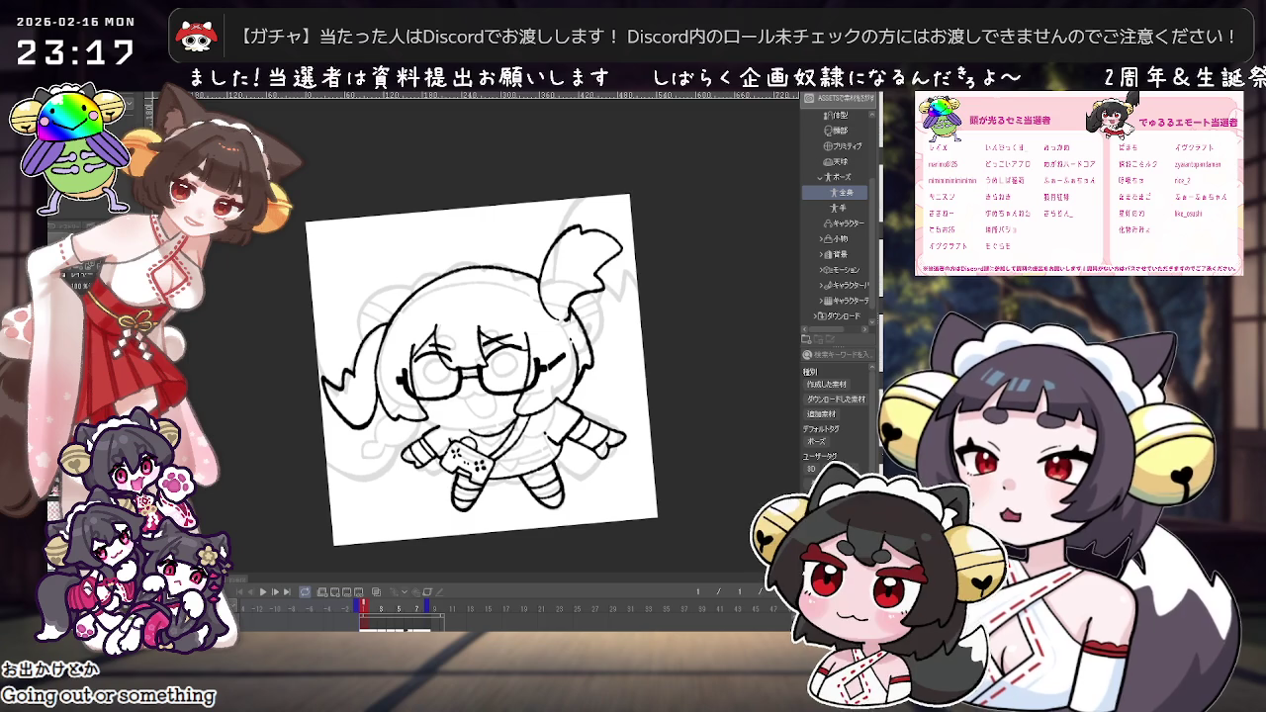
scroll(353, 433, up, 1)
scroll(353, 432, up, 1)
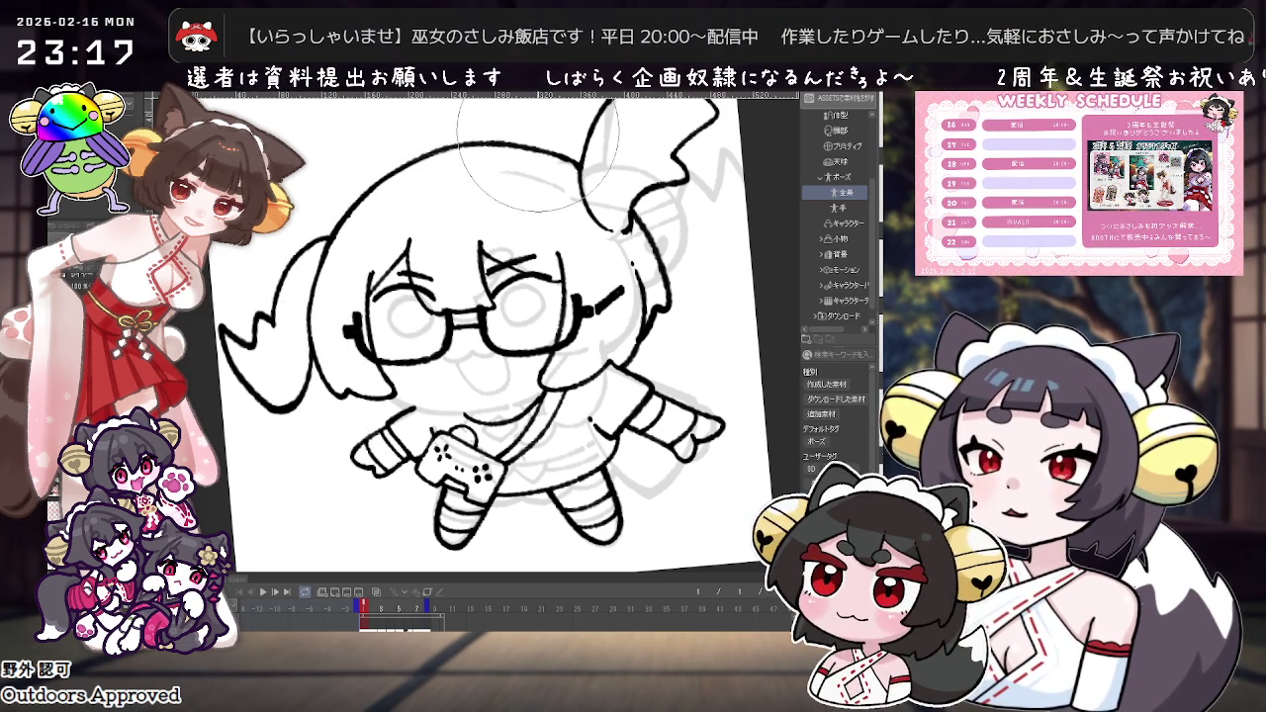
Step: Pan the drawing, reset the view rotation to fit the page, and recentre it
drag(665, 218, 571, 364)
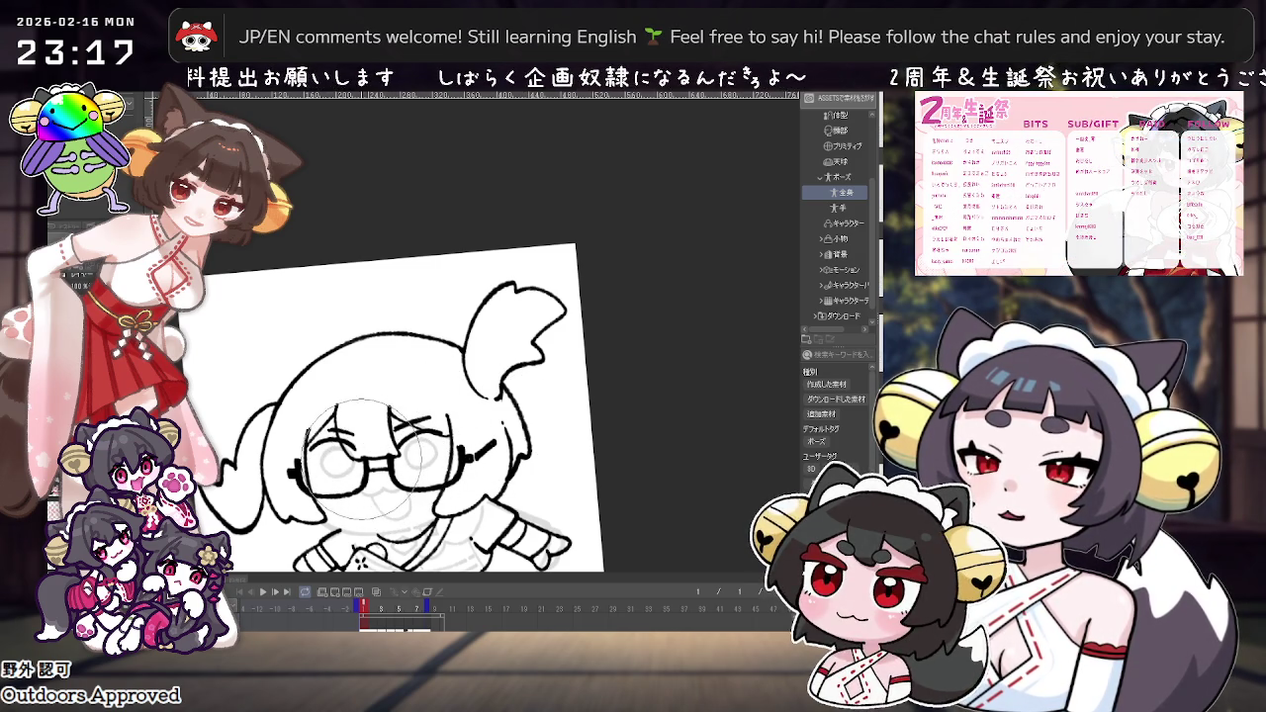
scroll(561, 393, down, 5)
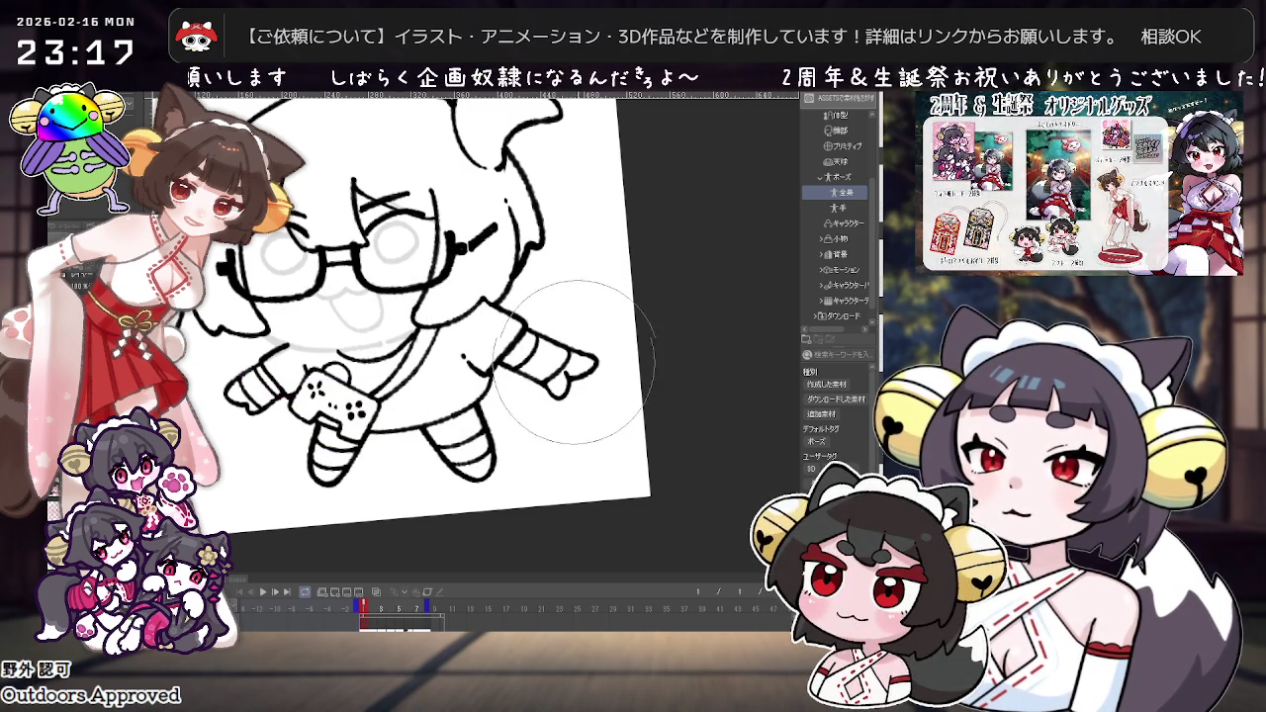
scroll(488, 433, up, 2)
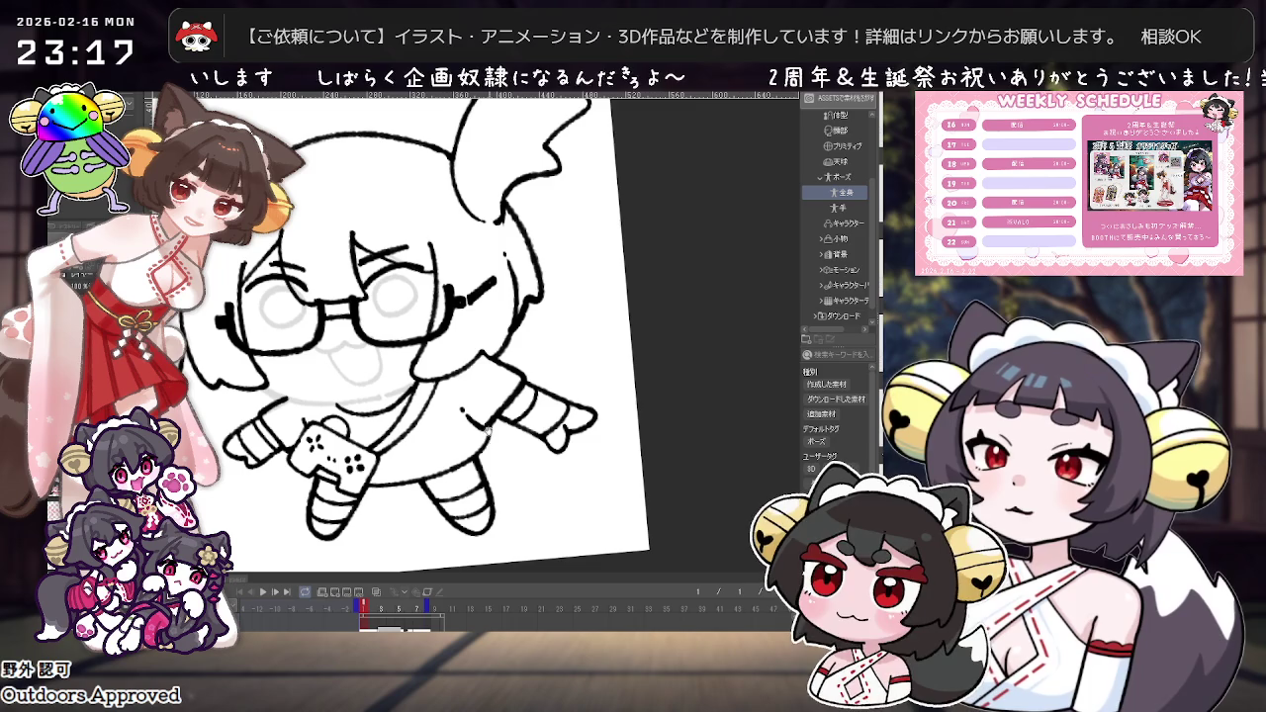
drag(452, 391, 489, 394)
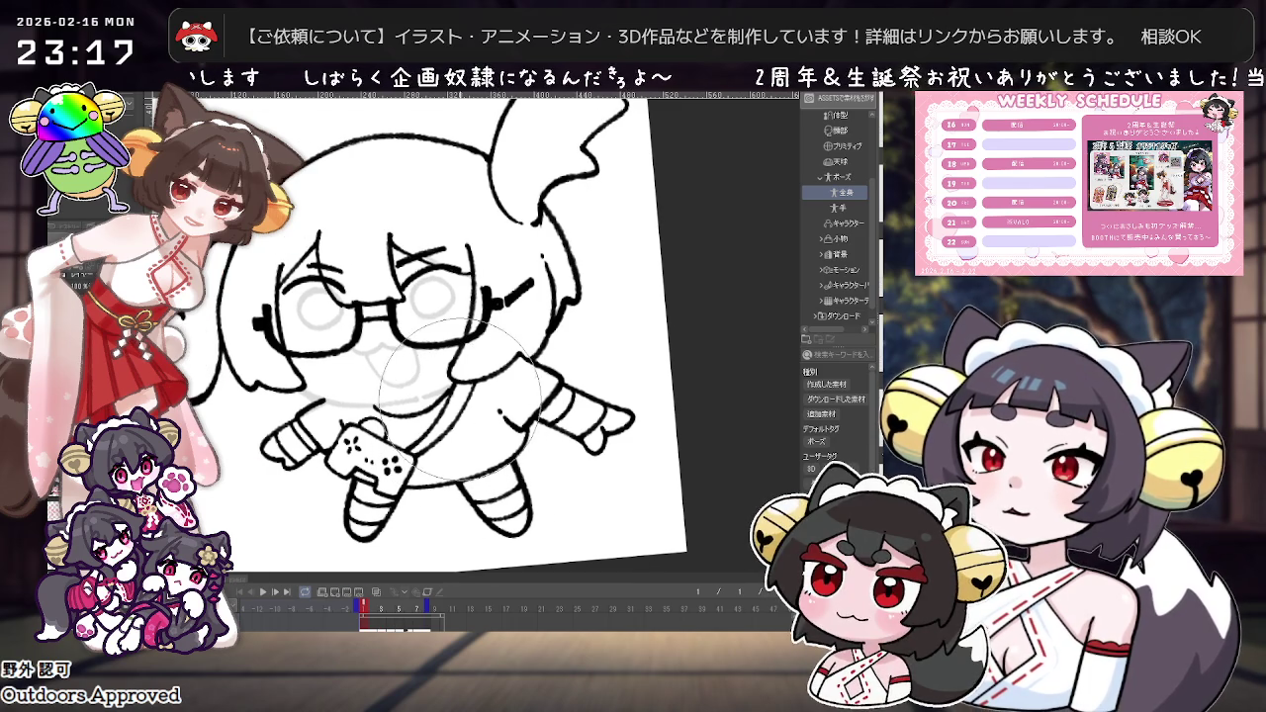
key(ctrl+0)
scroll(559, 472, down, 2)
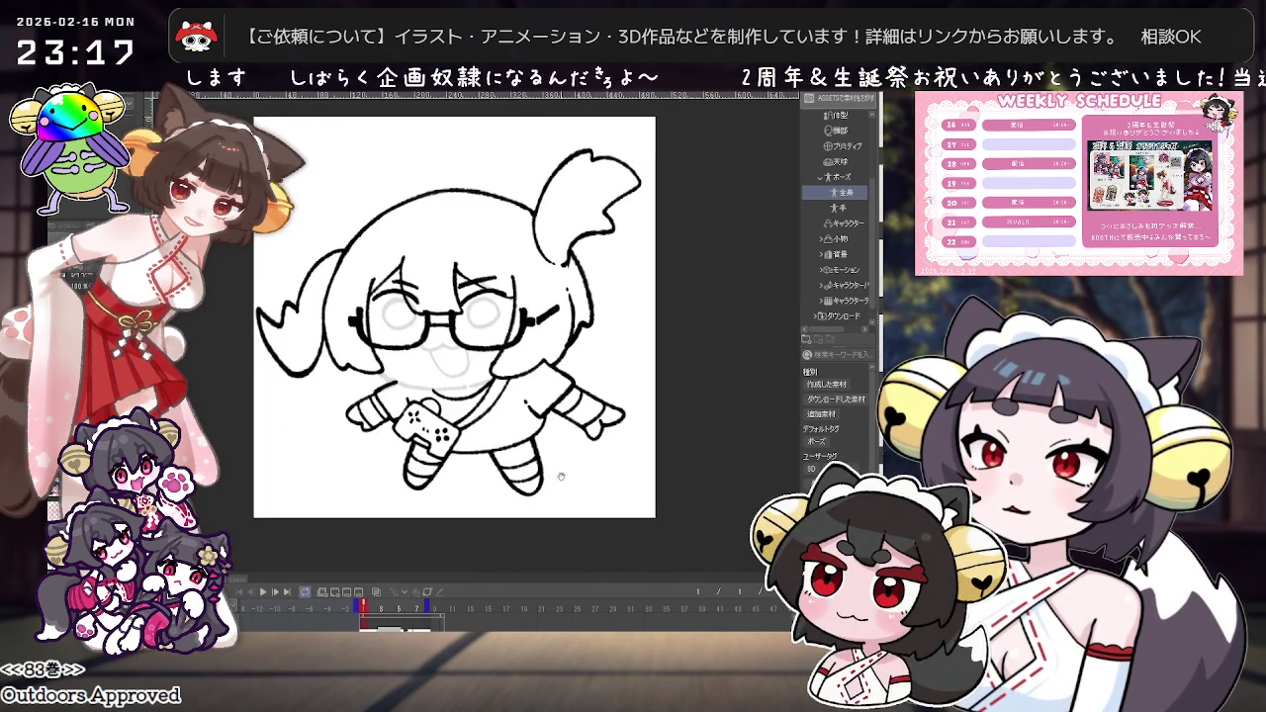
scroll(560, 473, up, 2)
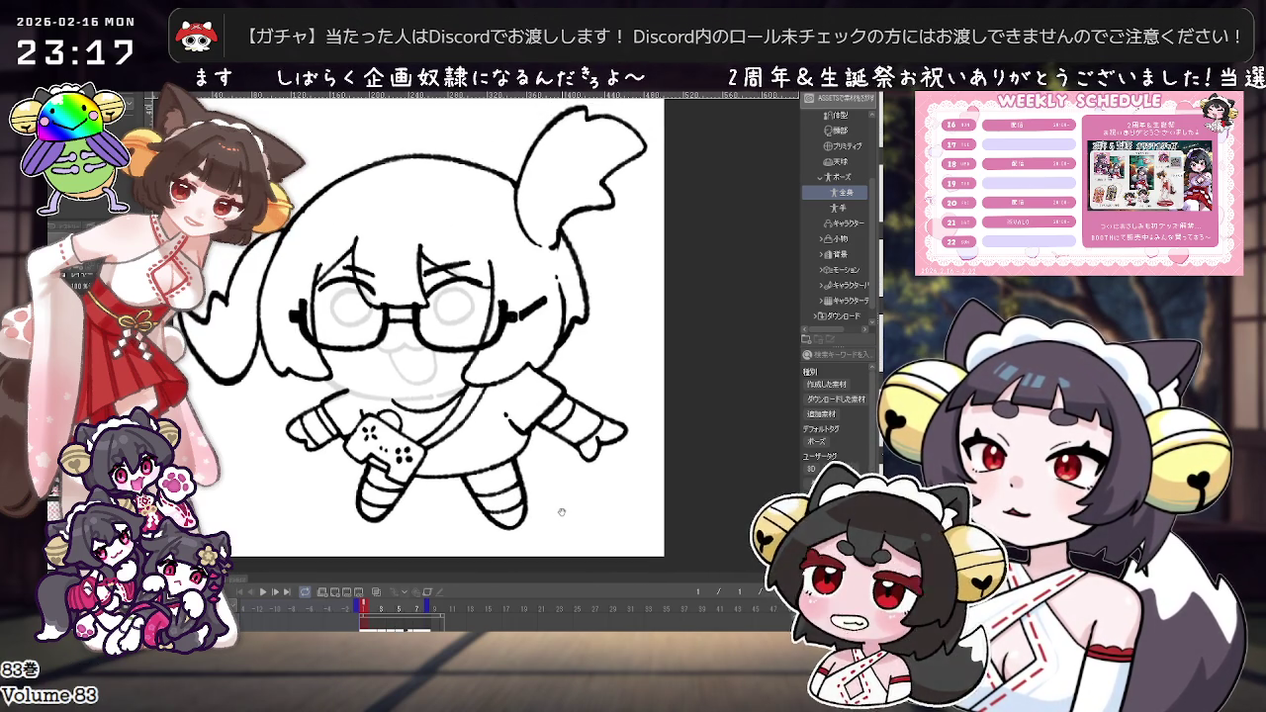
scroll(535, 439, up, 1)
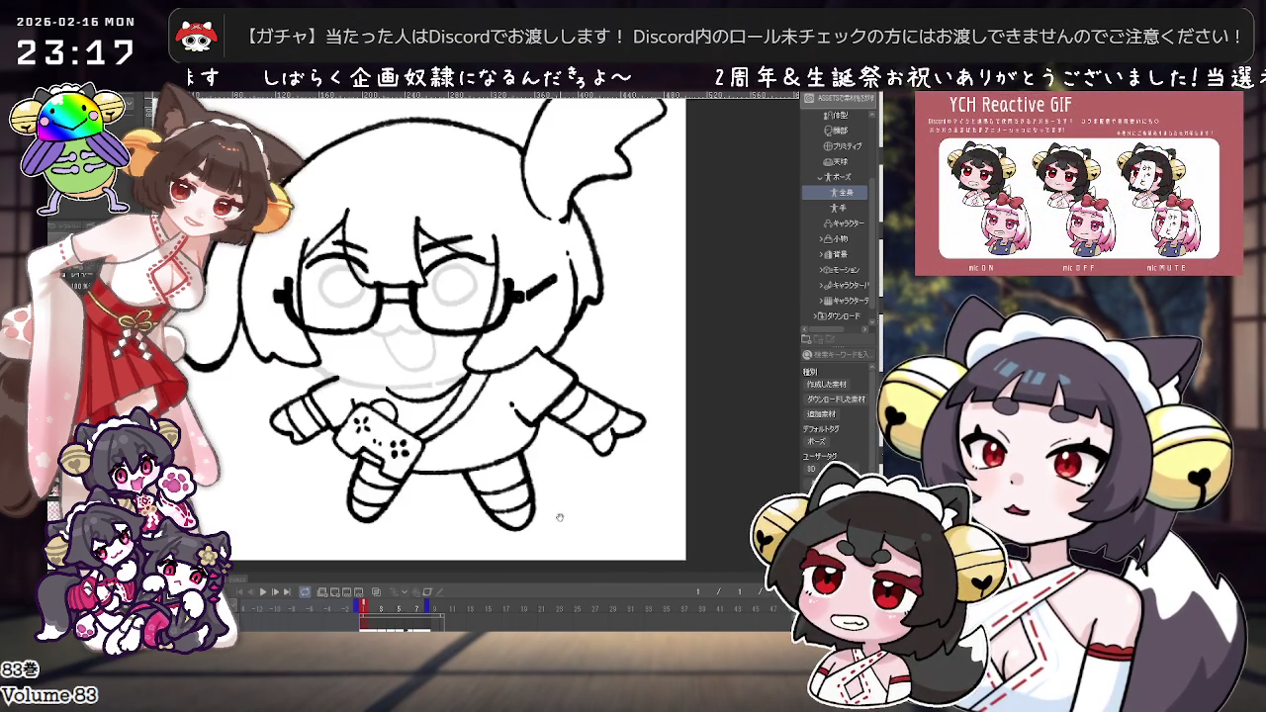
drag(536, 440, 550, 452)
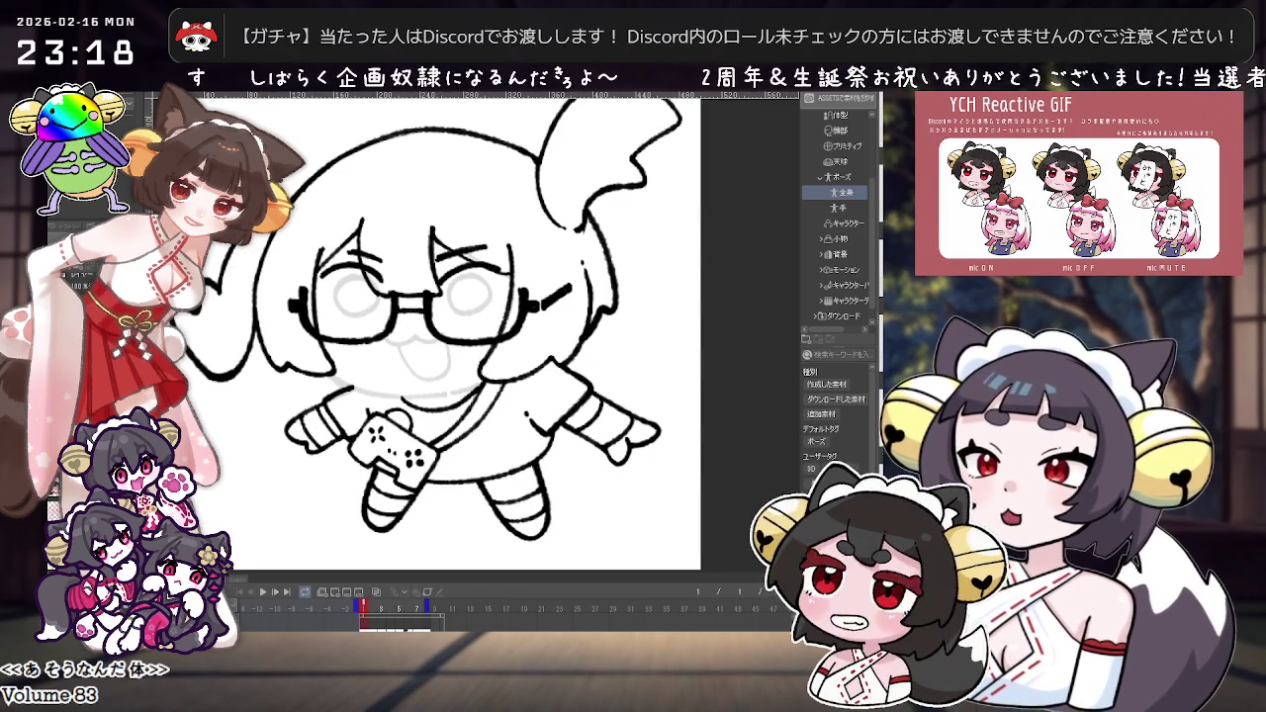
scroll(475, 473, down, 1)
scroll(436, 332, up, 1)
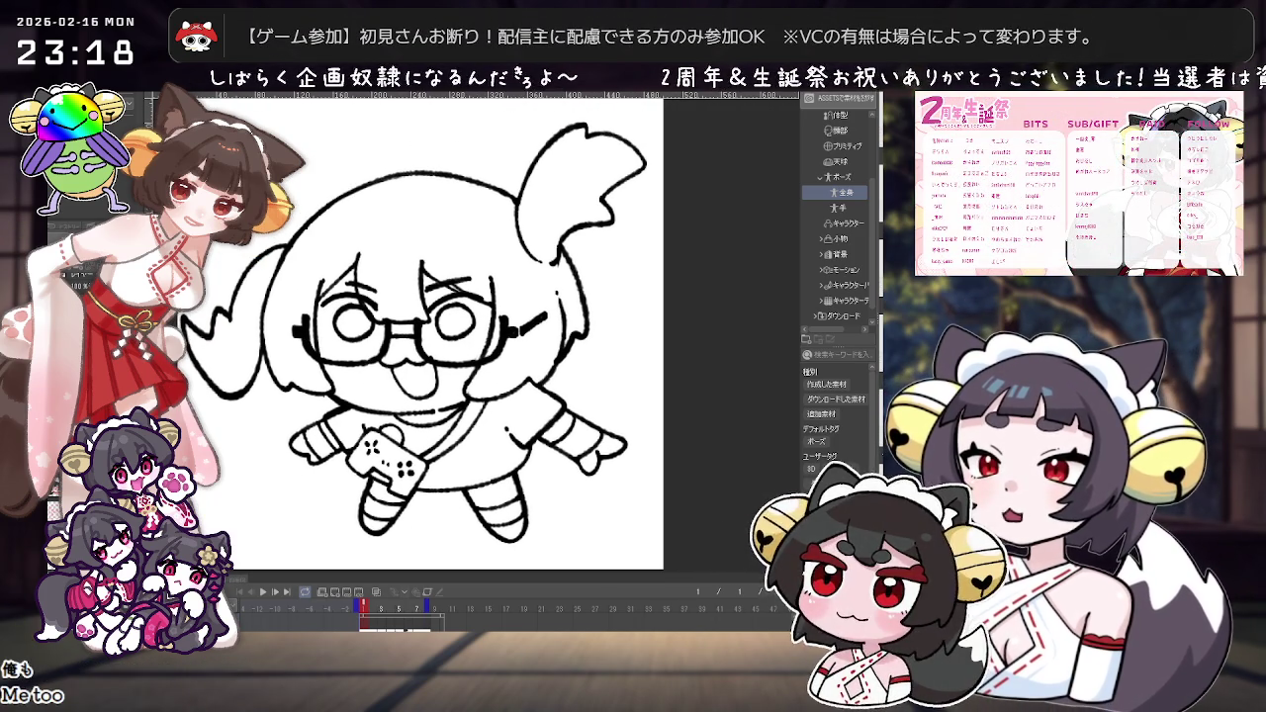
scroll(436, 438, up, 1)
scroll(435, 438, up, 2)
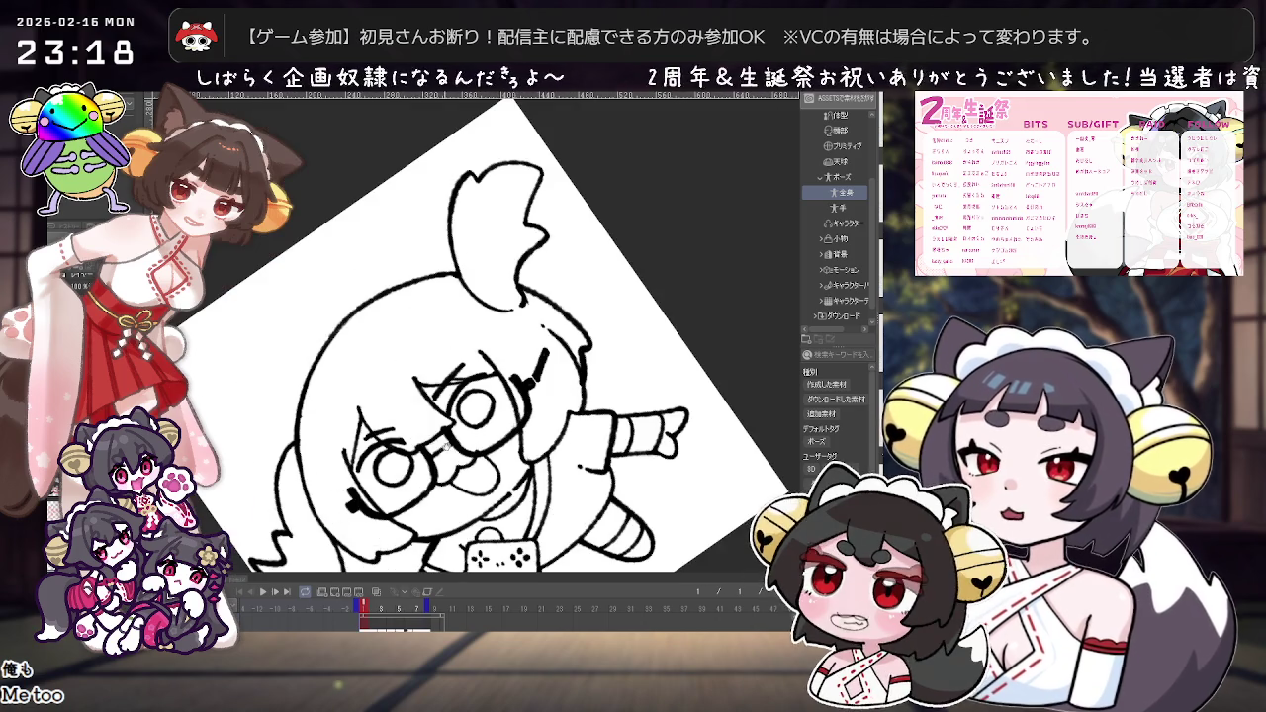
scroll(435, 439, up, 2)
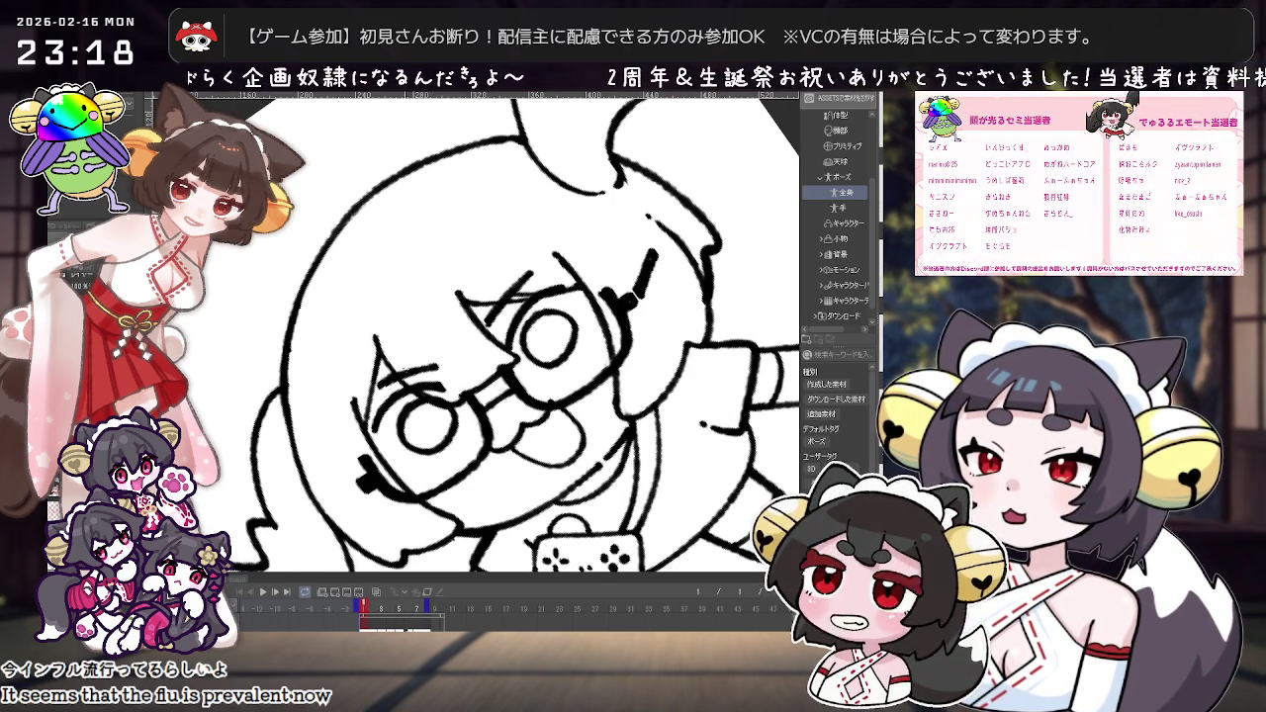
key(ctrl+0)
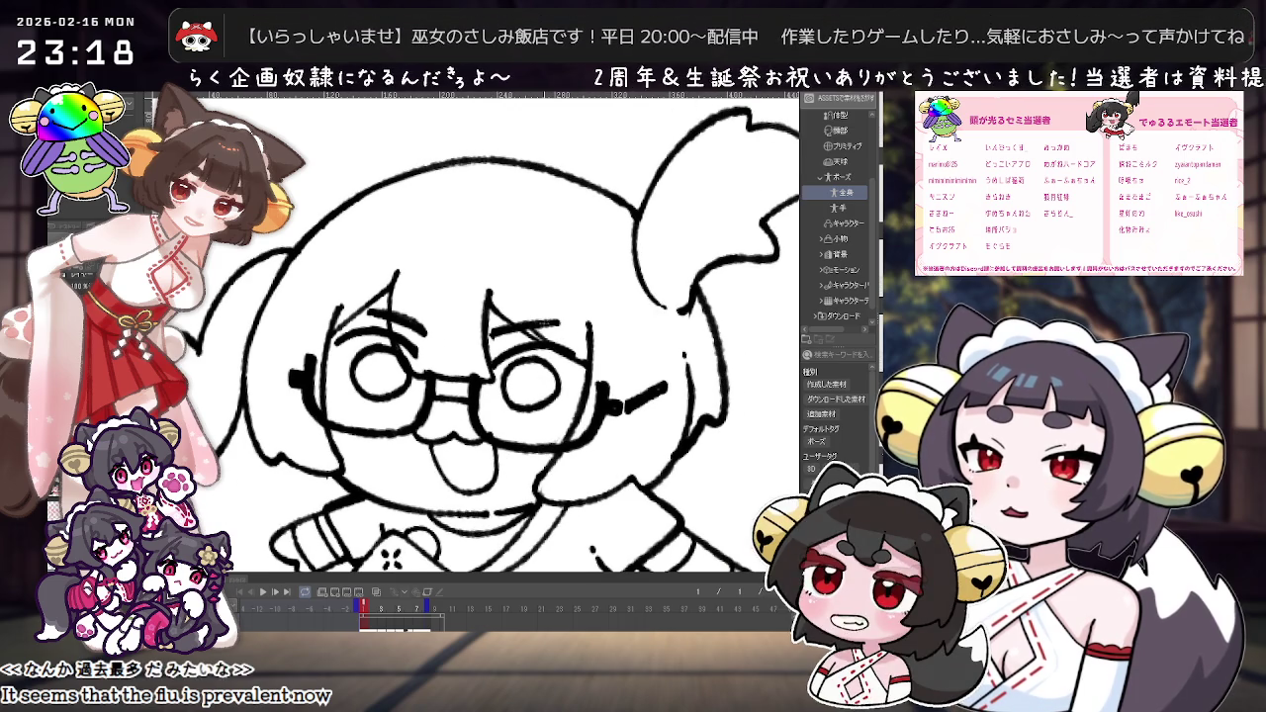
drag(494, 326, 559, 374)
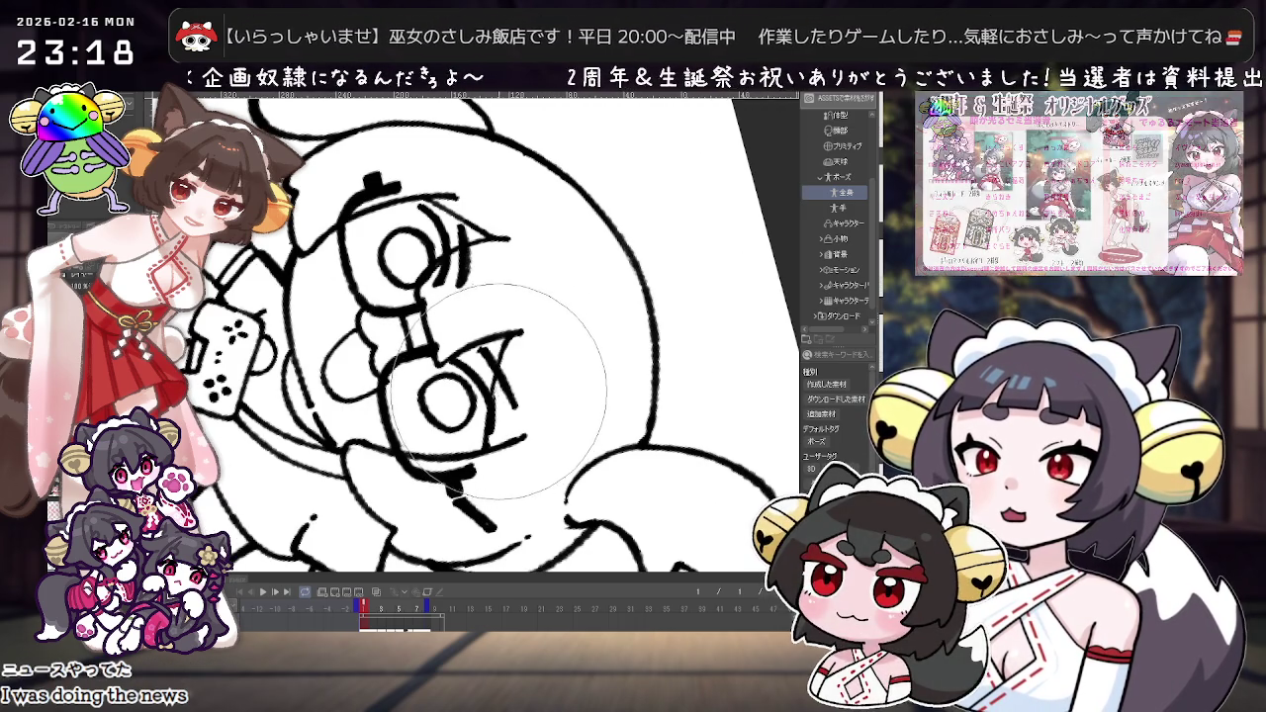
drag(502, 412, 598, 336)
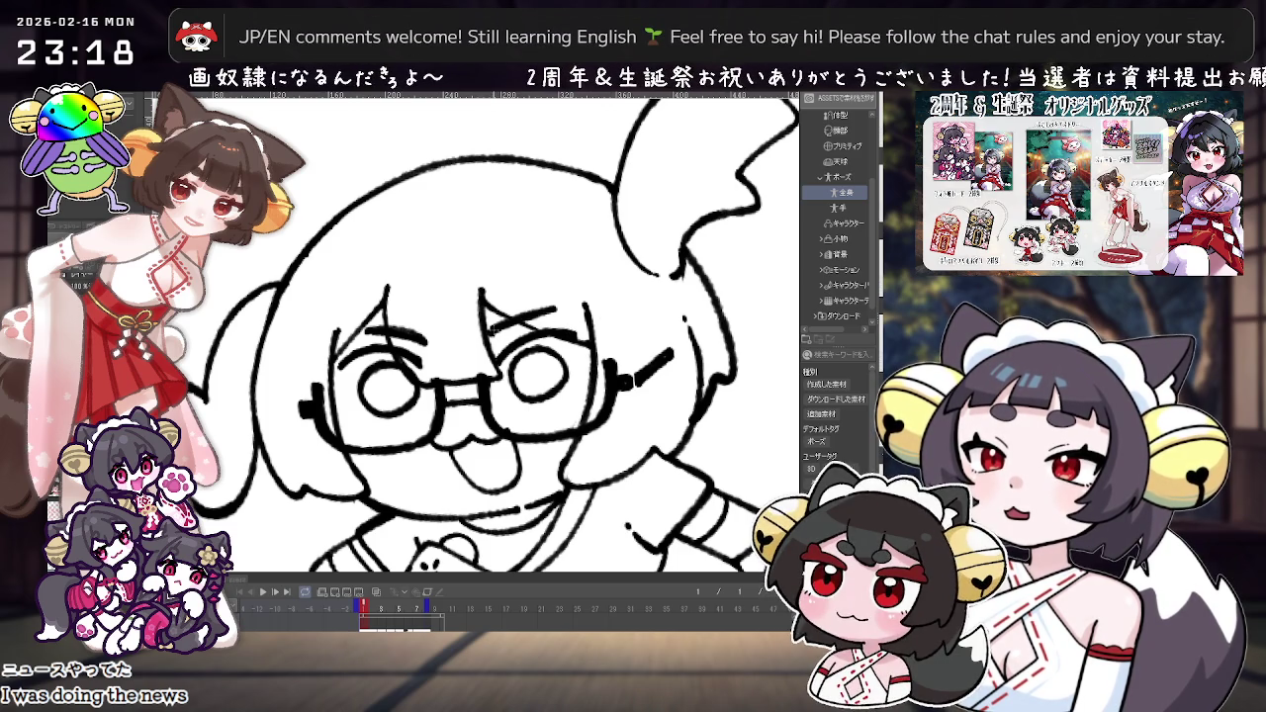
scroll(620, 345, down, 2)
scroll(620, 345, down, 2)
scroll(620, 345, up, 3)
scroll(620, 345, down, 1)
drag(621, 345, 523, 381)
scroll(523, 381, up, 2)
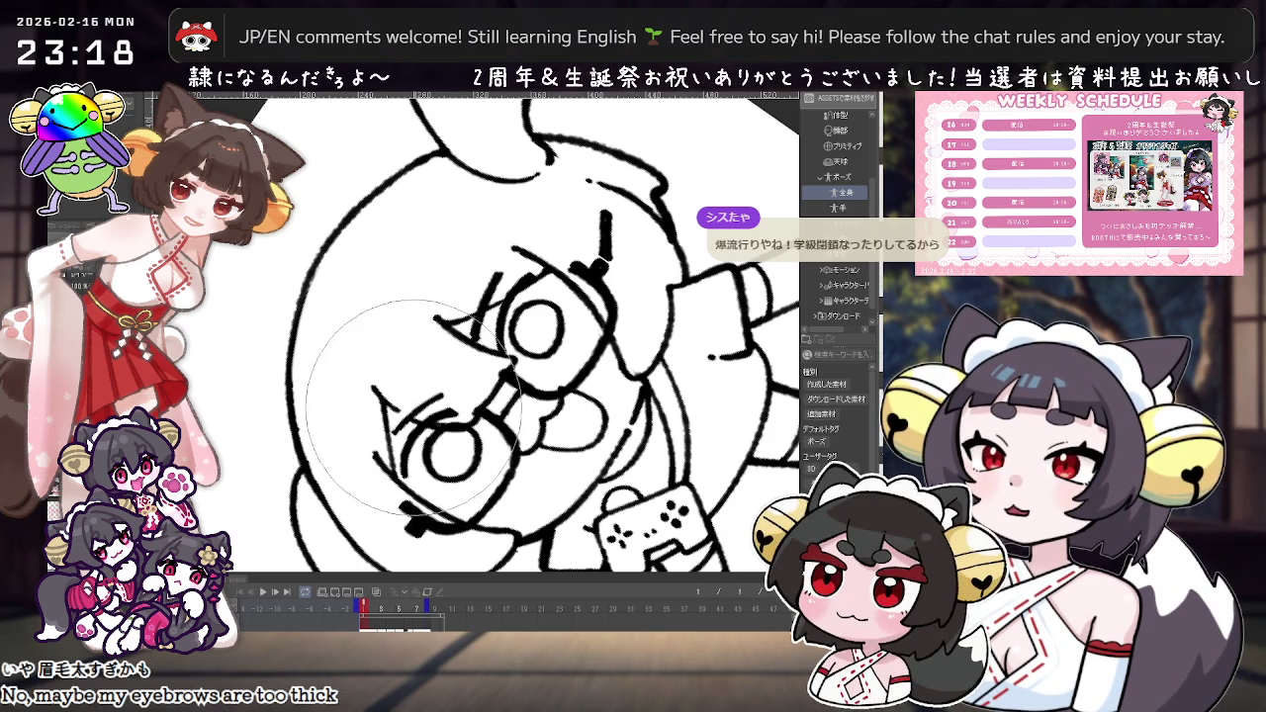
drag(405, 416, 529, 396)
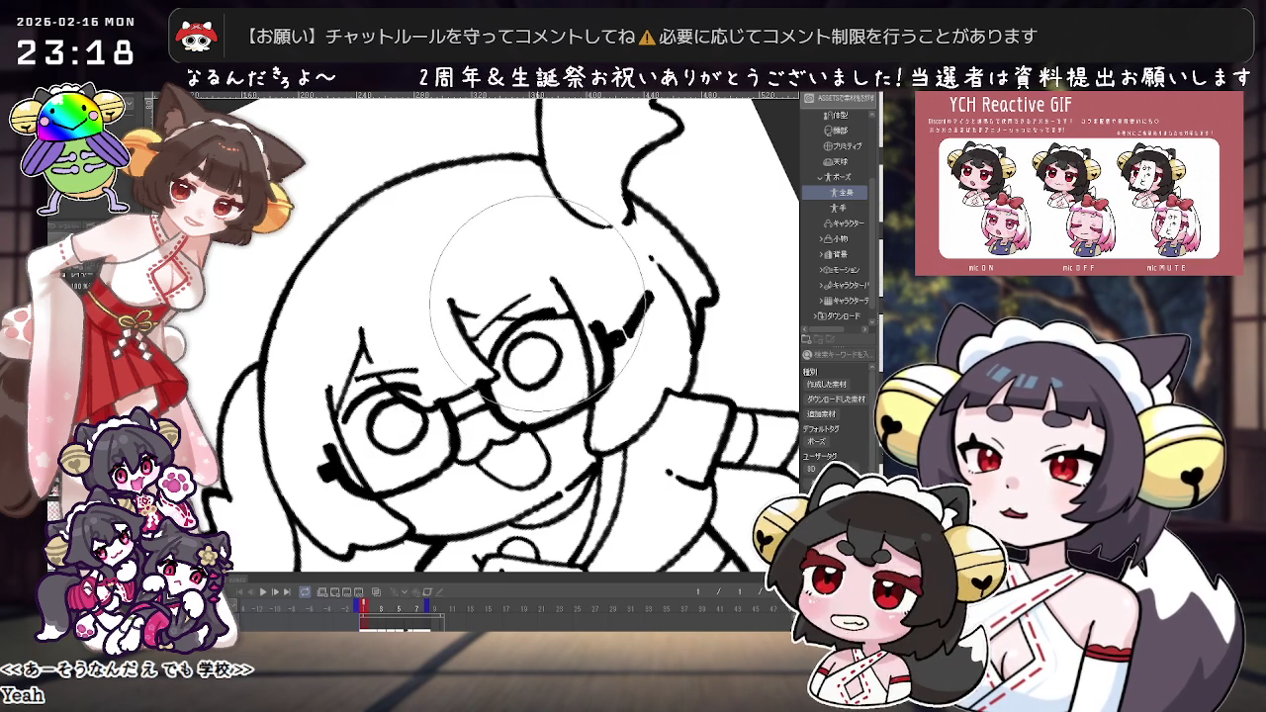
mouse_move(523, 295)
mouse_down()
mouse_move(524, 403)
mouse_move(545, 377)
mouse_move(534, 415)
mouse_up()
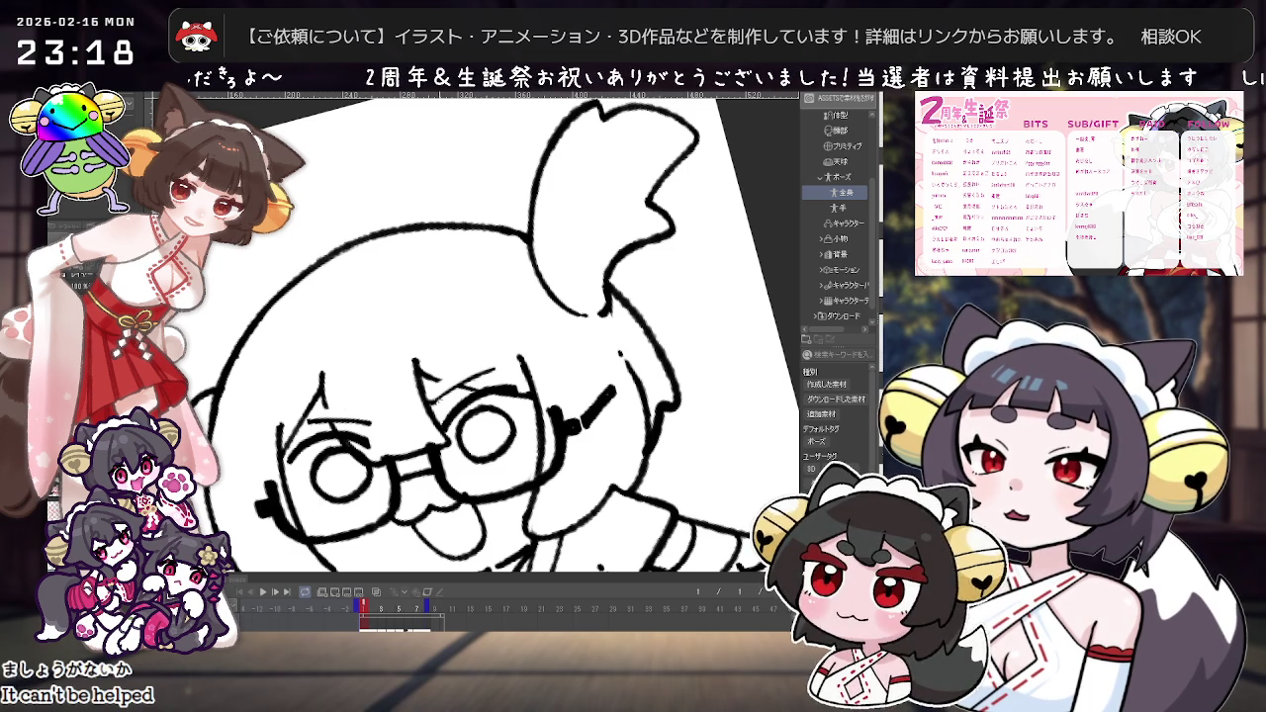
key(minus)
key(minus)
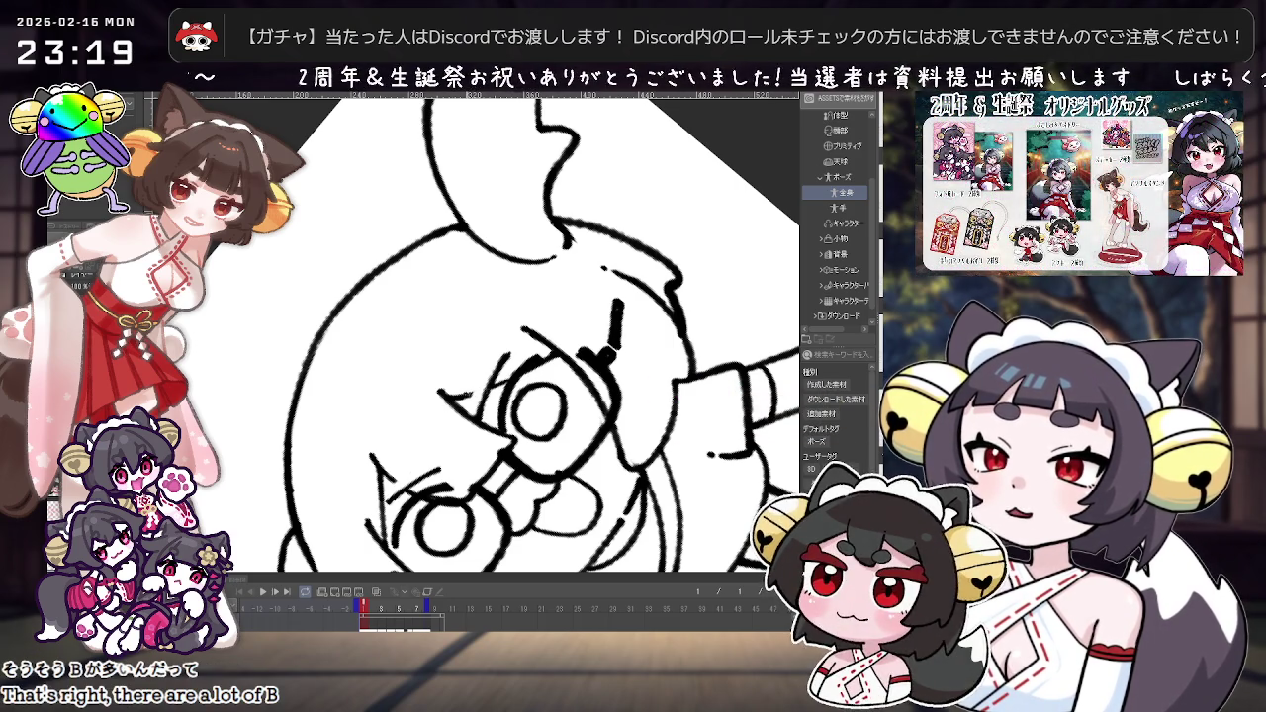
Step: Undo the last hair-outline change and add a short stroke beside the left eyebrow
key(ctrl+z)
key(asciicircum)
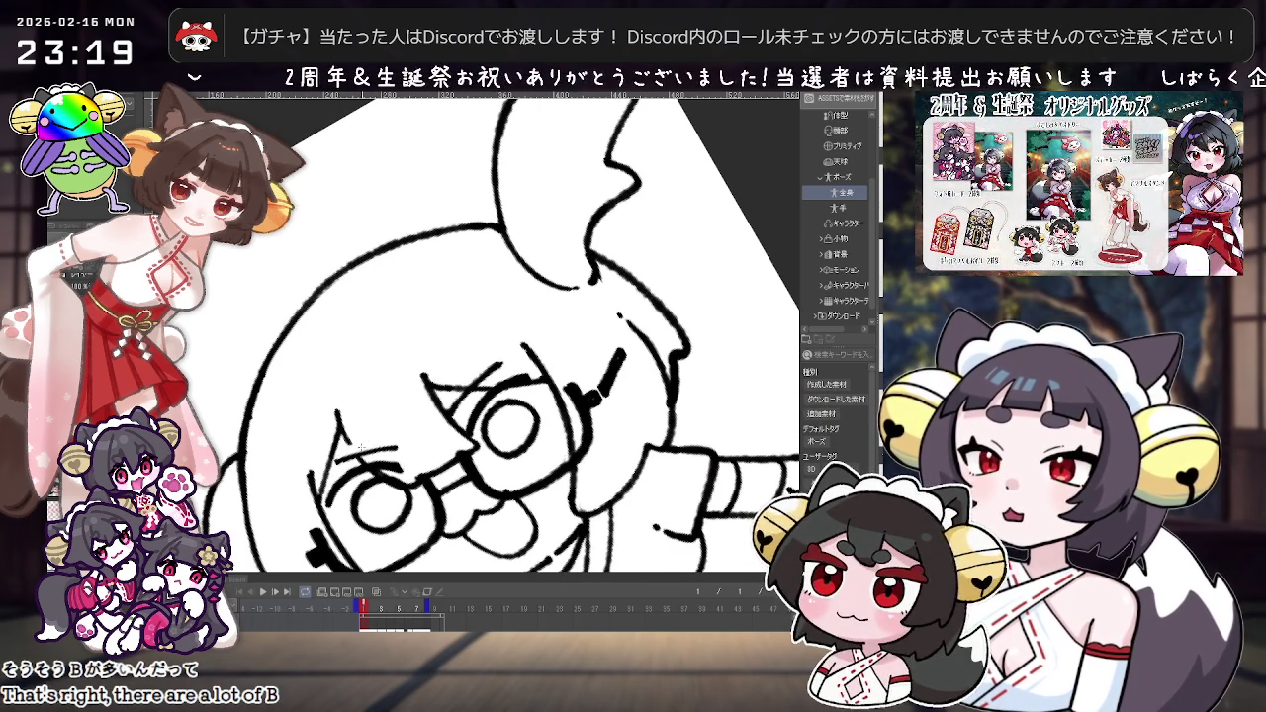
key(minus)
drag(316, 358, 316, 391)
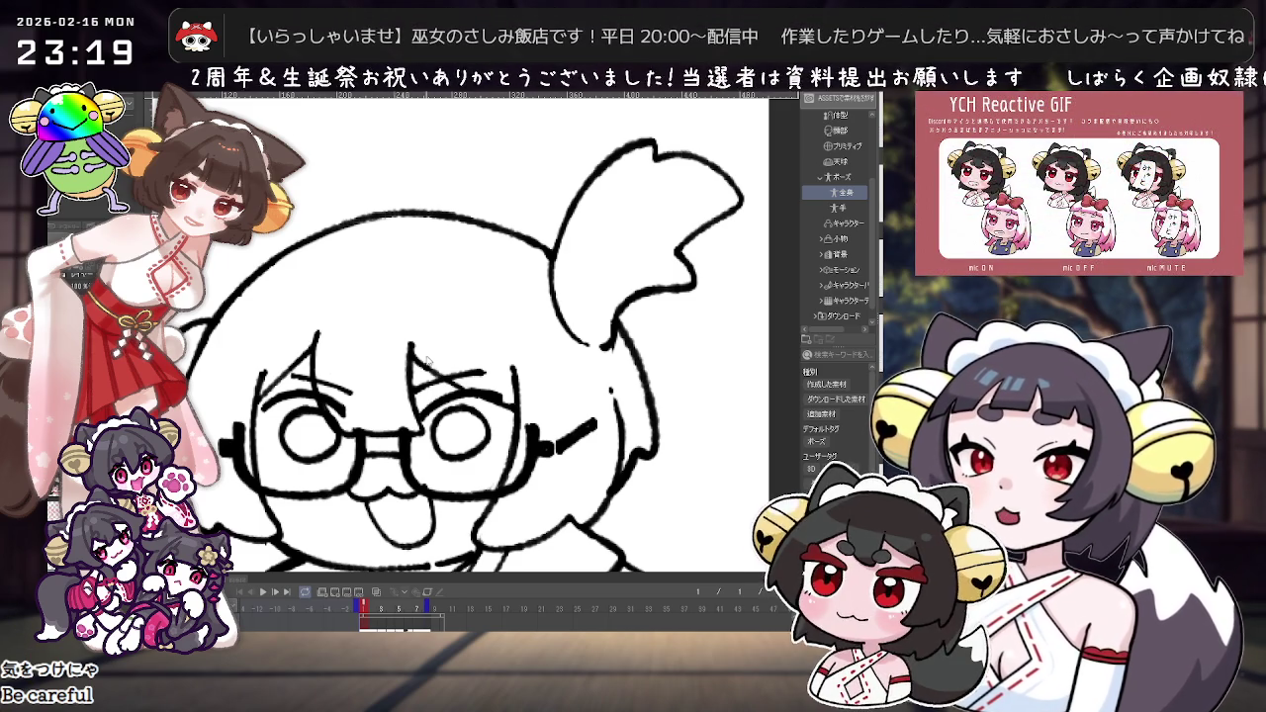
Step: Tilt and enlarge the sketch view, then rotate back to show the whole figure
drag(475, 327, 411, 267)
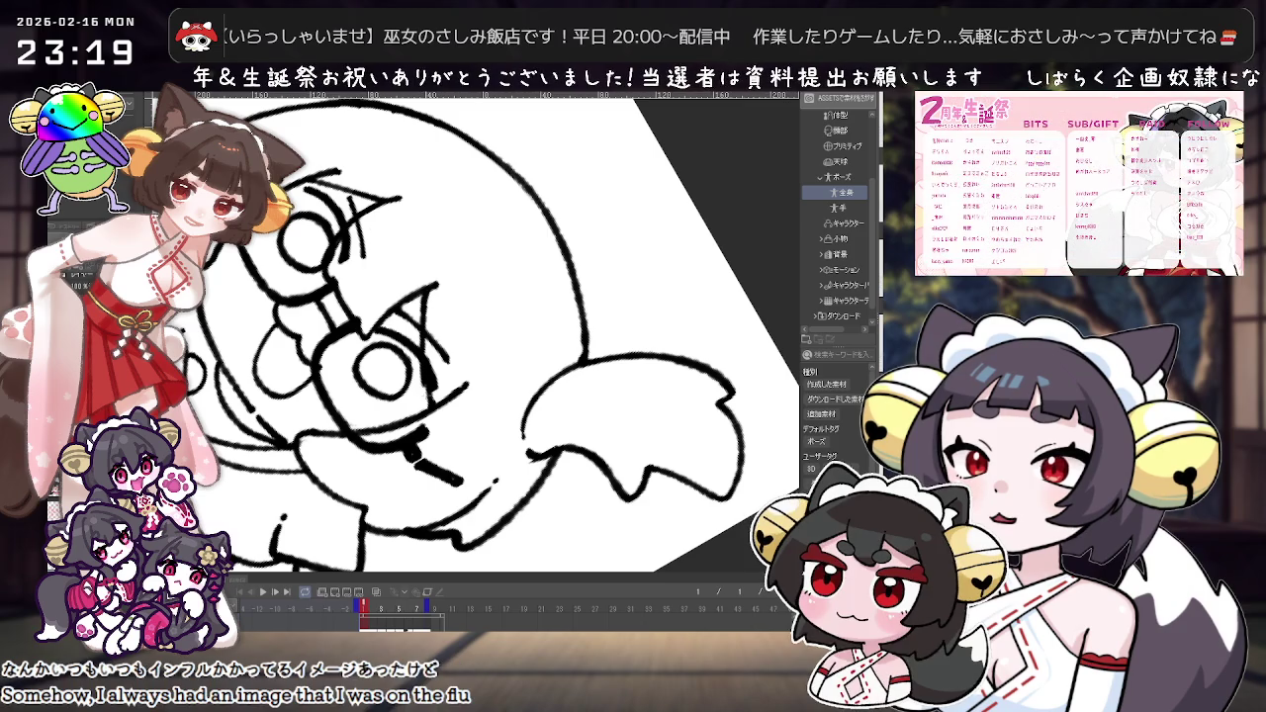
drag(445, 297, 590, 370)
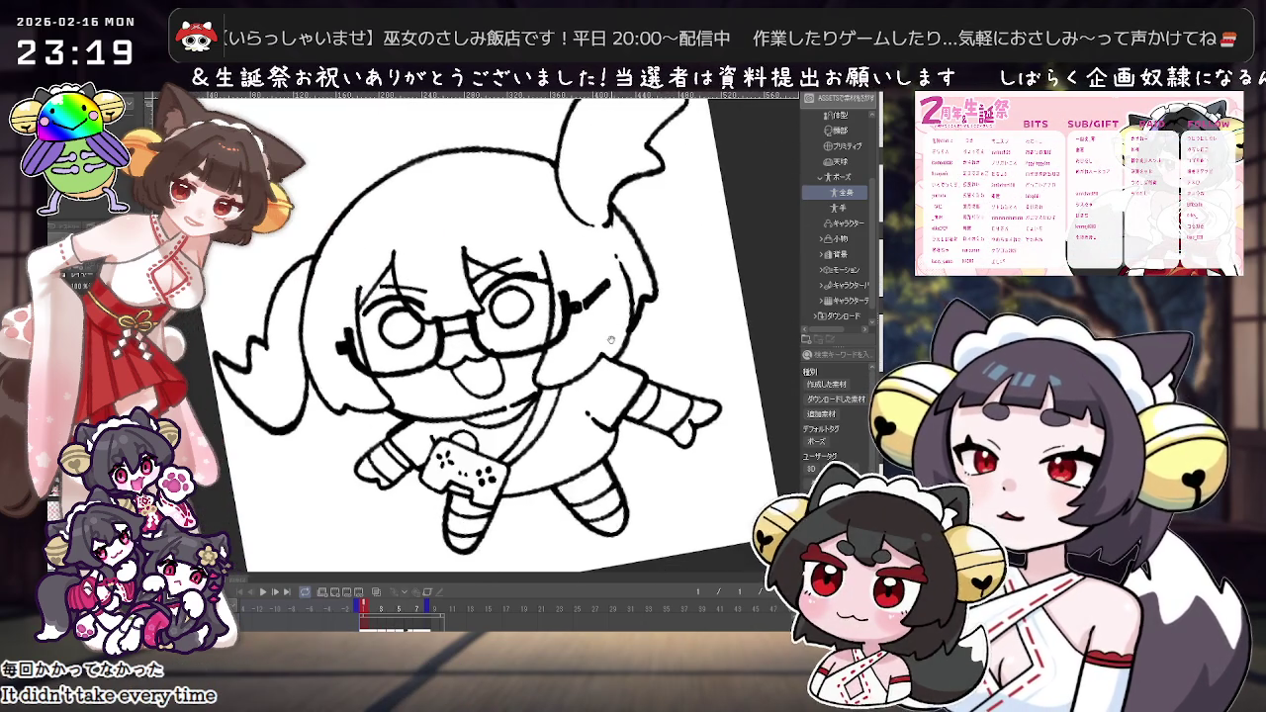
scroll(455, 314, up, 4)
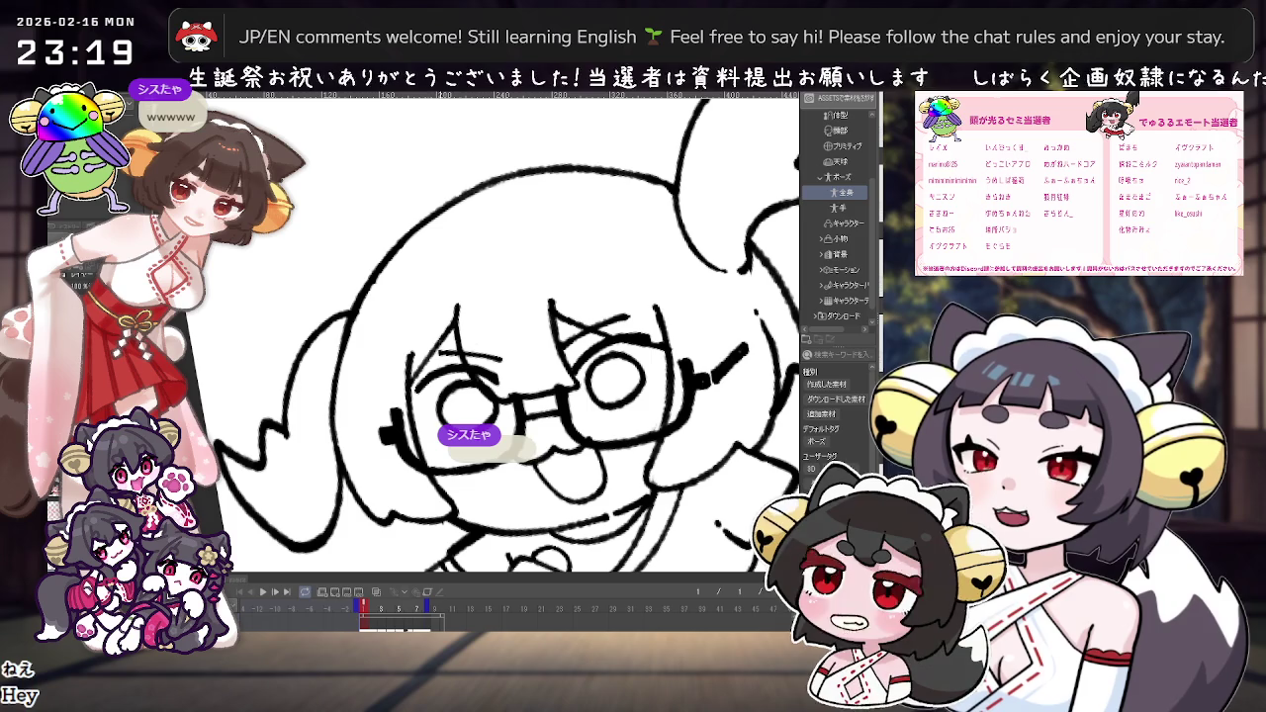
scroll(667, 391, down, 3)
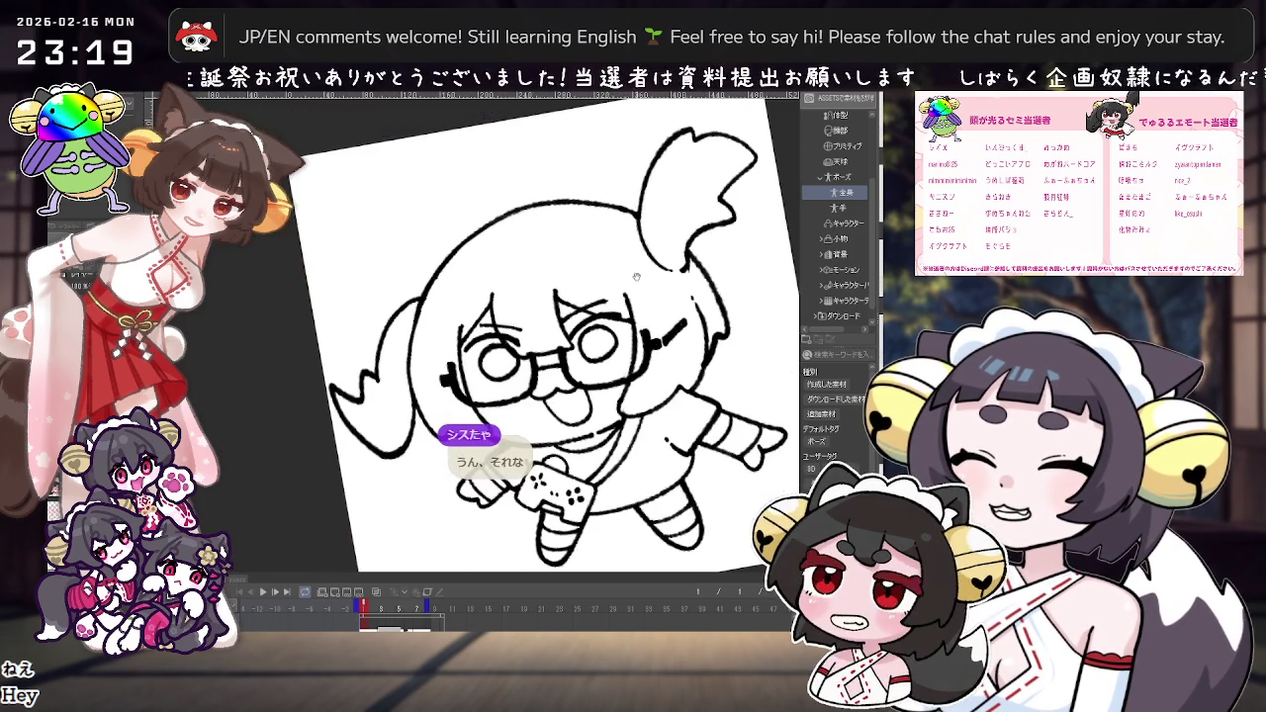
scroll(667, 391, down, 1)
scroll(667, 391, down, 1)
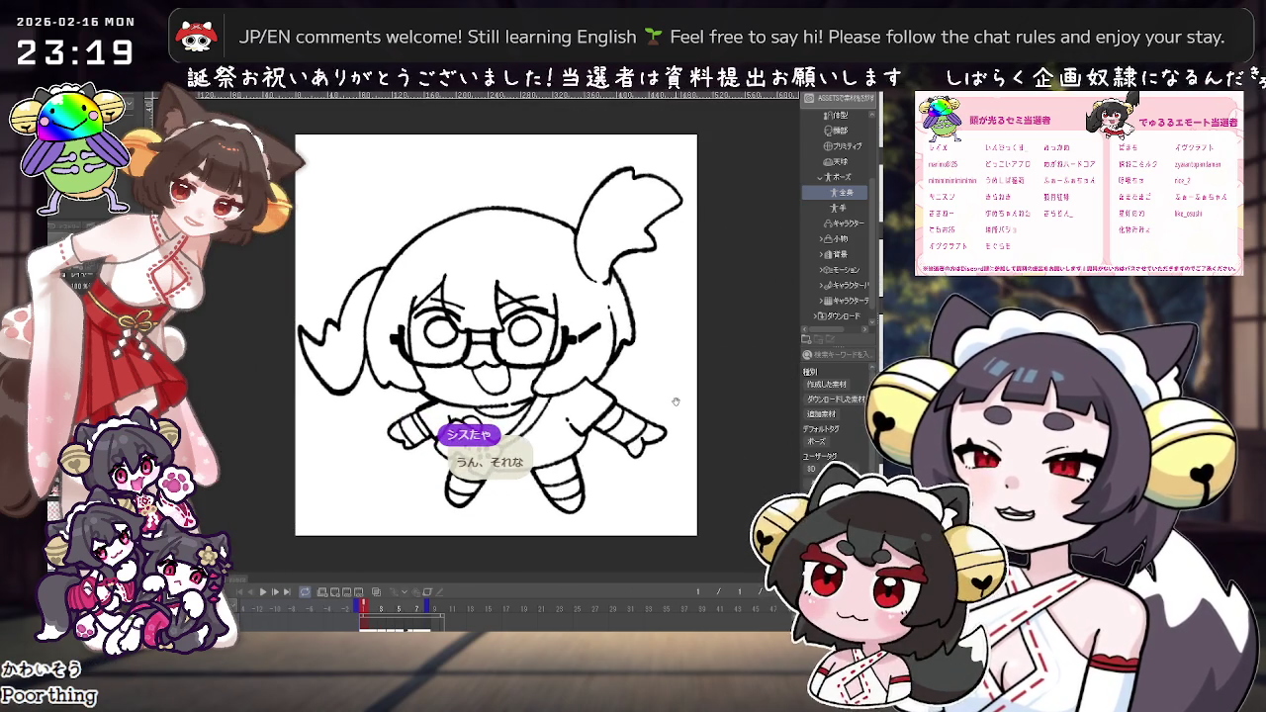
scroll(675, 402, up, 1)
scroll(652, 377, up, 1)
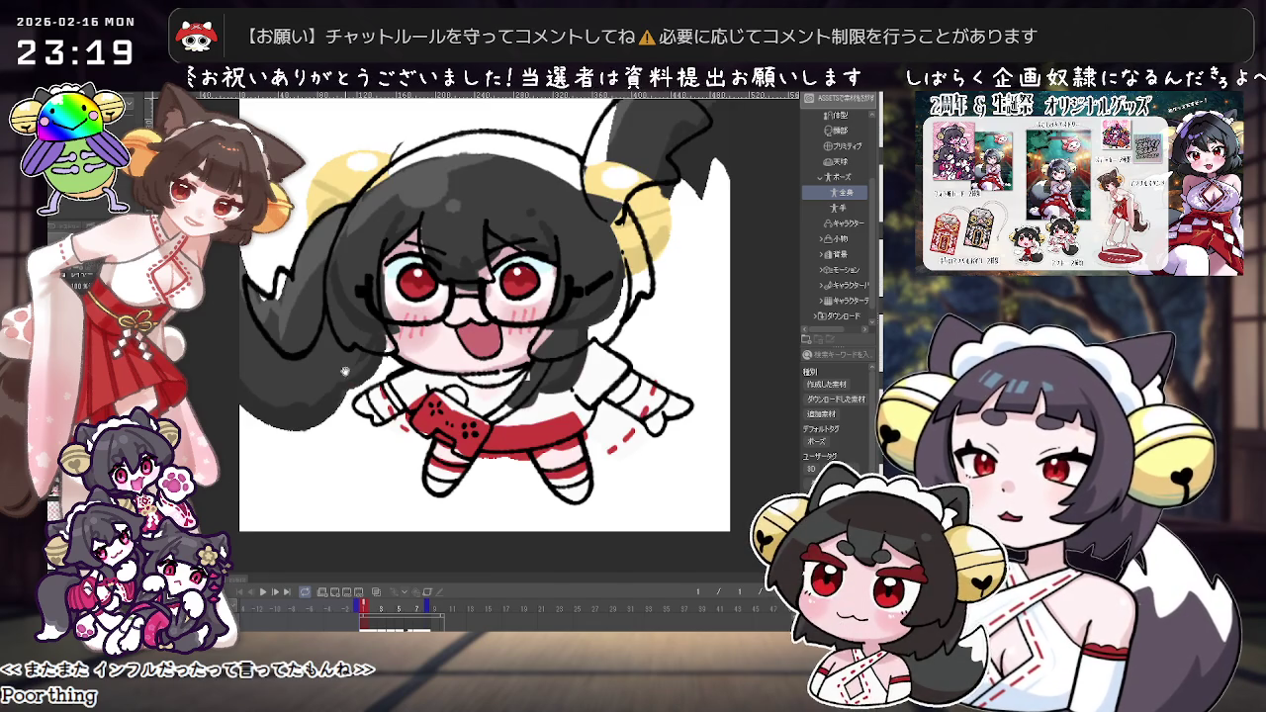
Step: Fill the top of the head, right pigtail, bell area and shoulder gap with black
scroll(495, 261, down, 2)
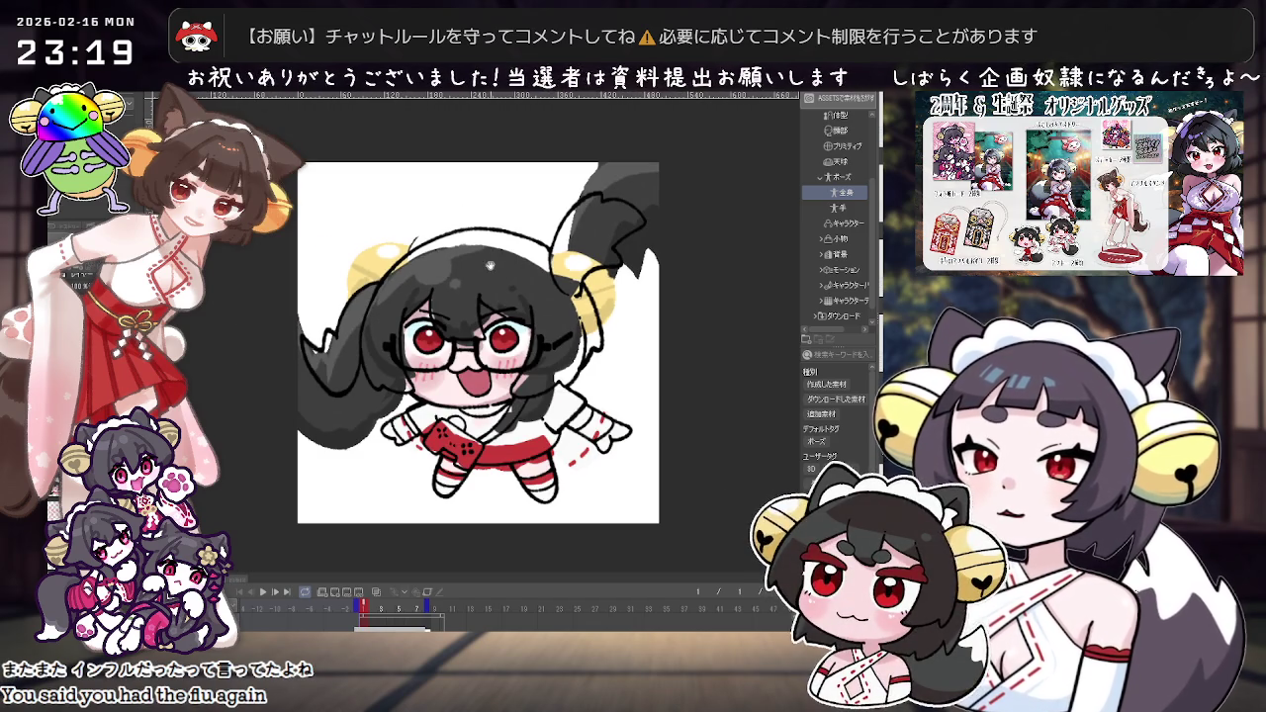
click(525, 245)
click(563, 285)
click(618, 262)
click(573, 322)
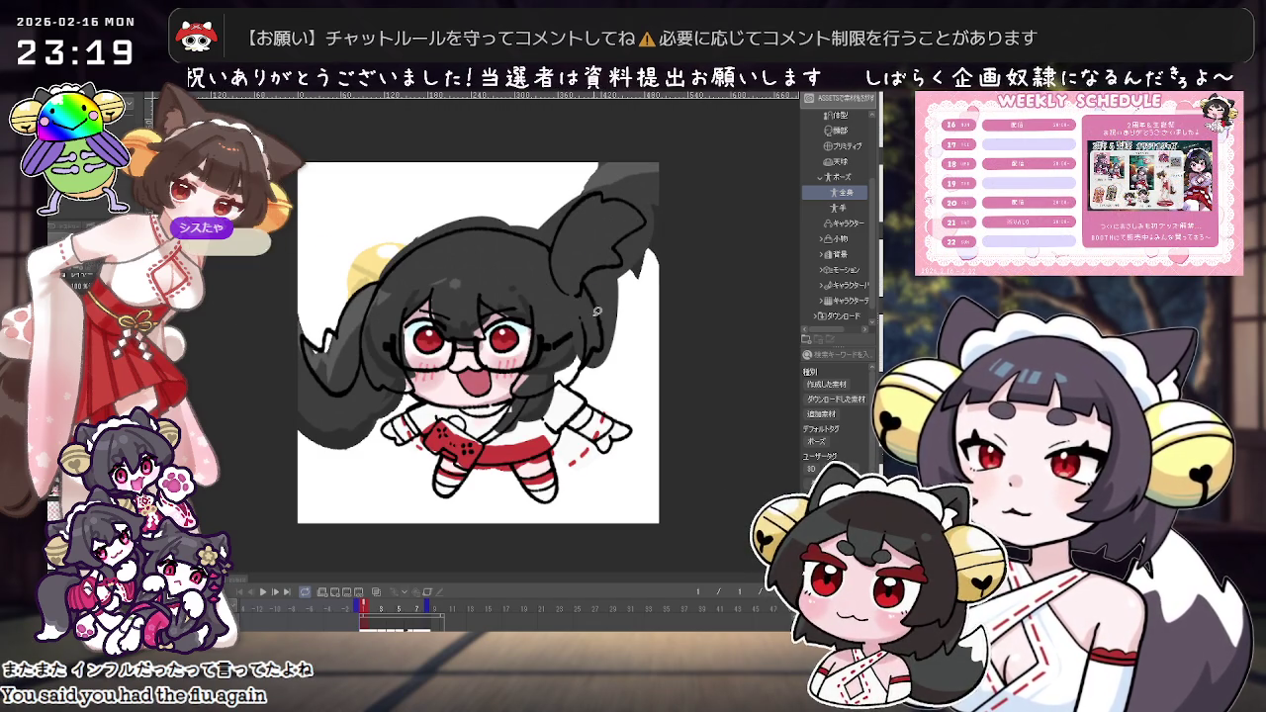
scroll(576, 331, up, 2)
click(542, 394)
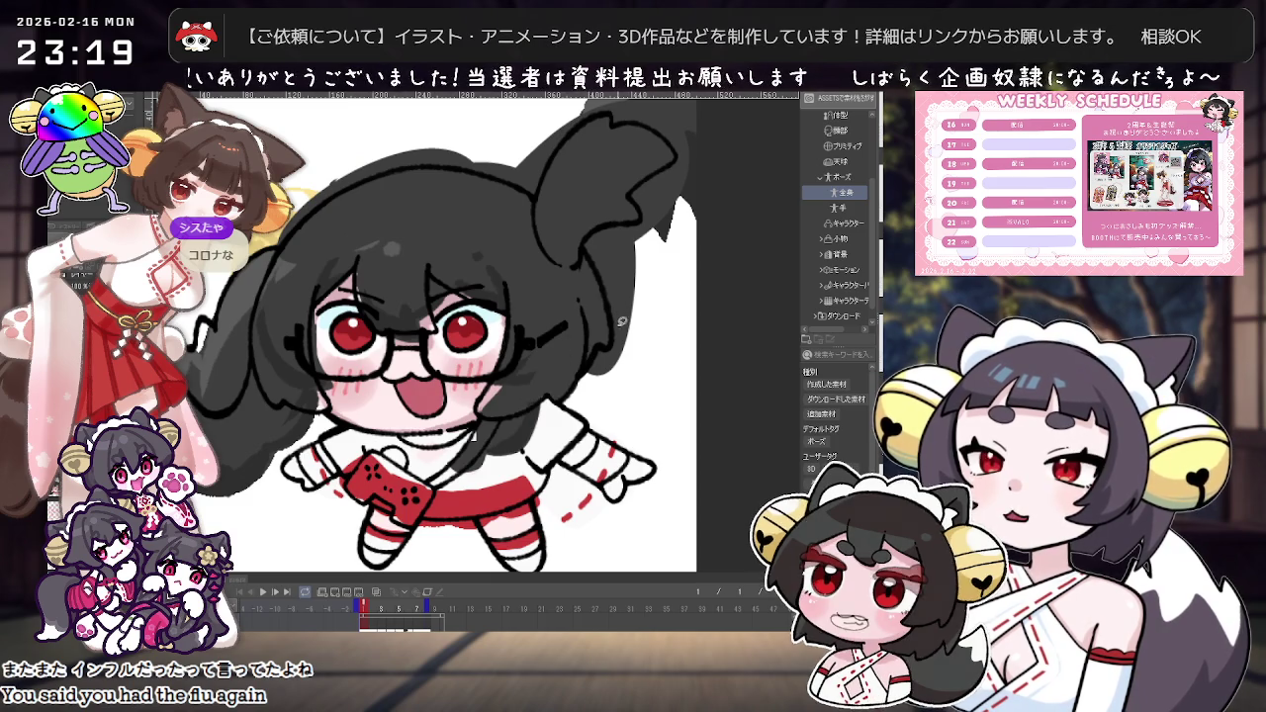
scroll(542, 394, down, 2)
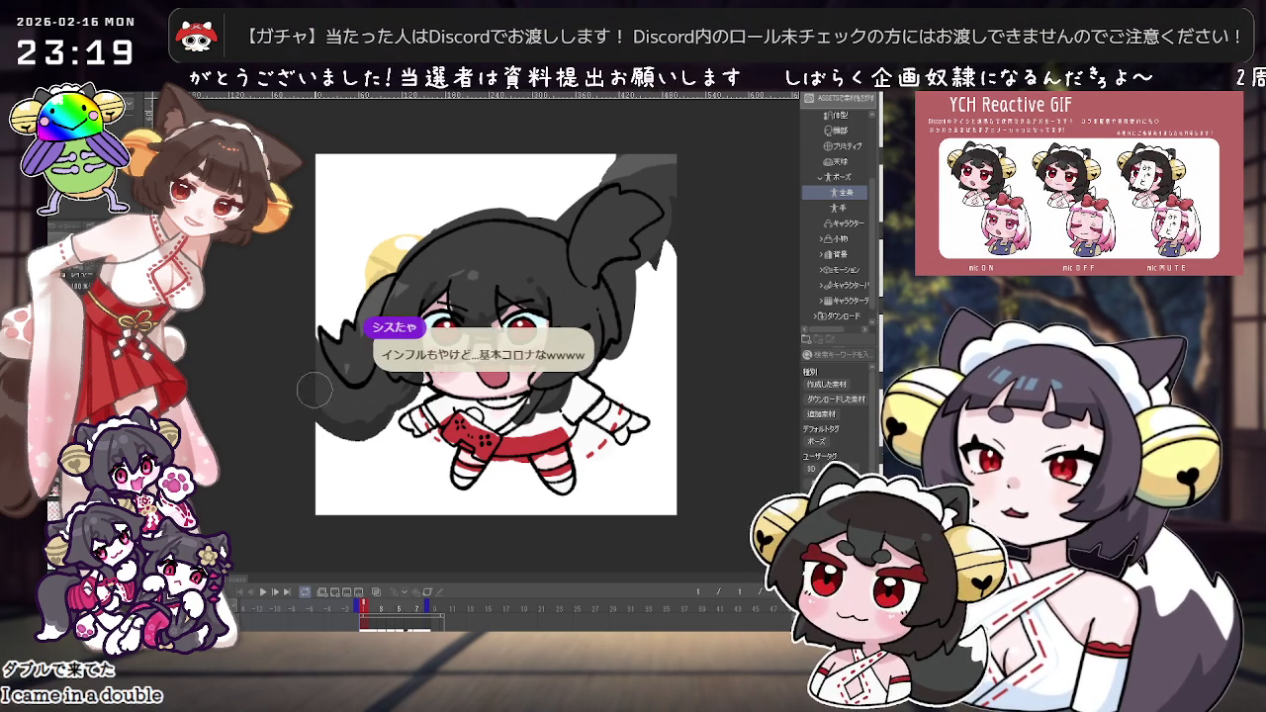
Step: Darken the lower-left hair with a stroke, then undo it
drag(307, 363, 322, 408)
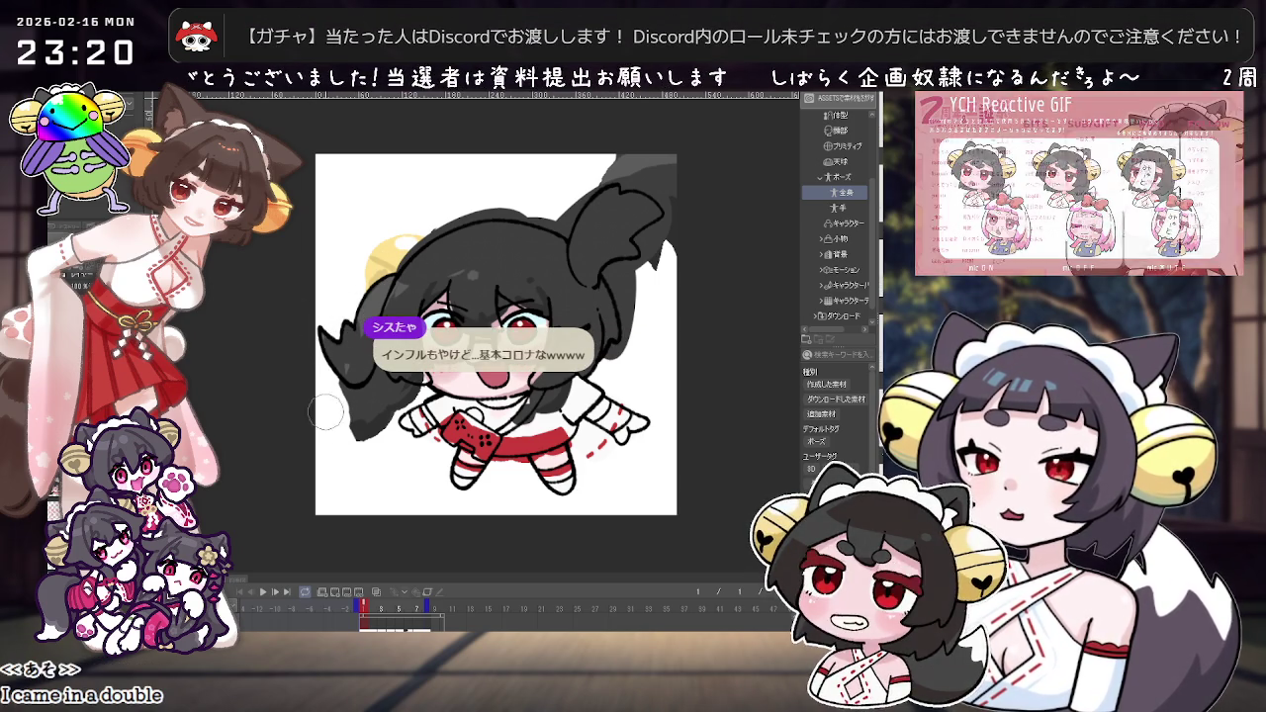
key(ctrl+z)
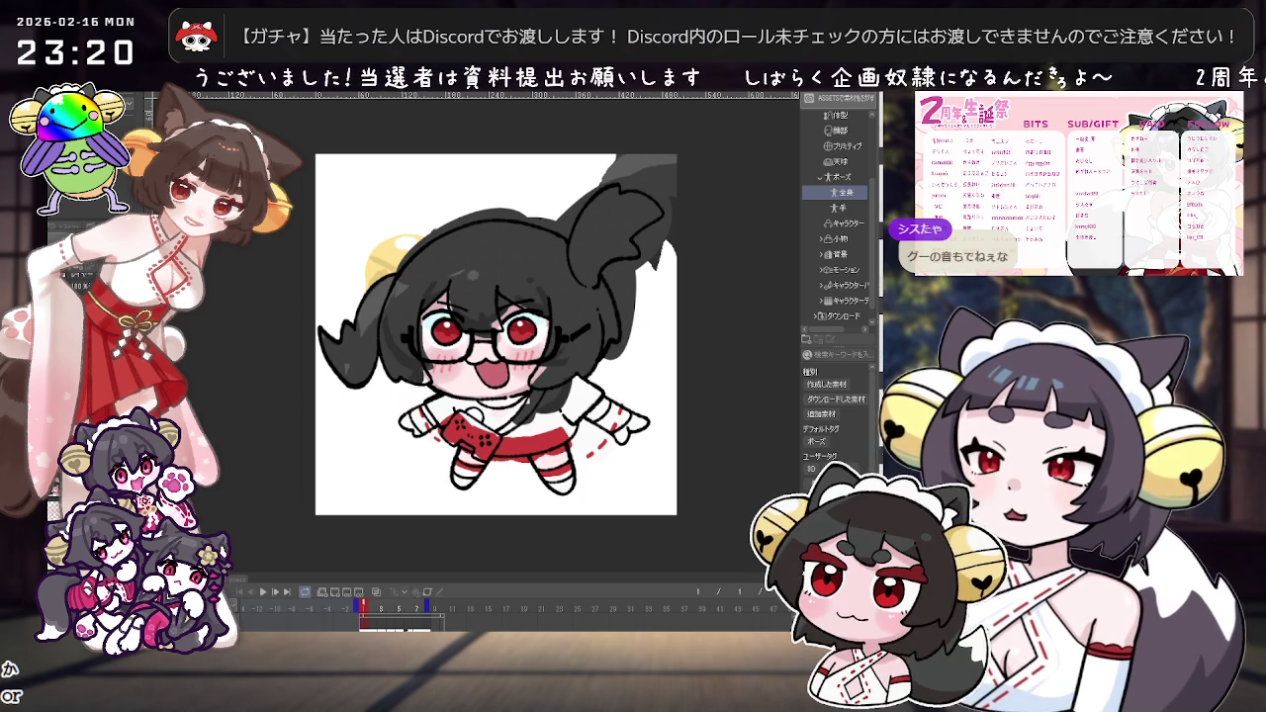
scroll(470, 456, up, 2)
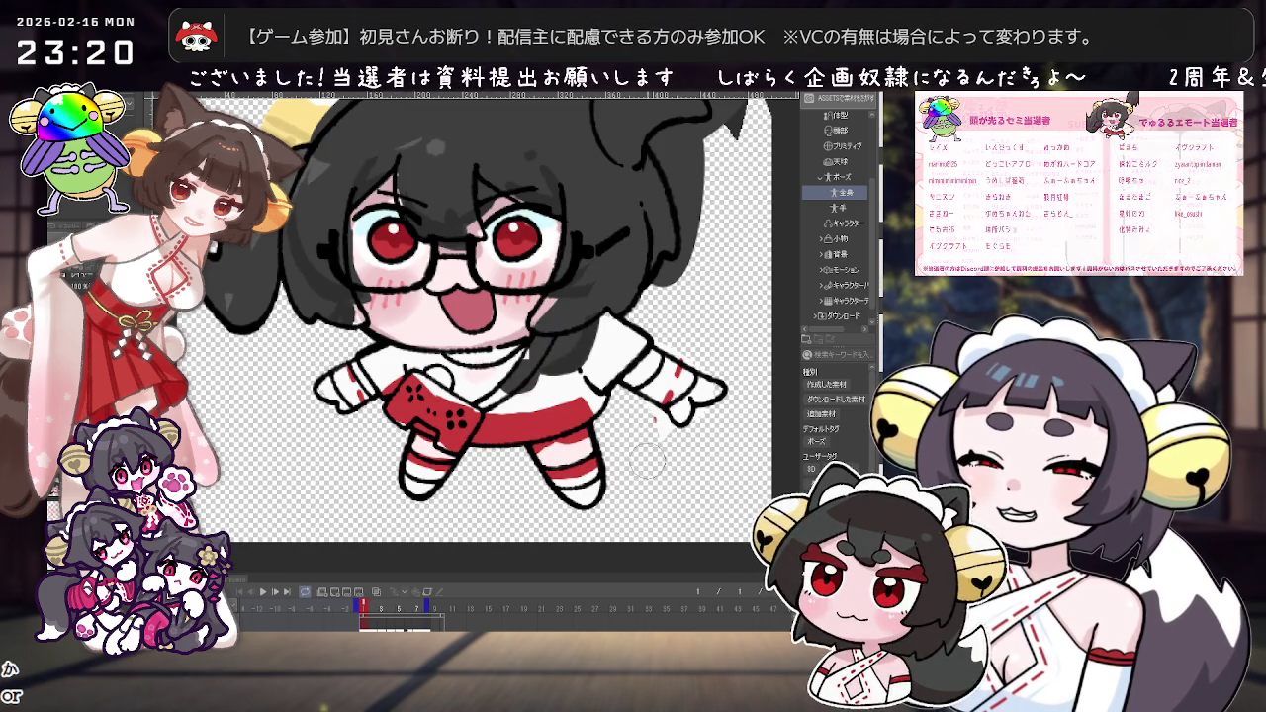
Step: Mirror the canvas view horizontally and remove the yellow bell behind the head
scroll(741, 372, up, 2)
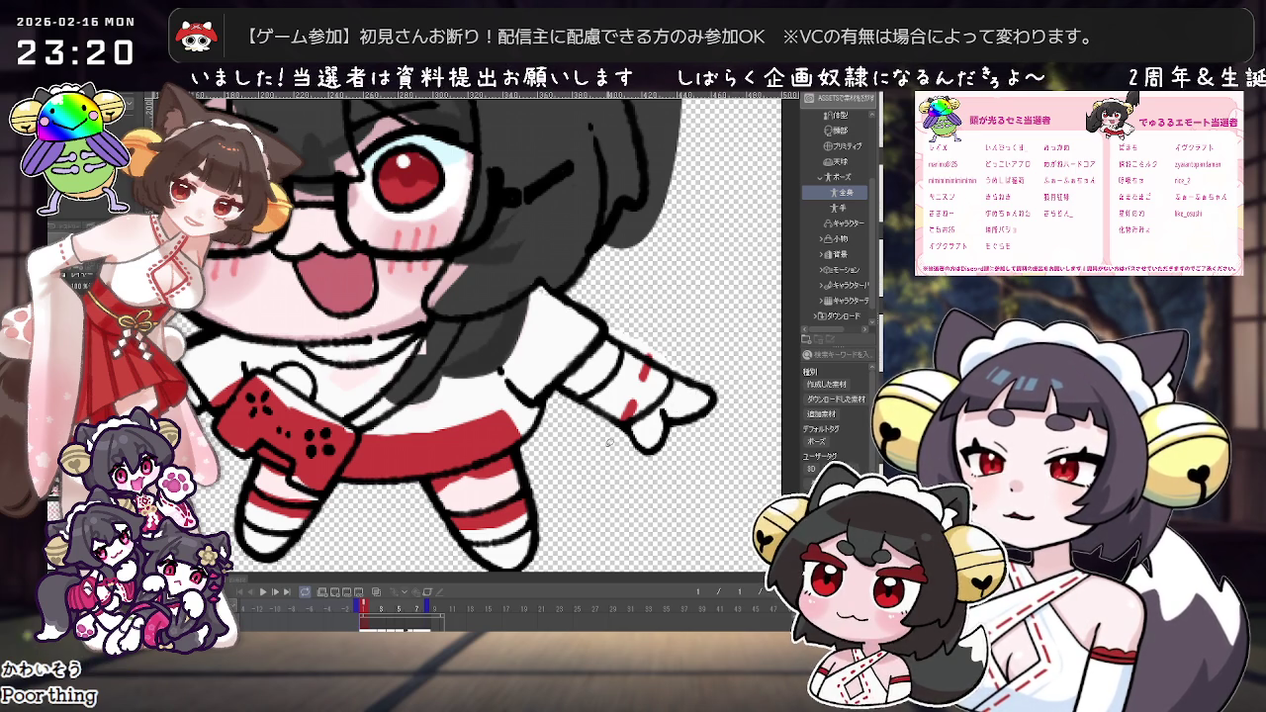
key(h)
scroll(396, 425, up, 2)
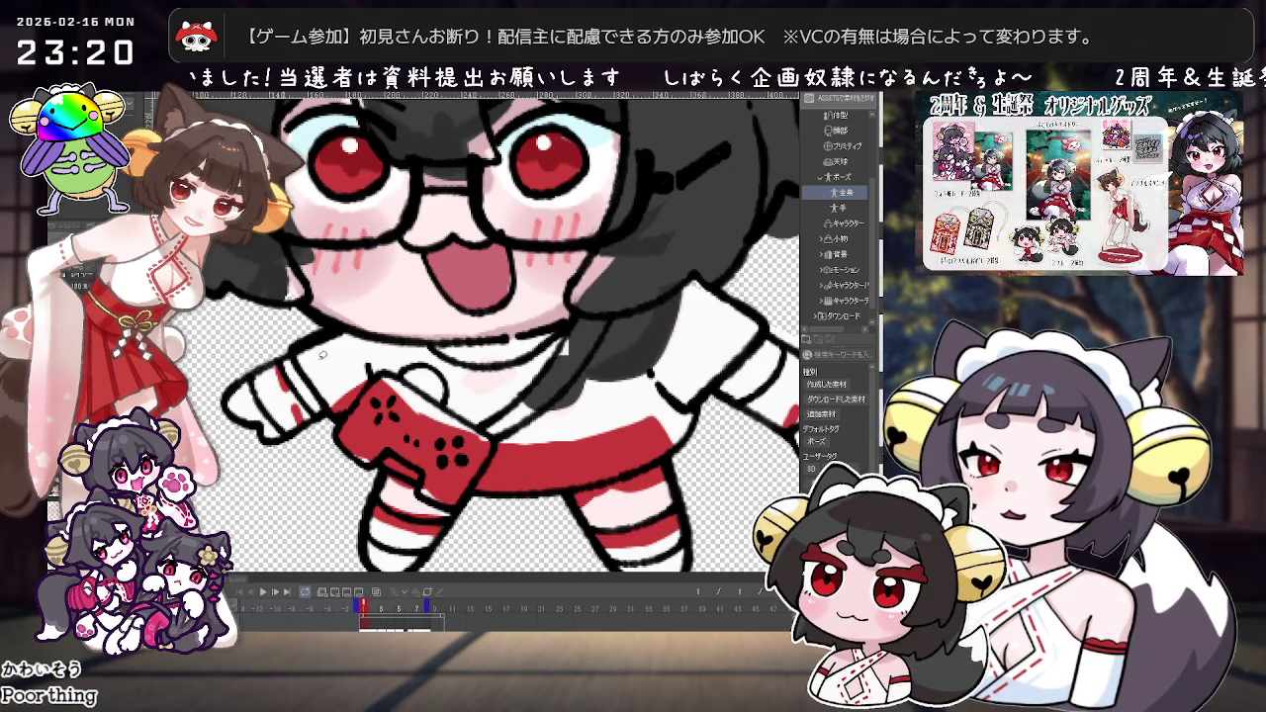
scroll(294, 362, down, 3)
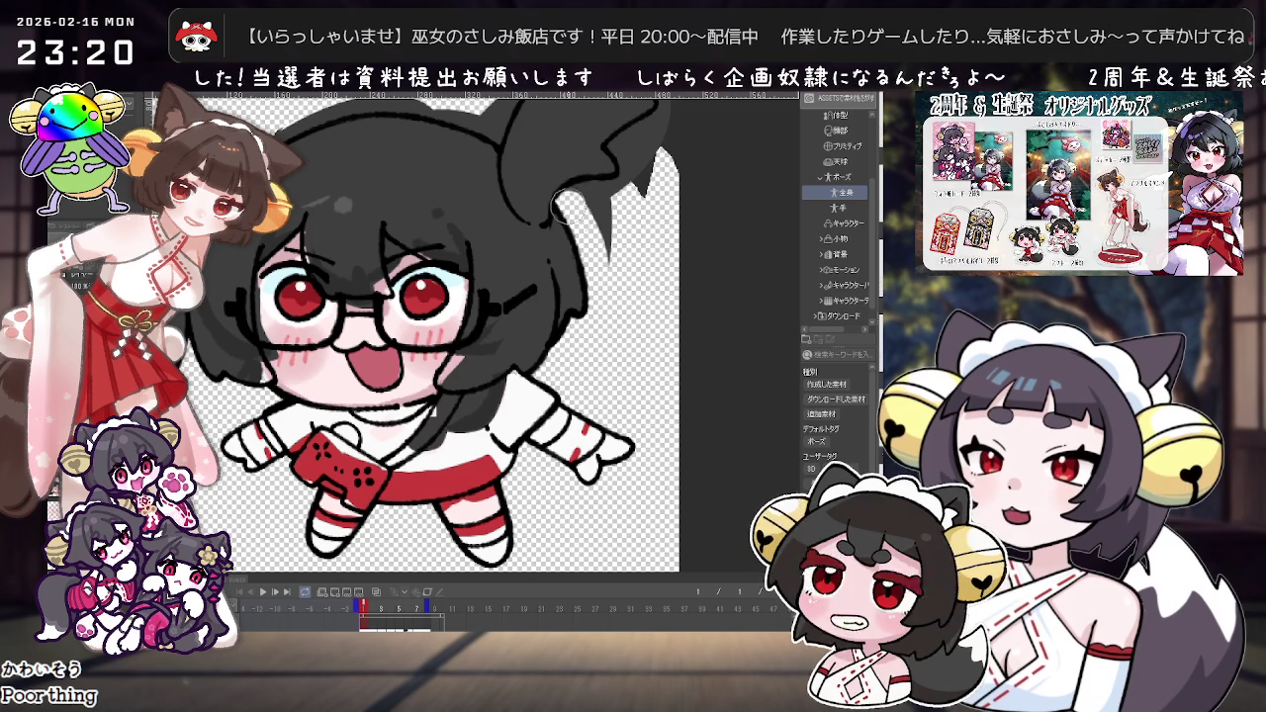
scroll(587, 447, down, 2)
scroll(586, 447, down, 1)
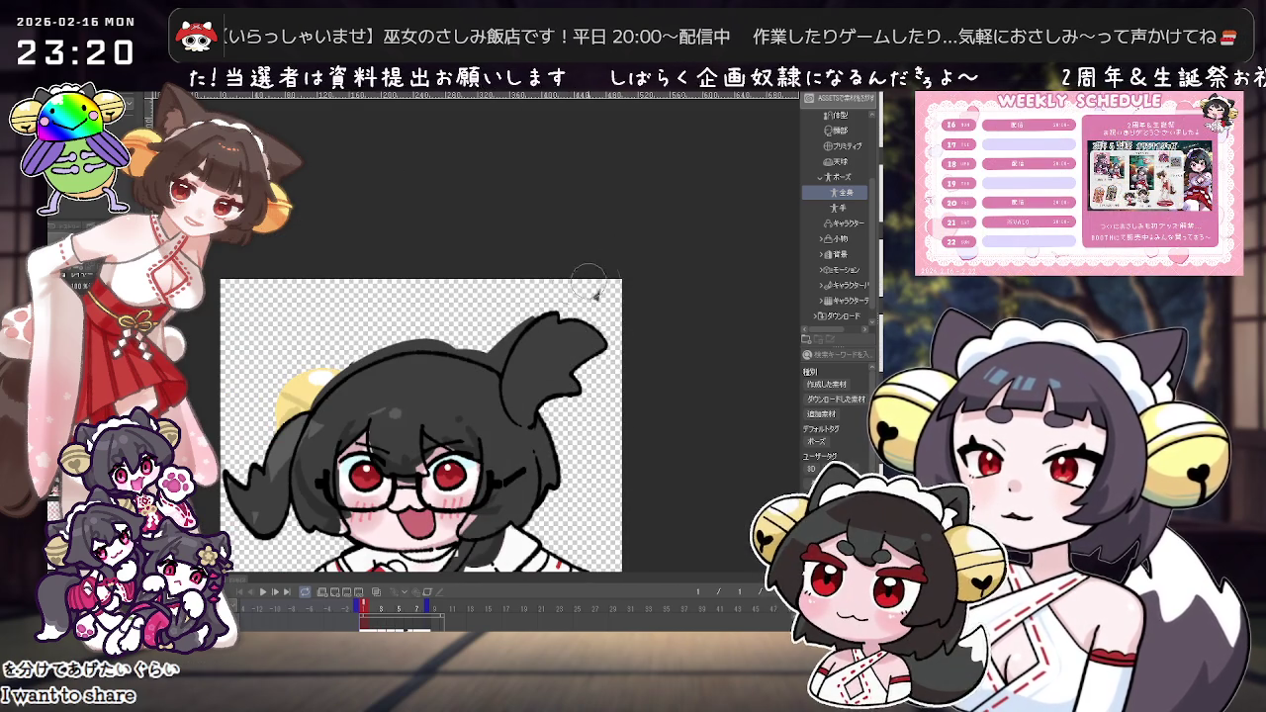
key(ctrl+z)
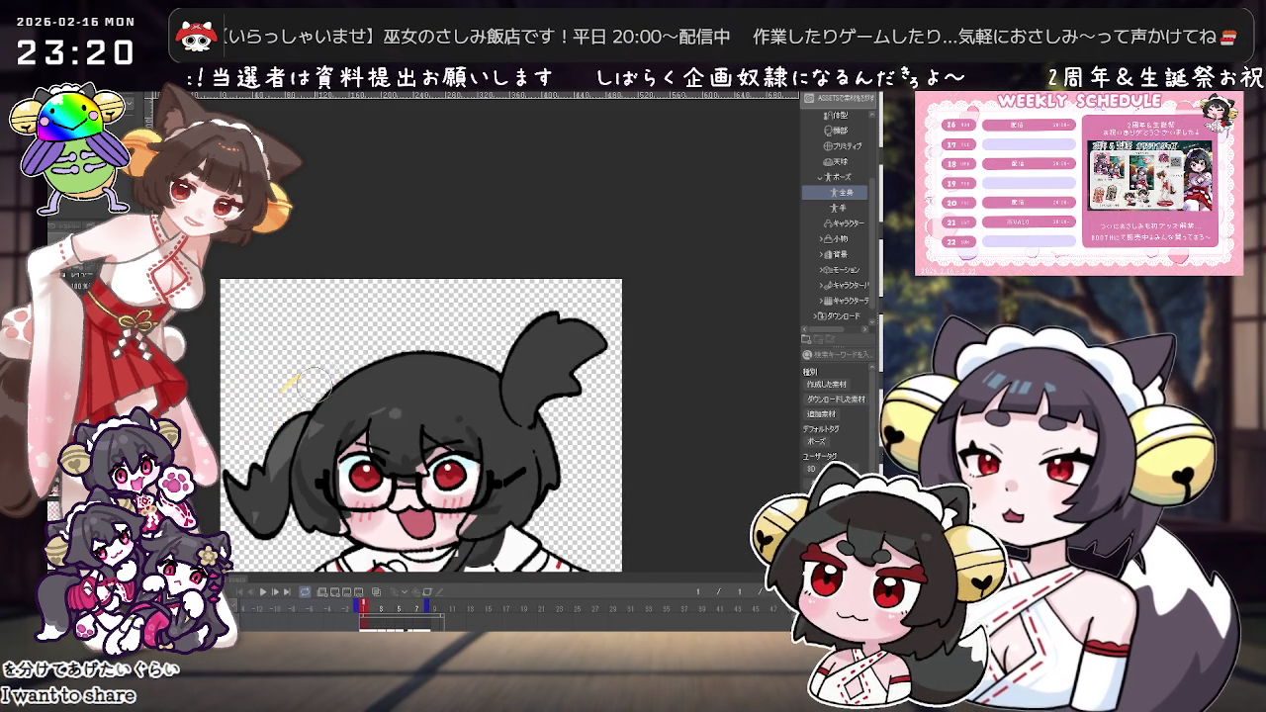
Step: Pan, rotate and zoom the view to inspect the whole coloured character
scroll(551, 448, up, 2)
scroll(551, 448, up, 1)
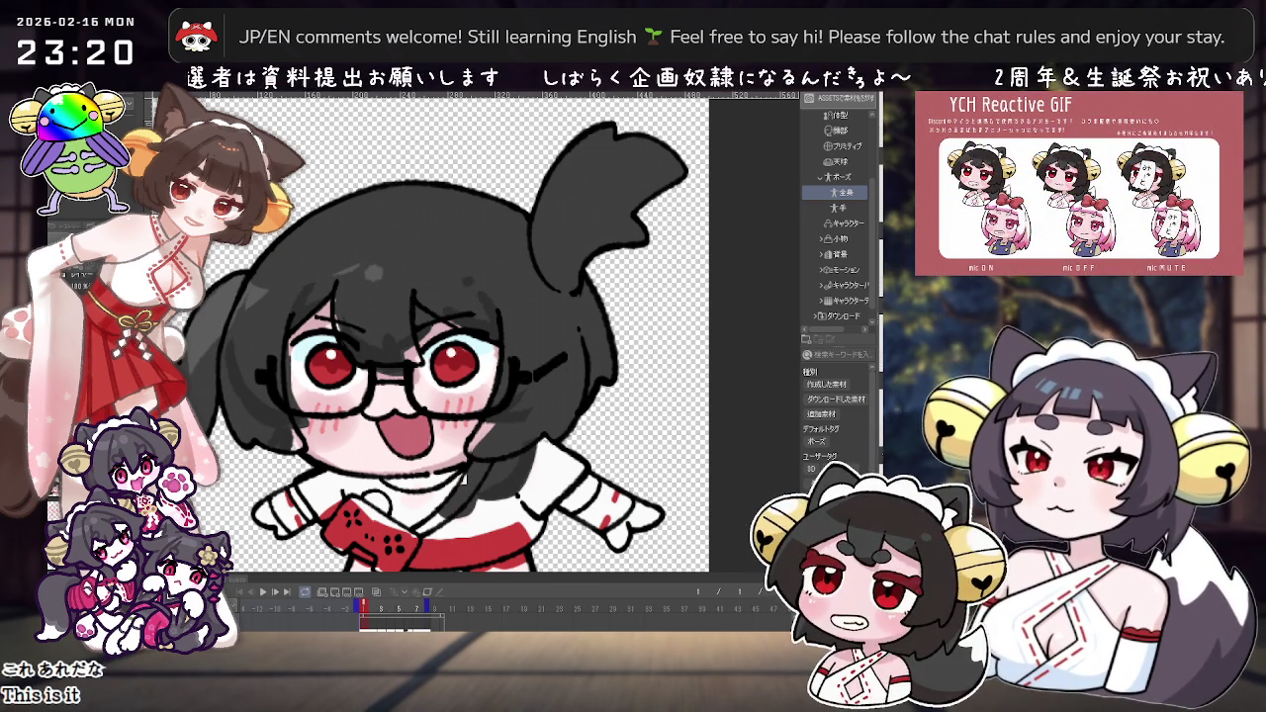
drag(460, 480, 475, 462)
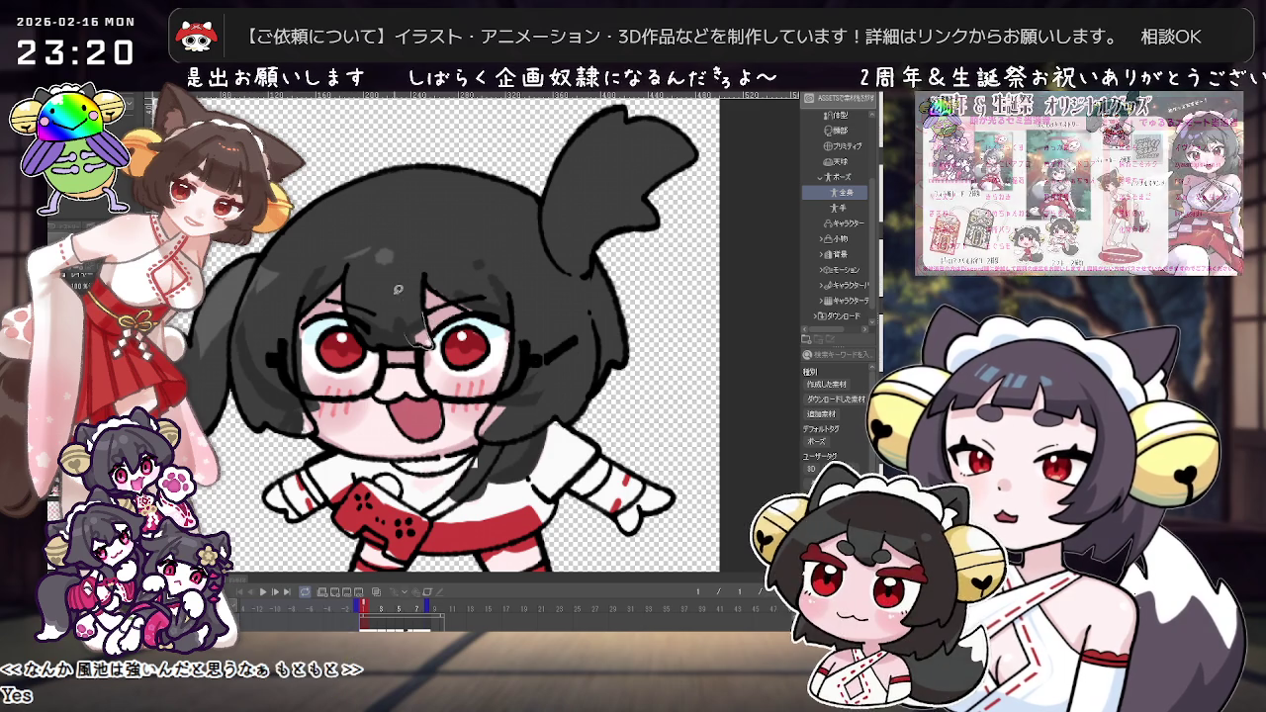
scroll(433, 337, down, 3)
mouse_move(432, 337)
mouse_down()
mouse_move(570, 162)
mouse_move(515, 171)
mouse_up()
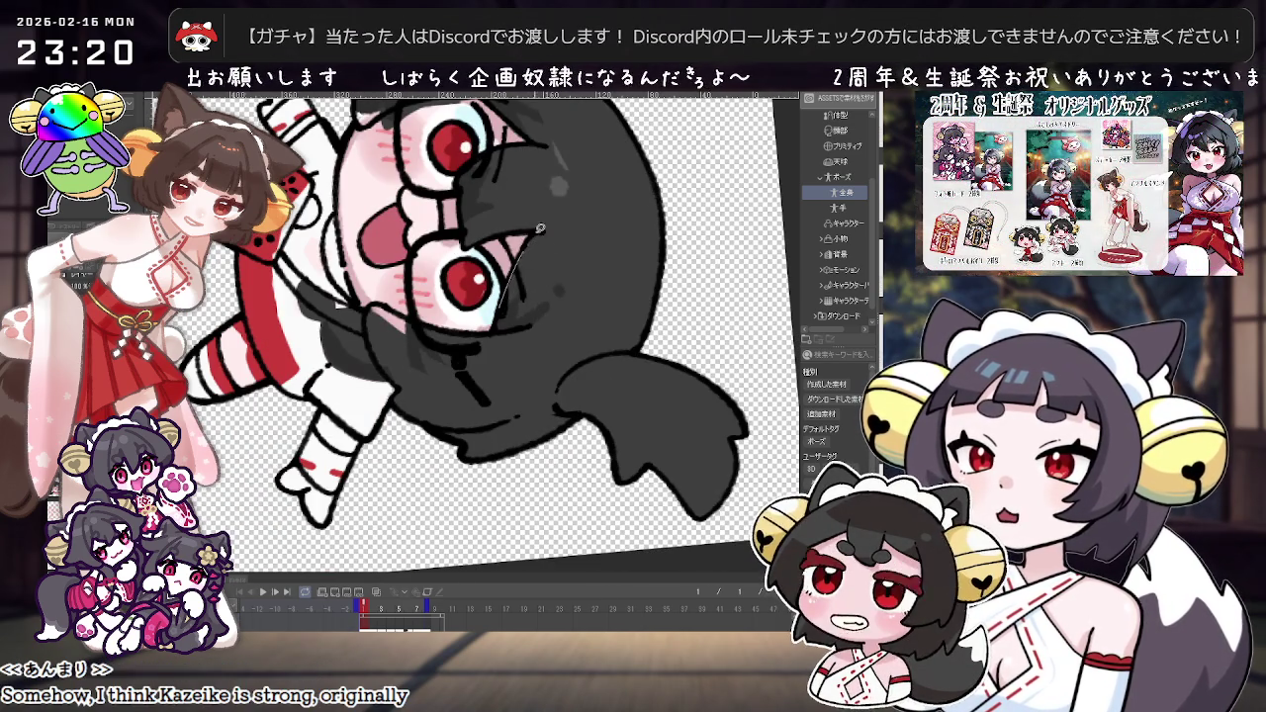
scroll(559, 226, down, 4)
drag(559, 227, 608, 319)
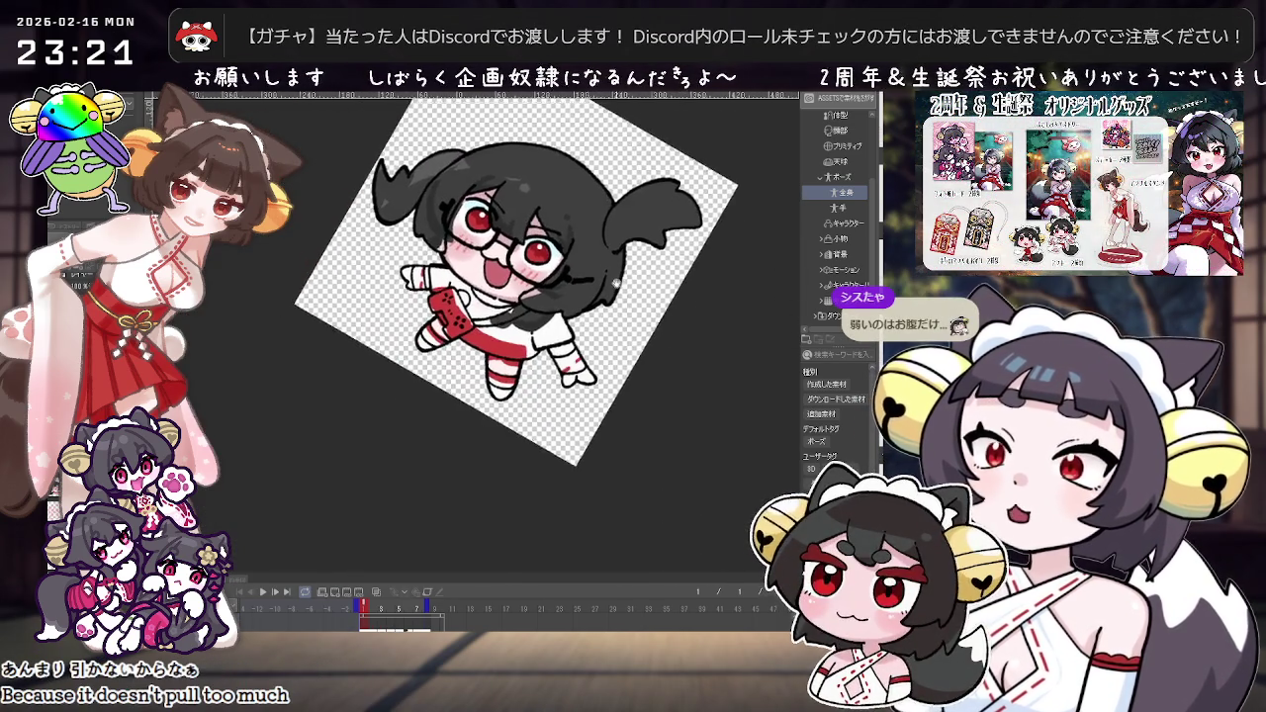
scroll(495, 326, up, 2)
scroll(410, 335, up, 2)
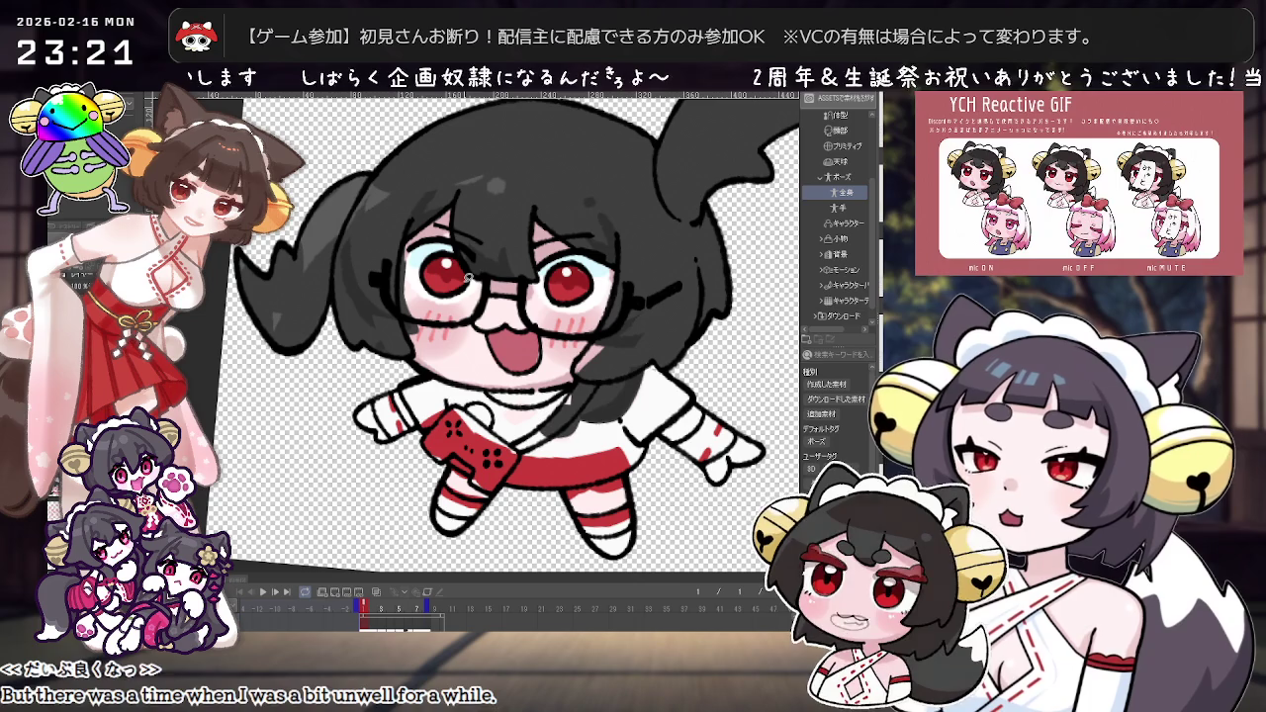
scroll(468, 278, up, 2)
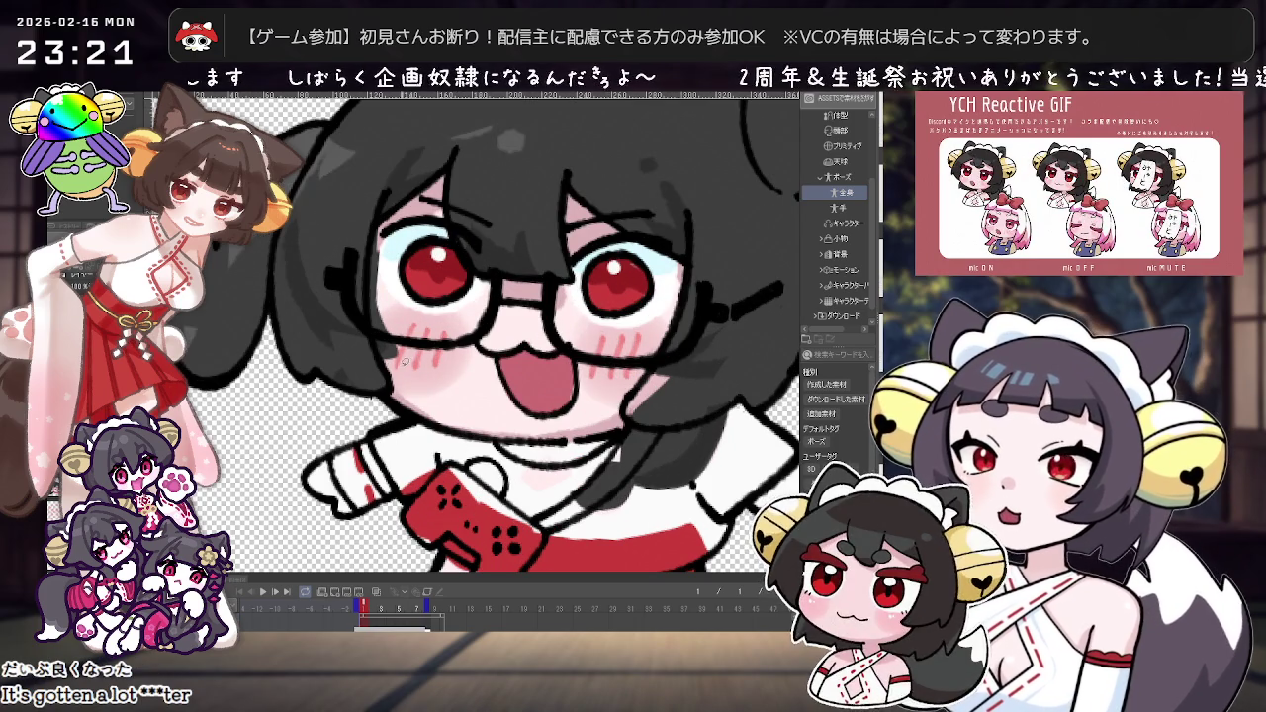